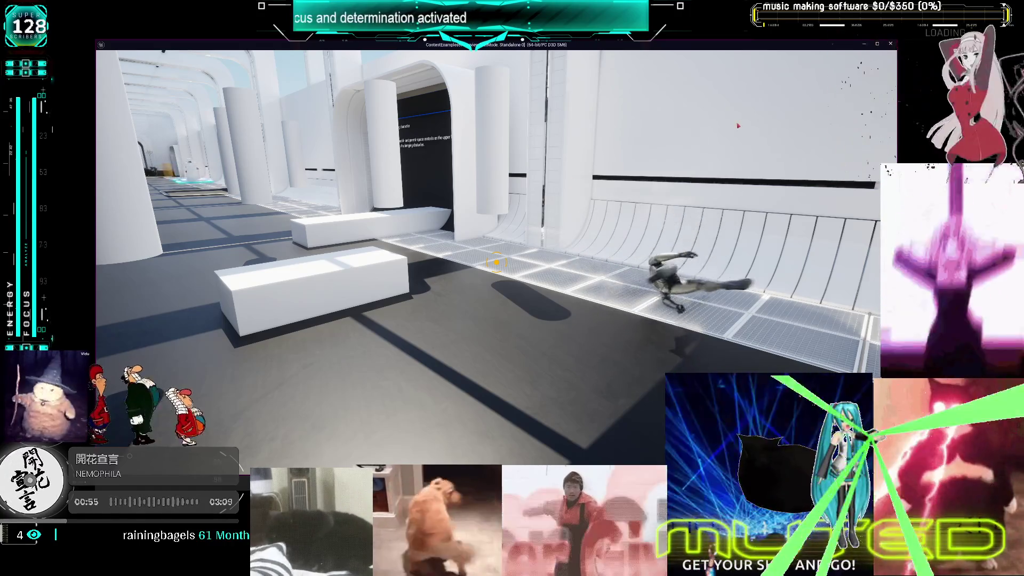
Exit the standalone game with Esc and clear the node selection in the WalkAndMove event graph
key(Escape)
click(516, 277)
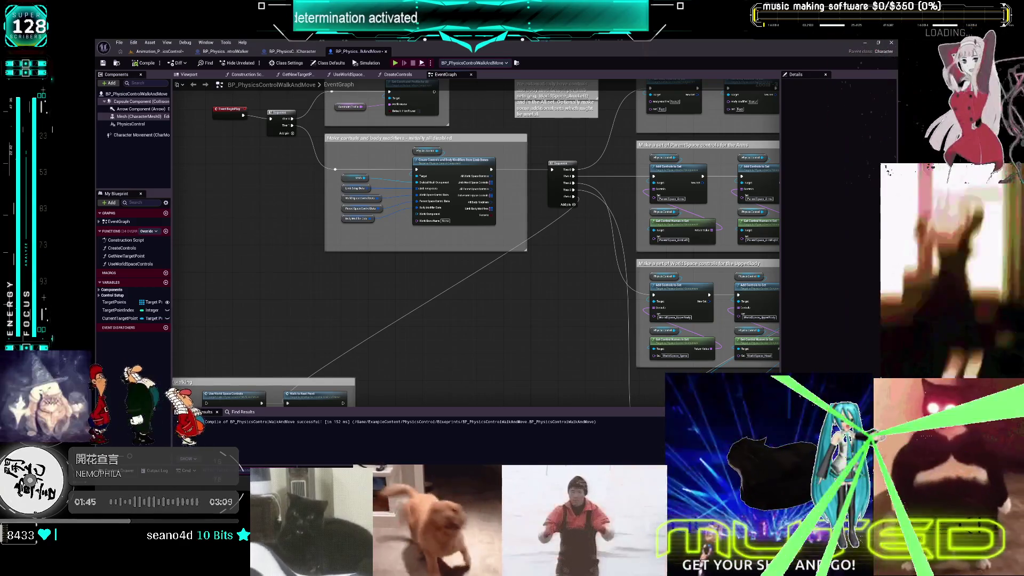
Zoom around the WalkAndMove event graph and frame the whole graph with Home
scroll(537, 293, down, 6)
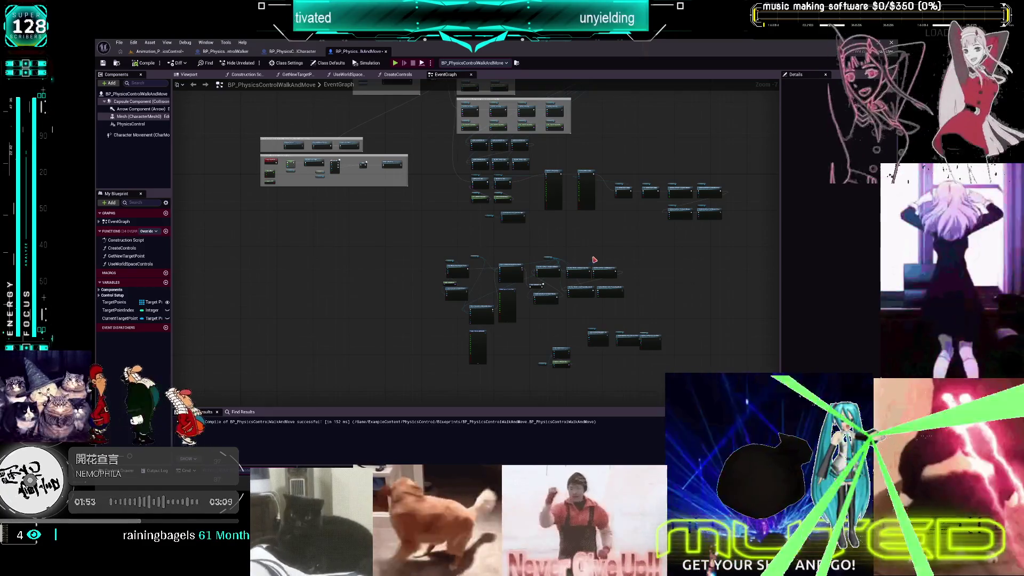
scroll(581, 237, up, 3)
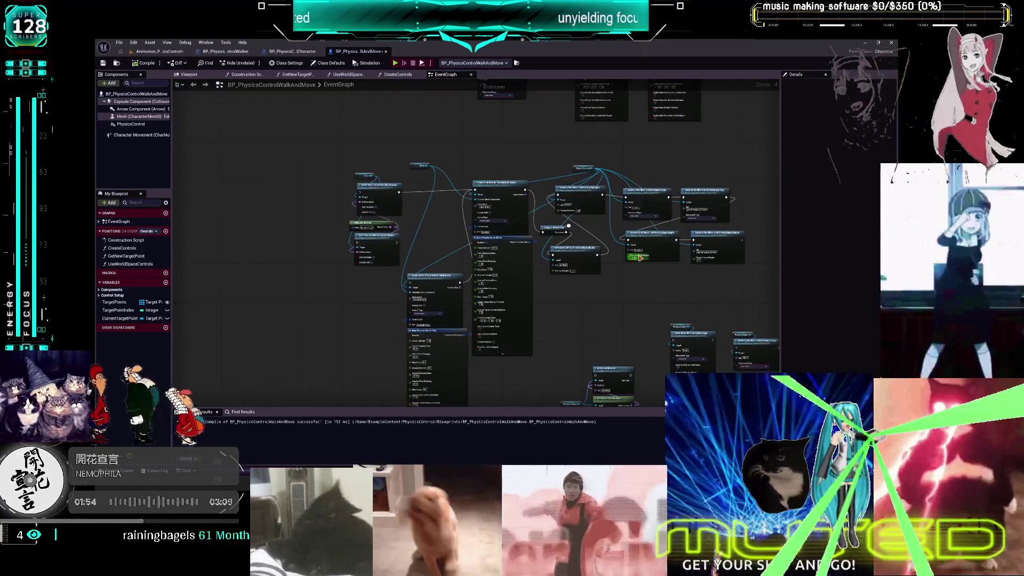
scroll(491, 203, up, 2)
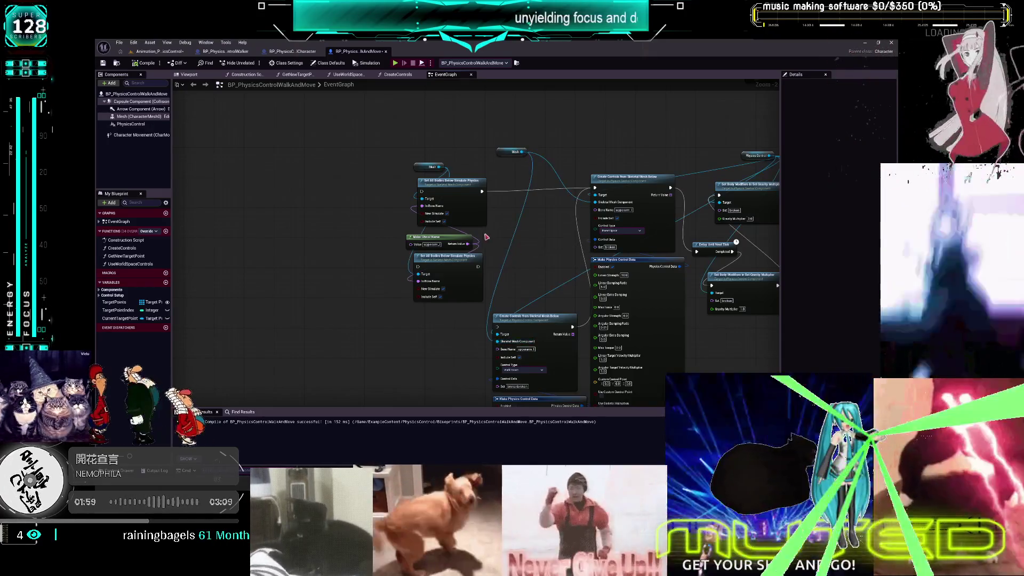
scroll(586, 248, up, 2)
scroll(586, 248, down, 2)
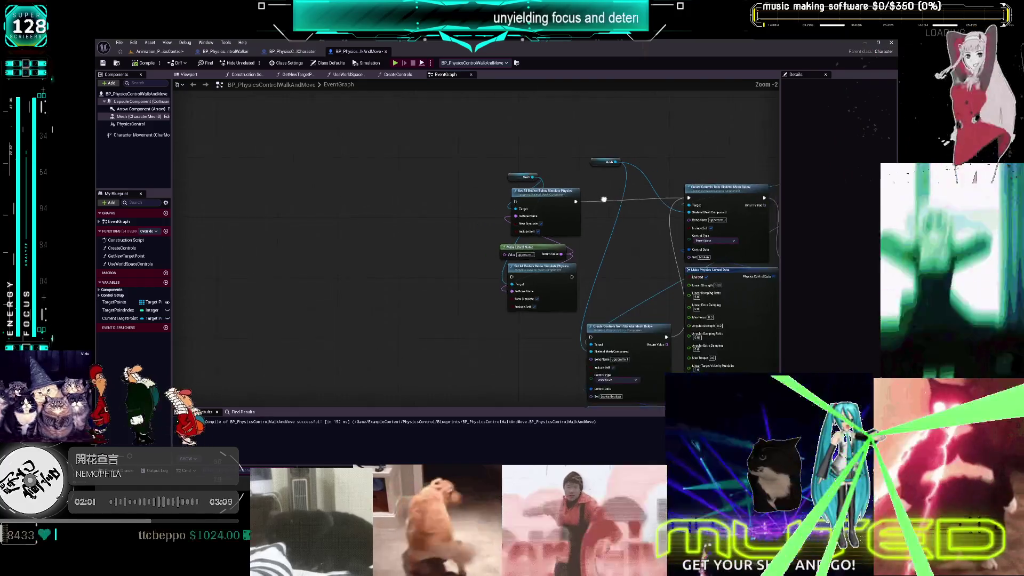
scroll(566, 250, down, 3)
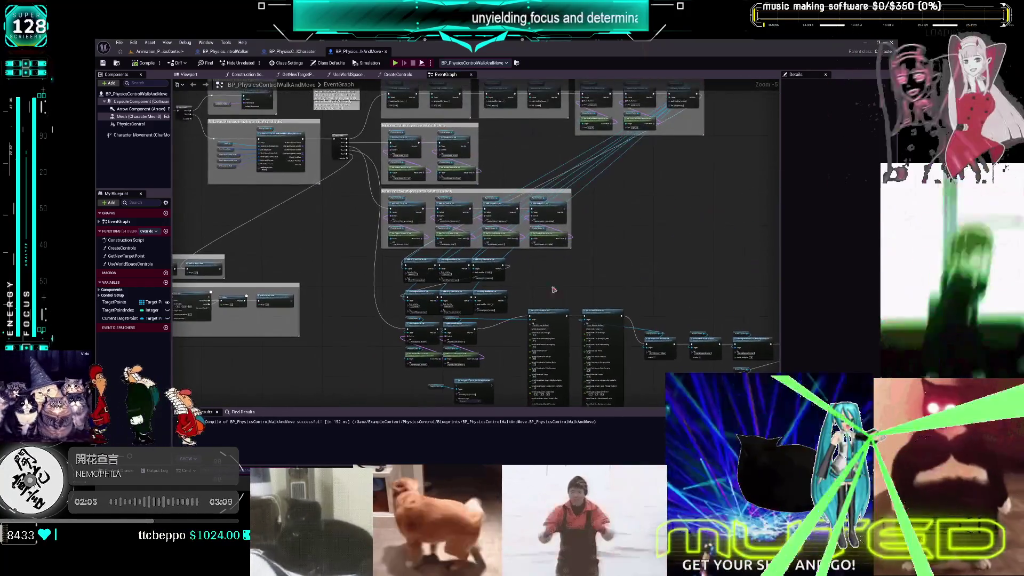
scroll(404, 165, up, 2)
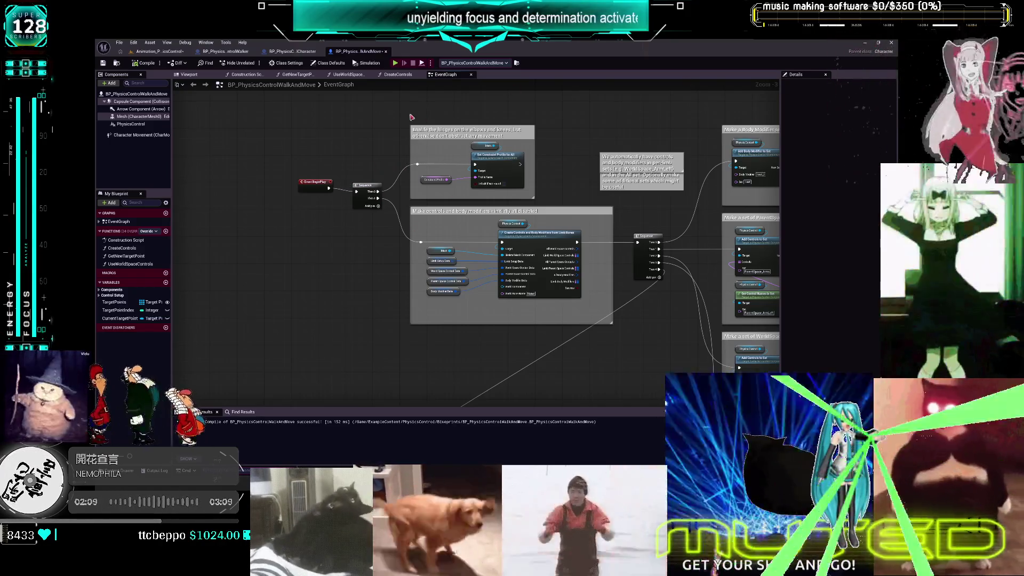
key(Home)
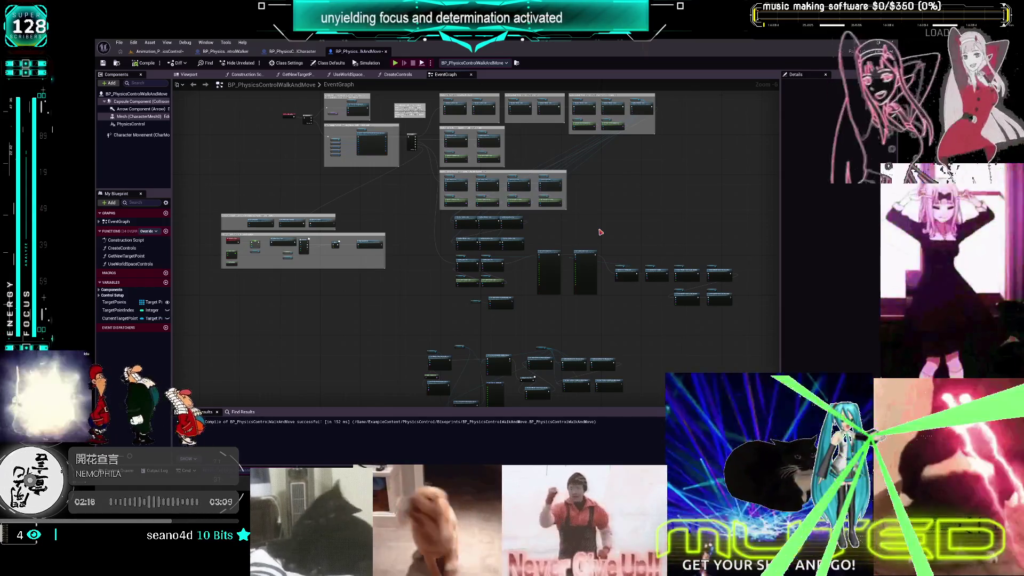
Switch to the BP_PhysicsControlWalker blueprint's event graph
scroll(600, 232, up, 2)
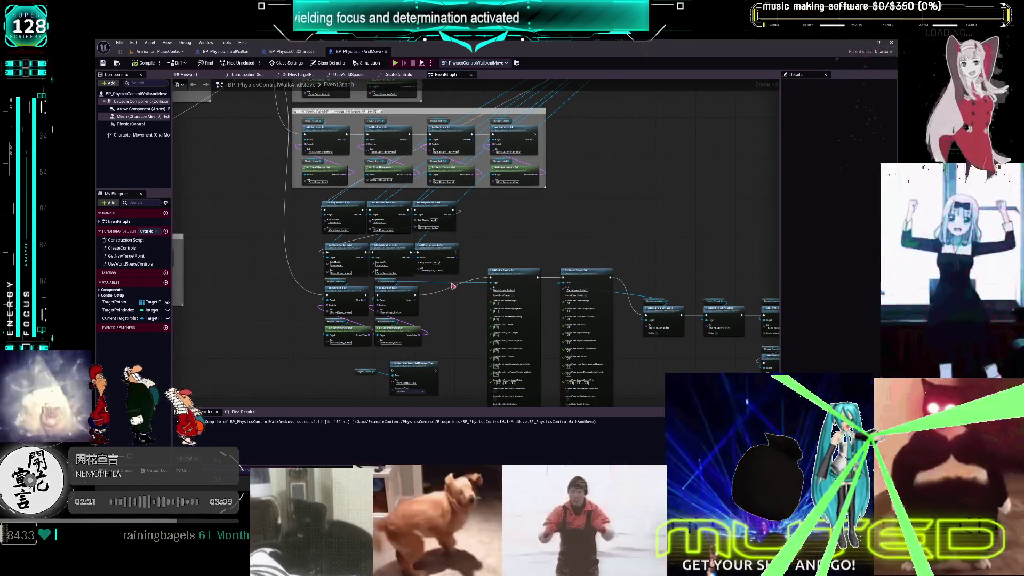
click(234, 52)
scroll(590, 189, up, 2)
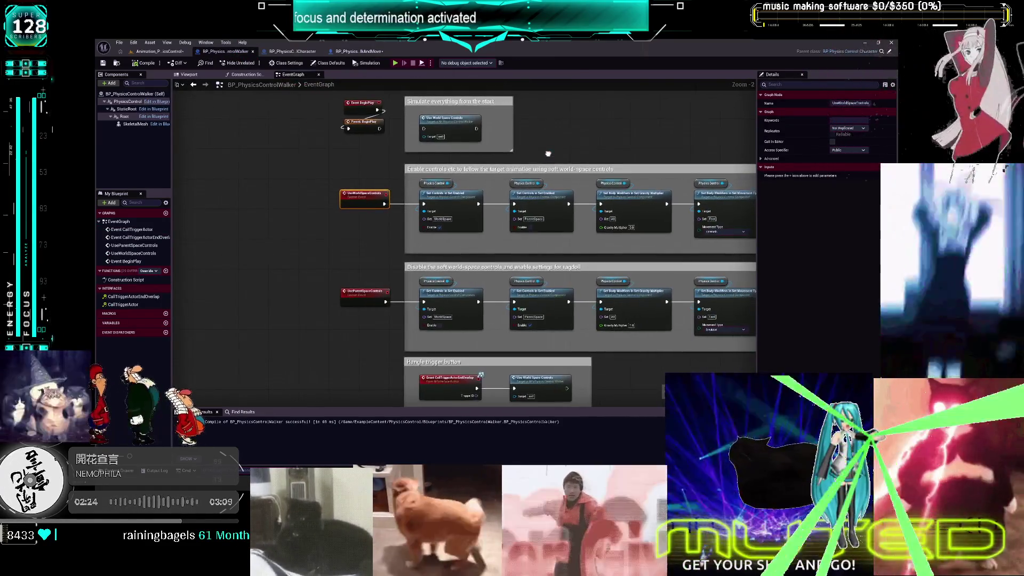
Wire Parent: BeginPlay's exec pin to the first Set Controls node of the ragdoll chain
mouse_move(548, 153)
mouse_down()
mouse_move(513, 66)
mouse_move(501, 70)
mouse_up()
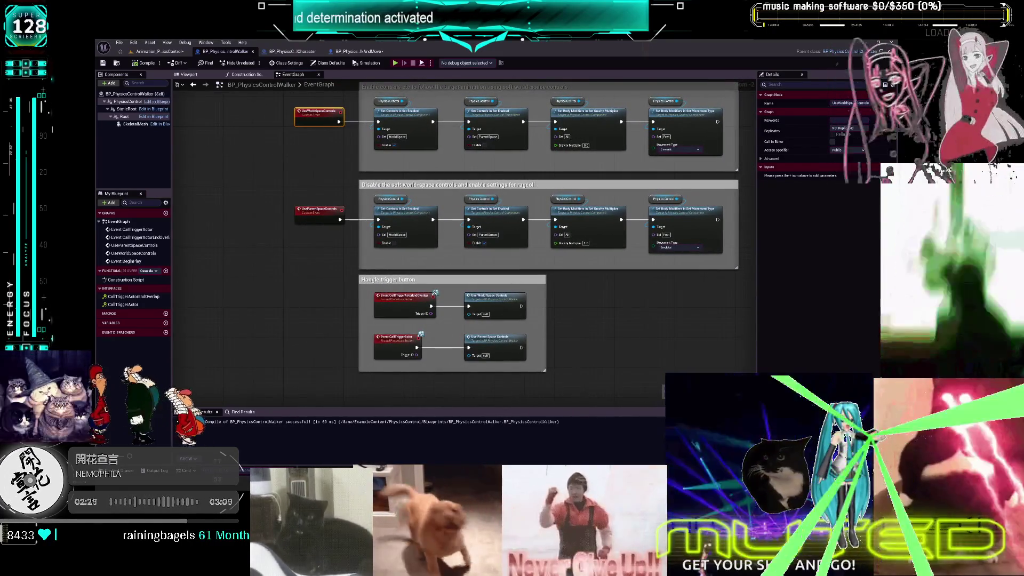
drag(501, 70, 511, 199)
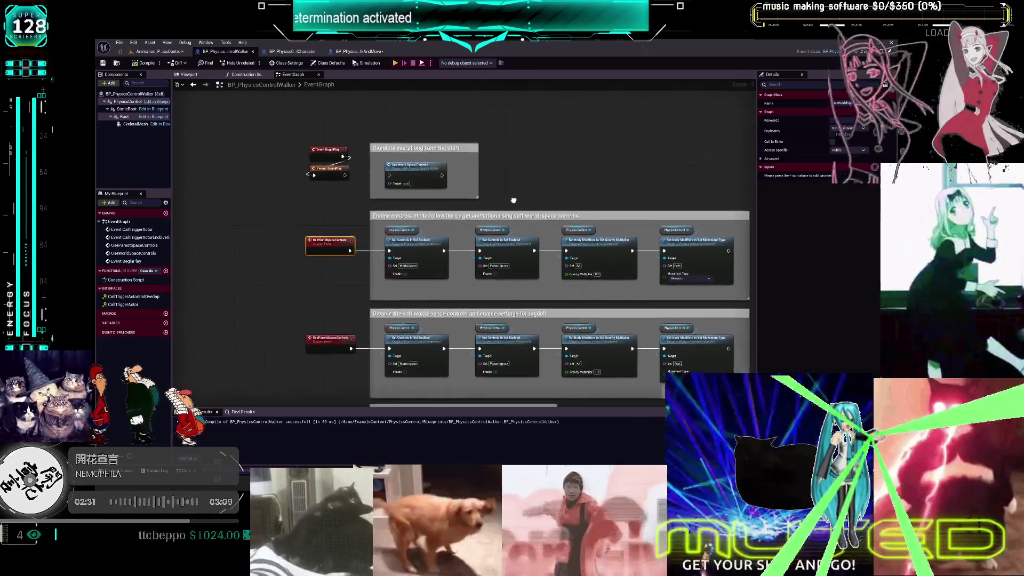
drag(343, 175, 387, 349)
click(291, 51)
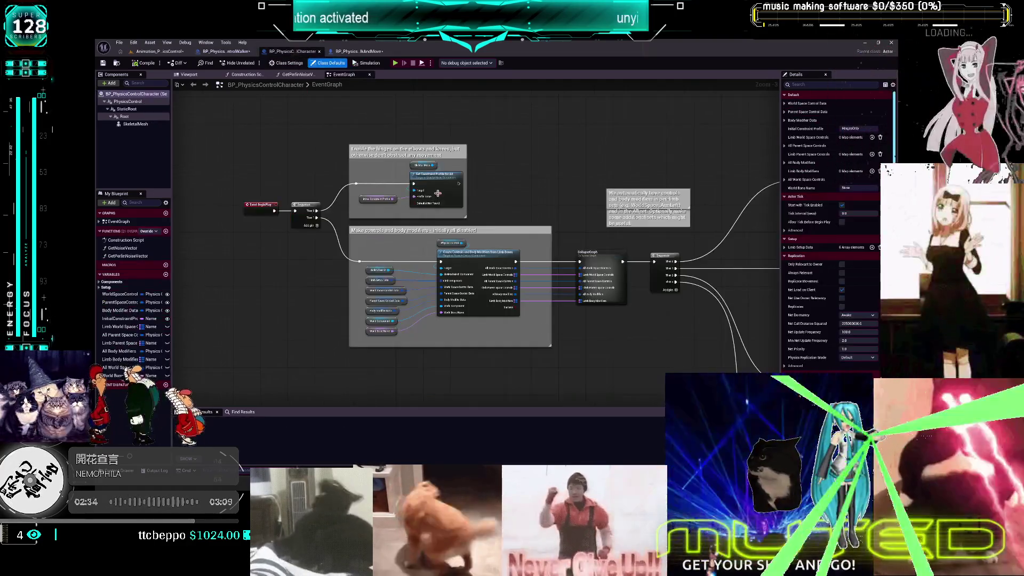
click(356, 51)
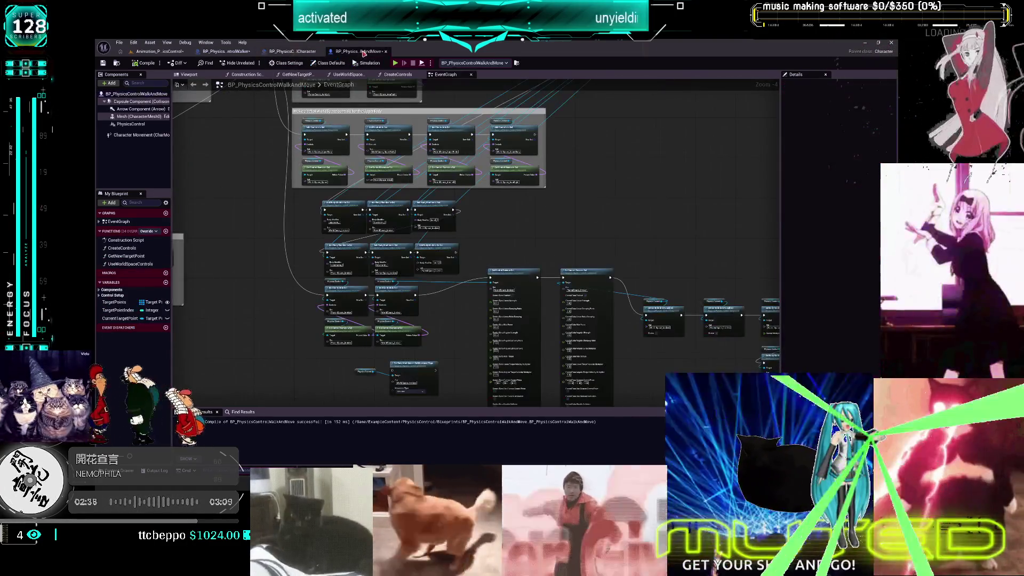
Close the Walker and Character blueprint tabs and return to the level editor
right_click(227, 53)
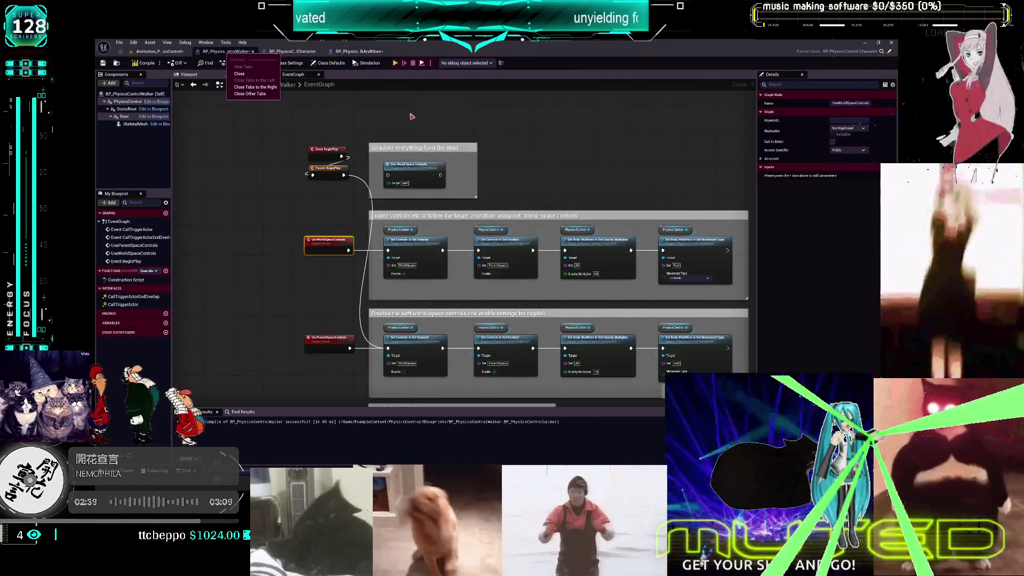
click(320, 103)
click(291, 51)
click(248, 52)
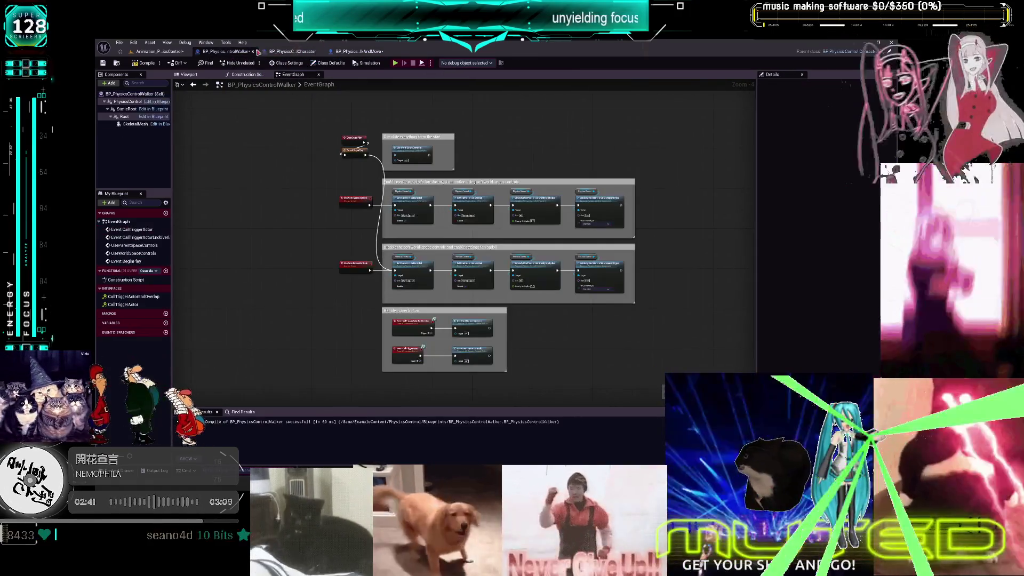
click(253, 51)
click(254, 52)
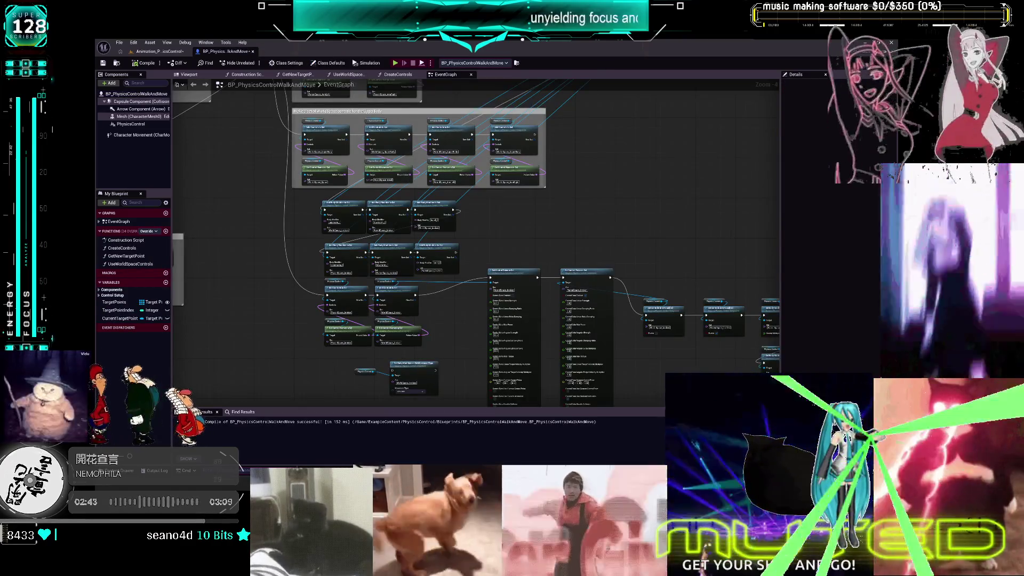
click(176, 53)
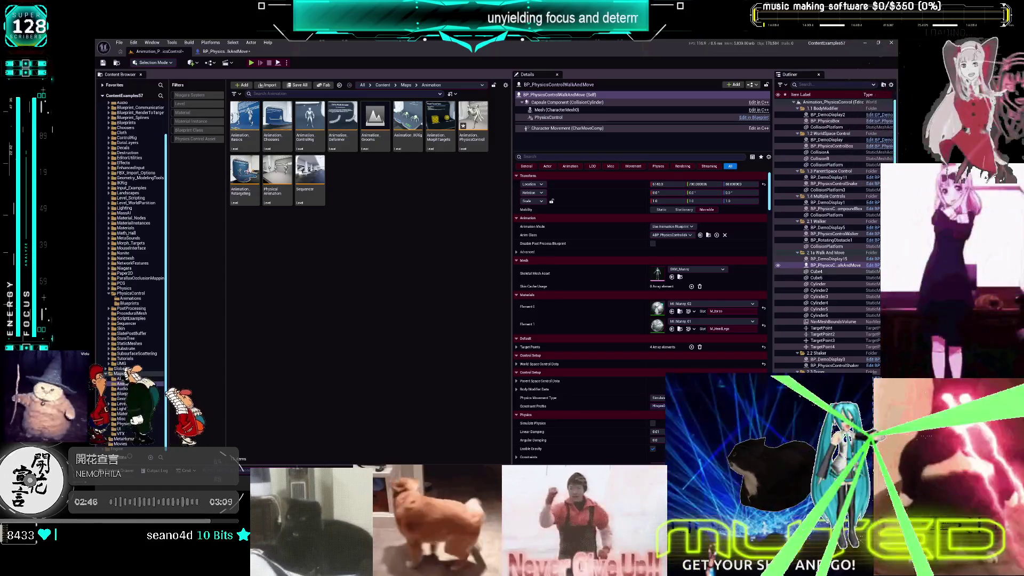
Open the WalkAndMove blueprint via Edit BP and delete the spare Set Movement Type node
click(872, 265)
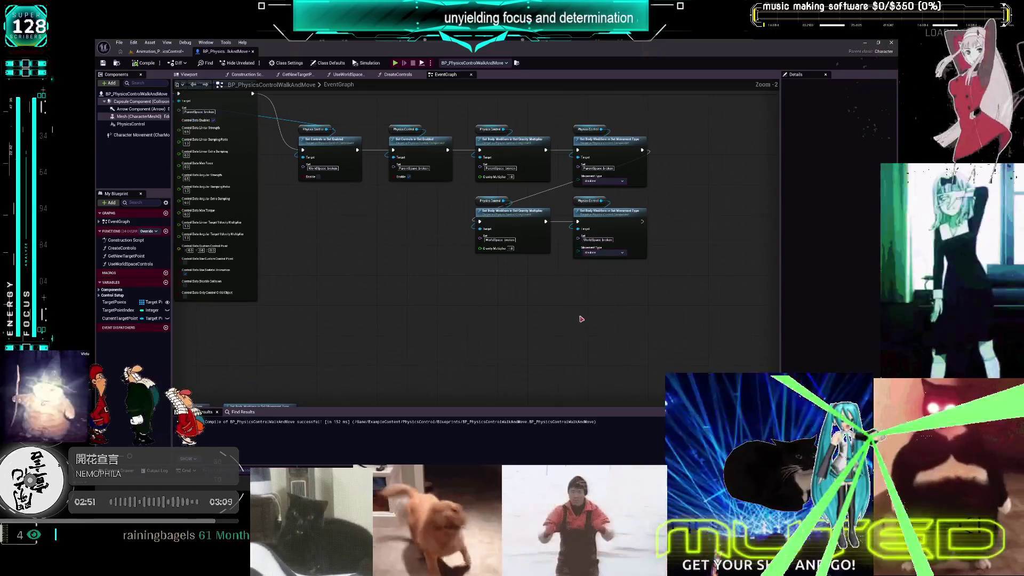
drag(635, 267, 597, 224)
key(Delete)
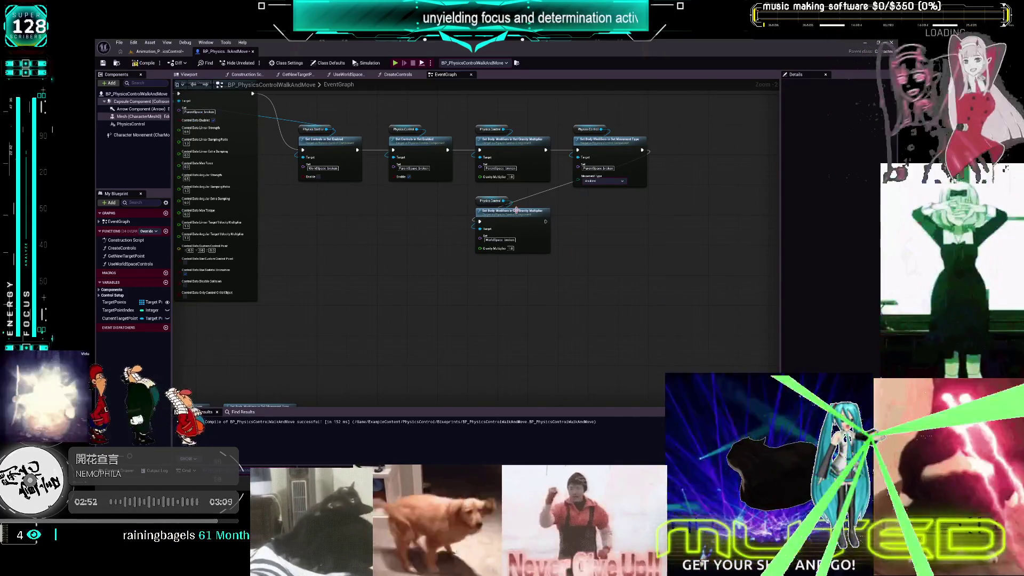
Move the Set Gravity Multiplier node to the end of the BeginPlay chain
scroll(520, 264, down, 2)
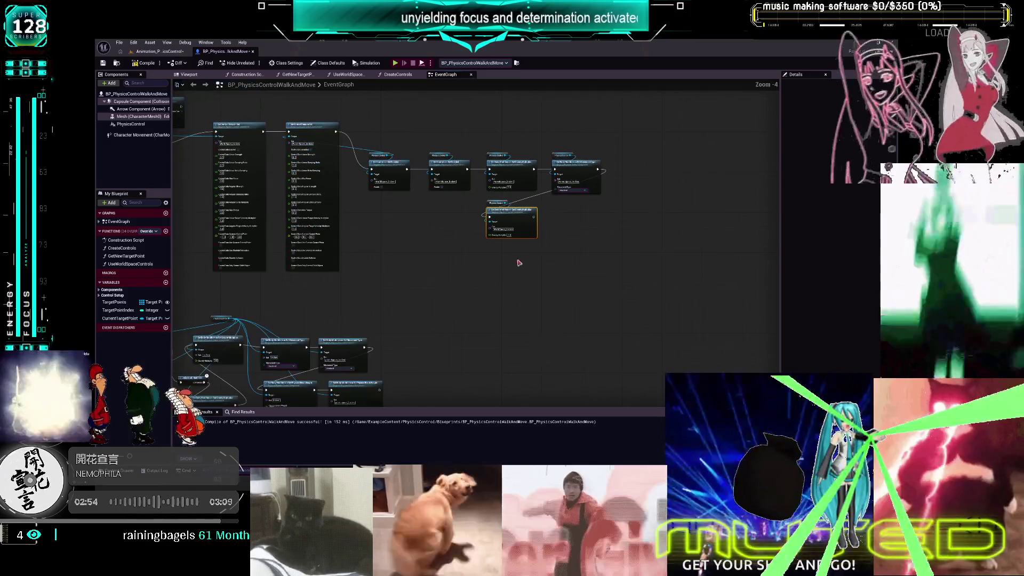
mouse_move(501, 211)
mouse_down()
mouse_move(653, 180)
mouse_move(626, 169)
mouse_up()
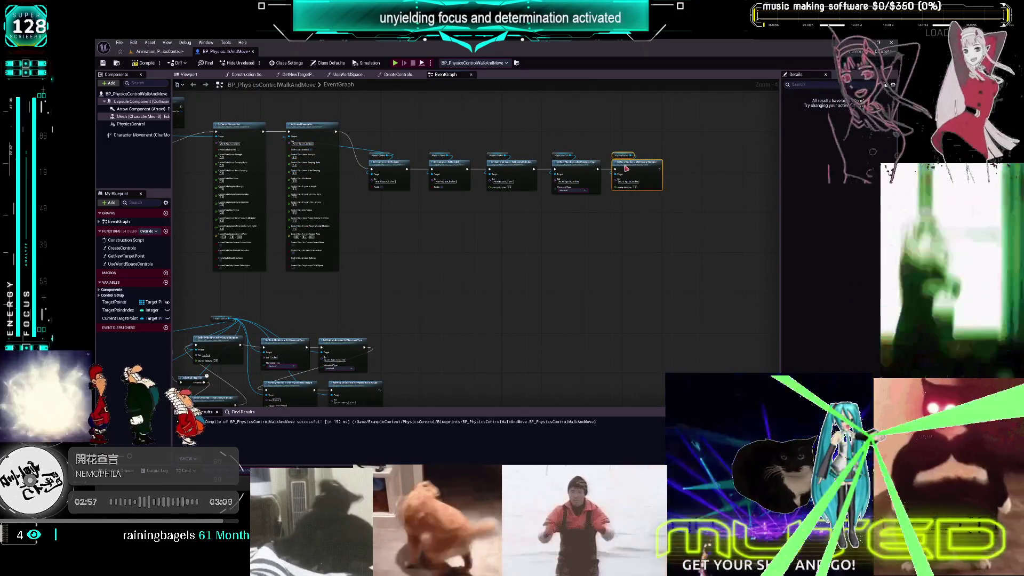
drag(418, 215, 592, 222)
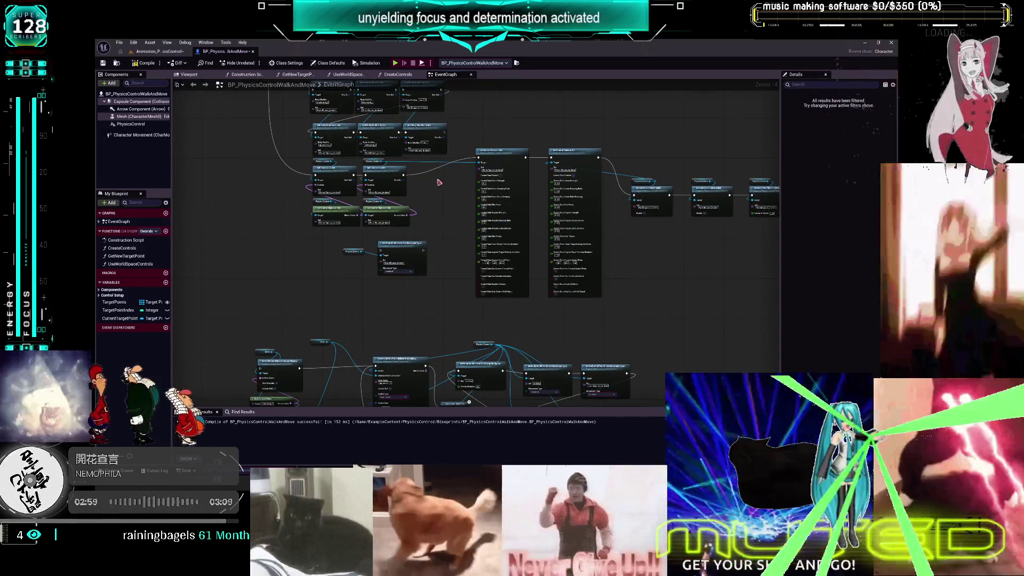
scroll(431, 196, up, 1)
scroll(652, 351, up, 1)
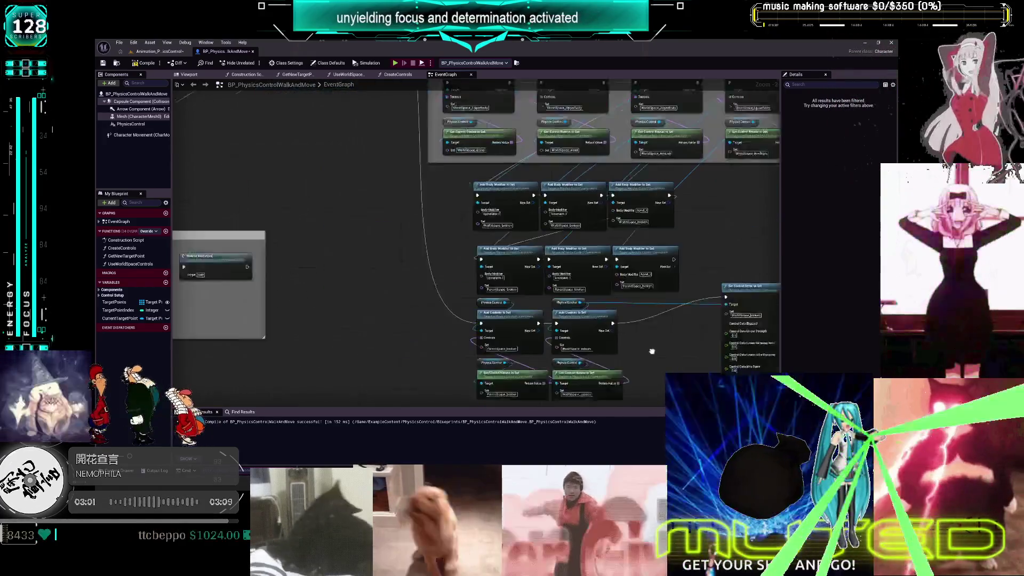
scroll(651, 352, down, 2)
scroll(468, 228, up, 2)
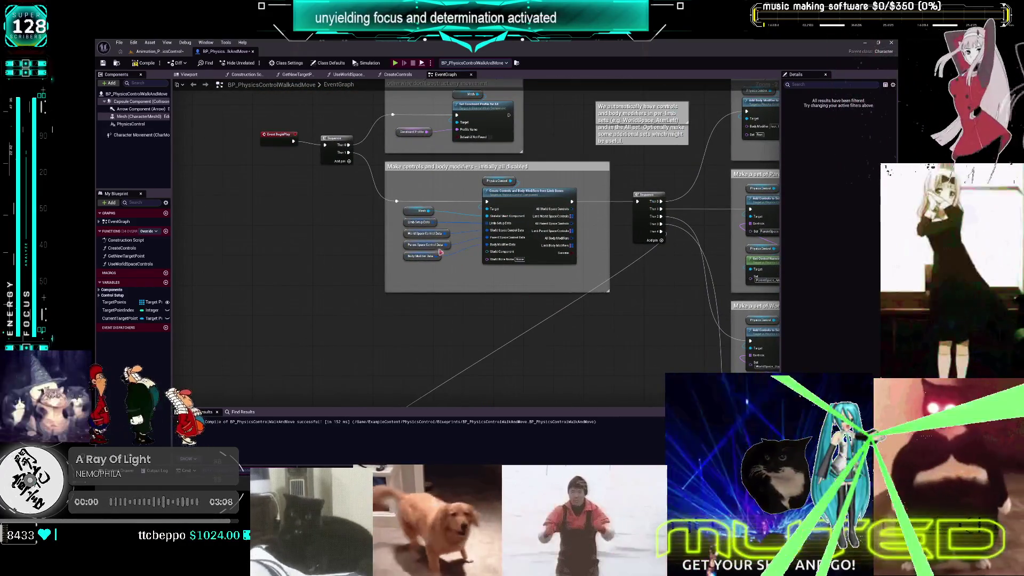
Inspect the World Space and Parent Space Control Data defaults in Details
click(408, 235)
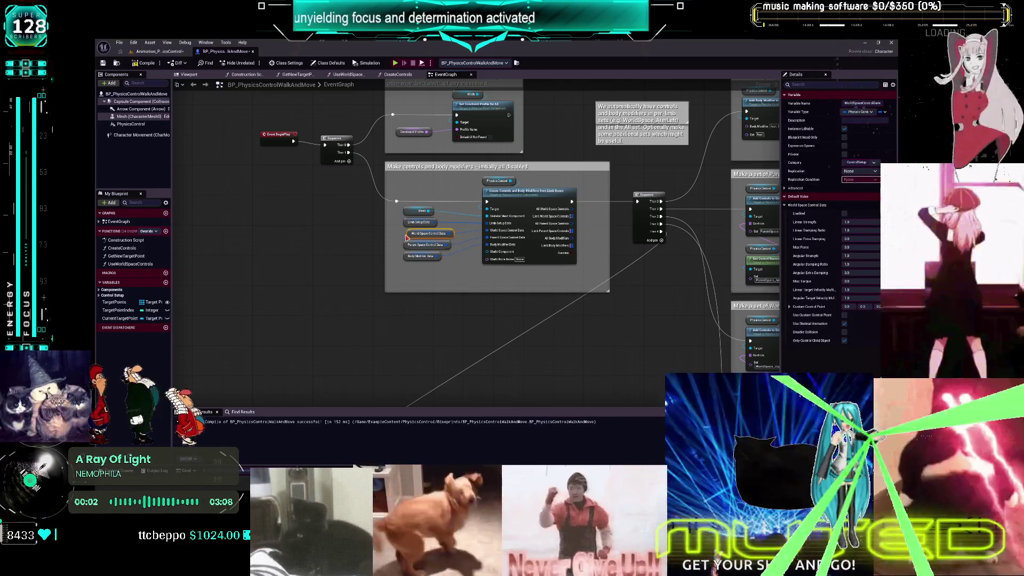
click(409, 247)
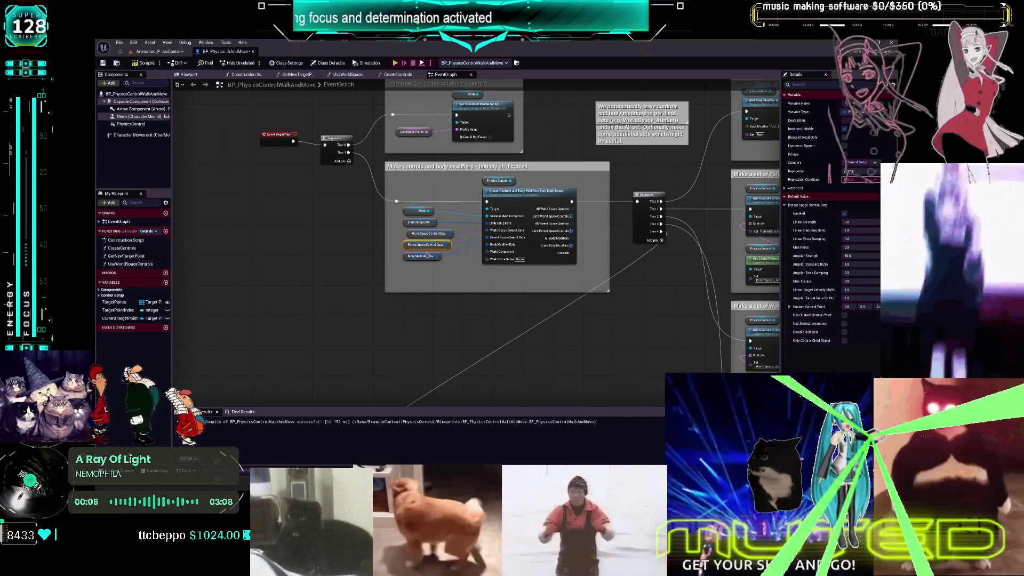
click(415, 235)
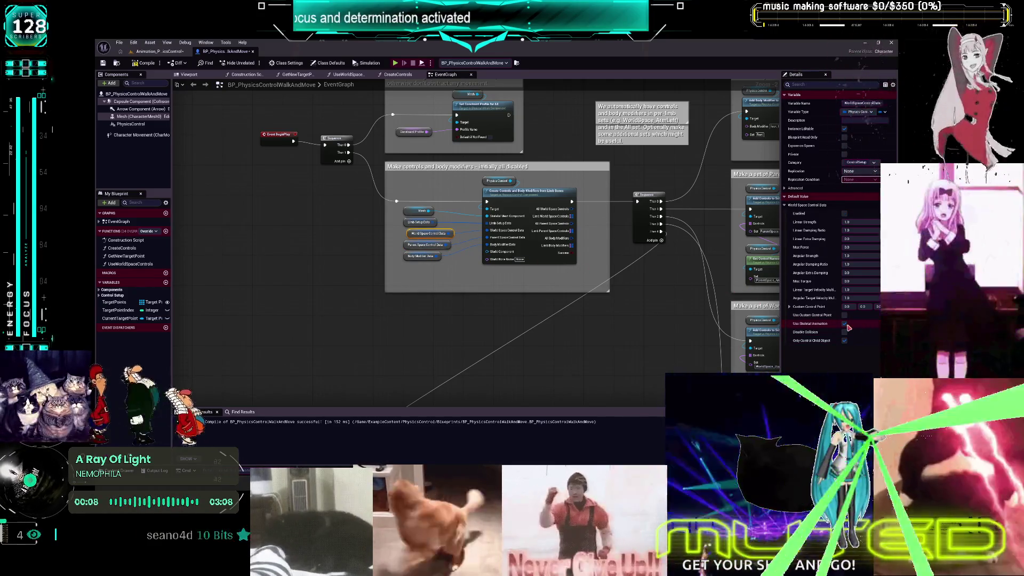
View the Body Modifier Data defaults, then launch the game with Alt+P
right_click(412, 225)
click(432, 282)
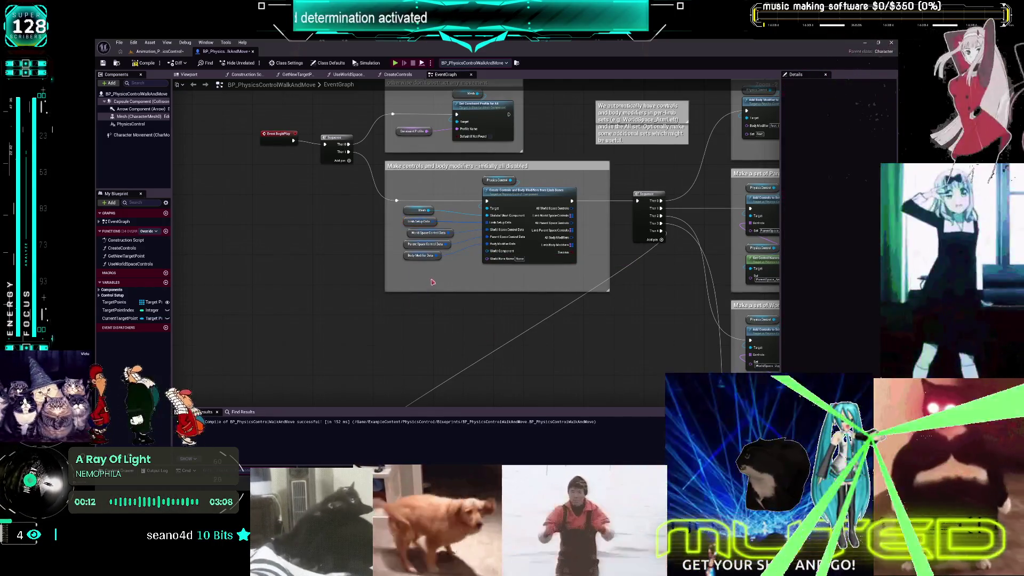
click(429, 256)
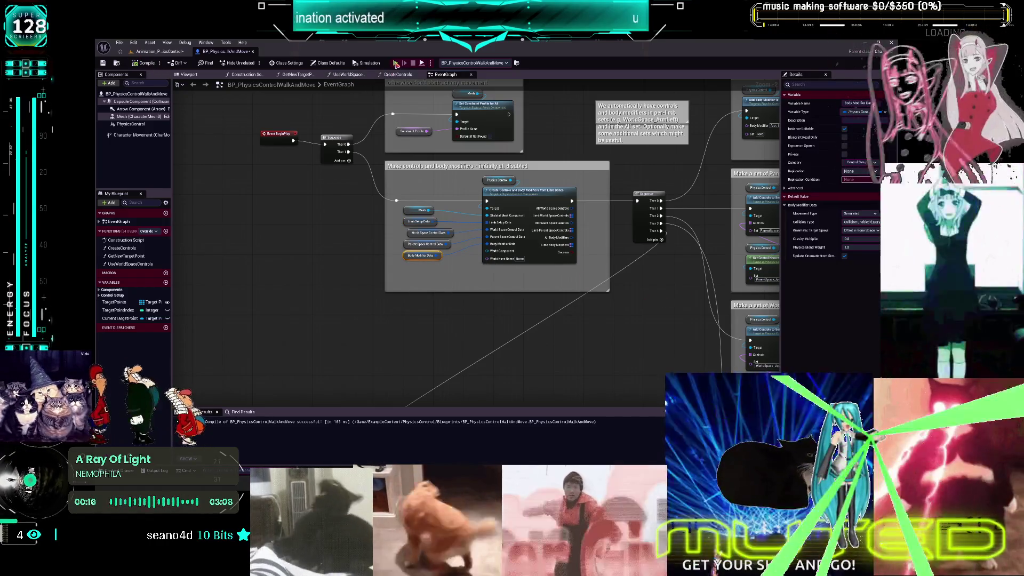
key(alt+p)
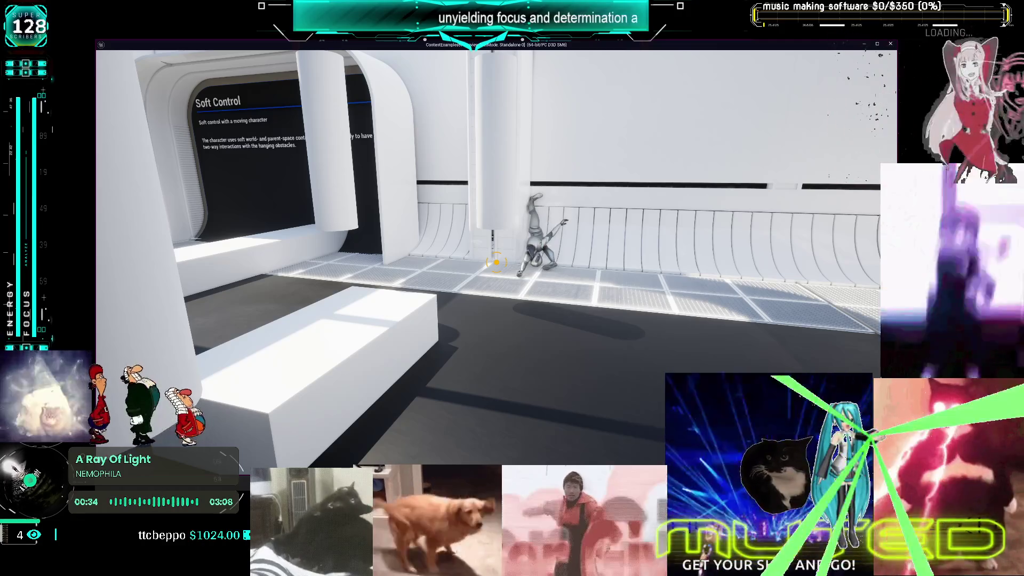
Walk up close to the ragdoll mannequin swinging on the curved wall
key(w)
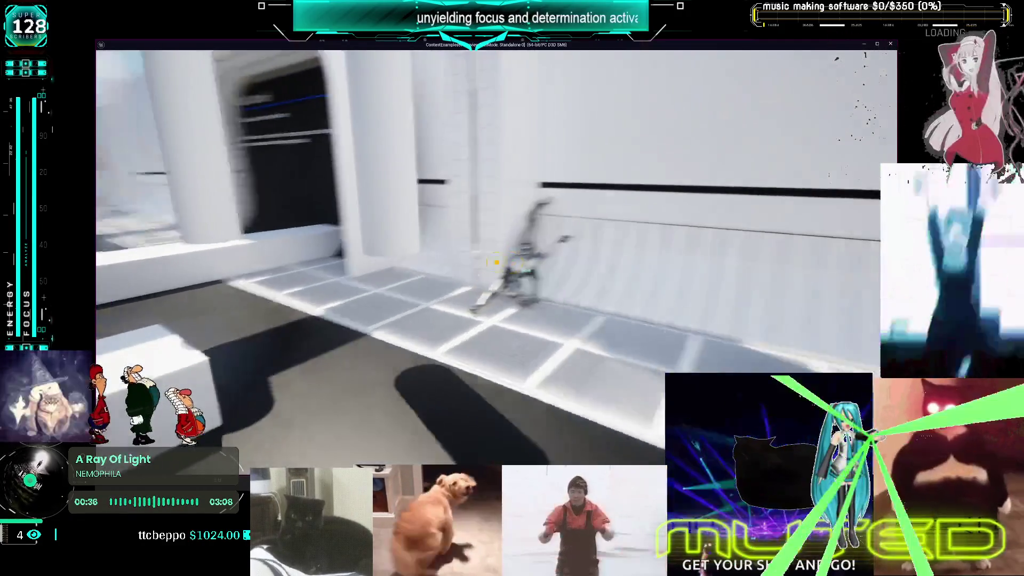
key(w)
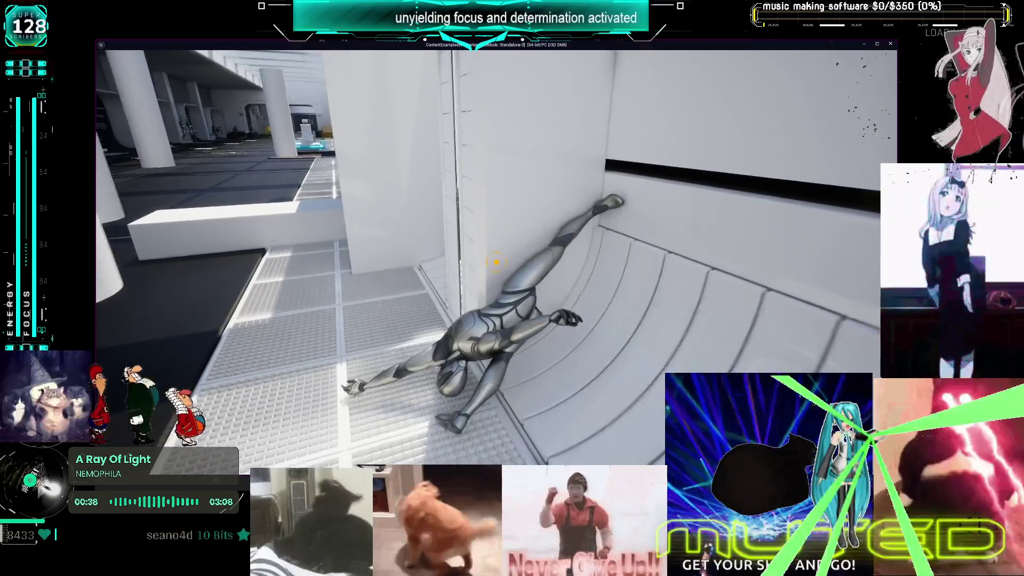
key(w)
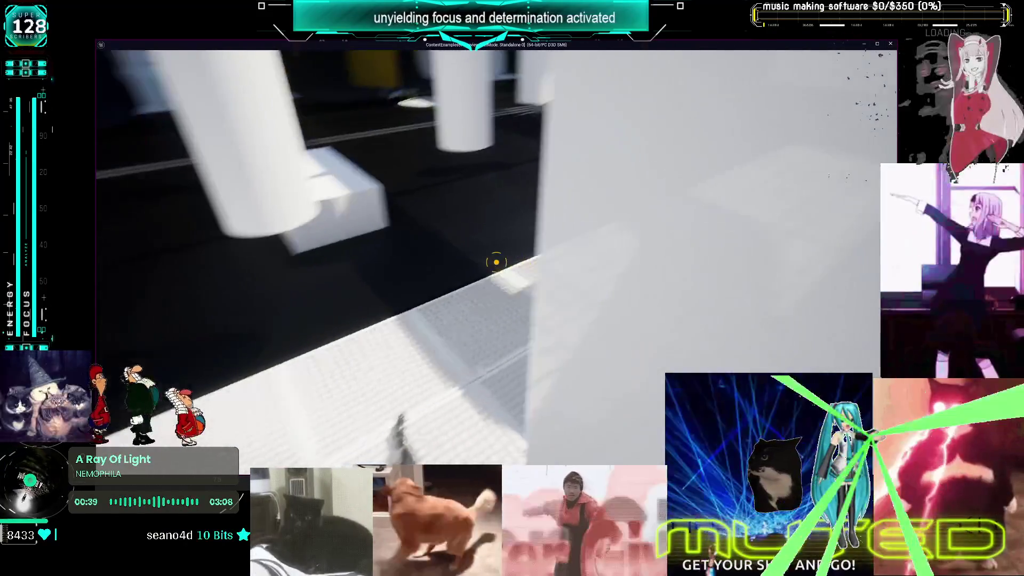
key(w)
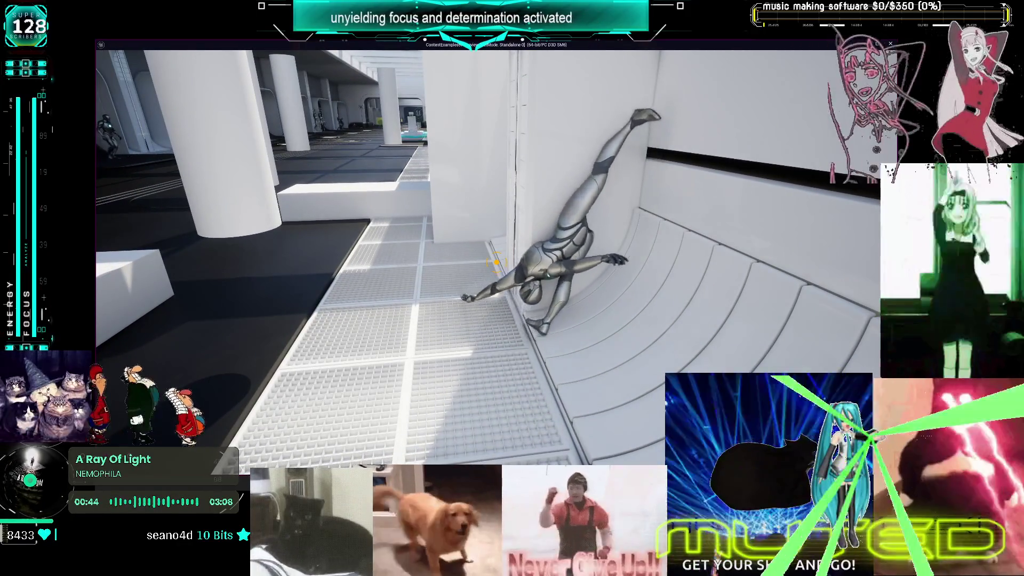
key(w)
key(w)
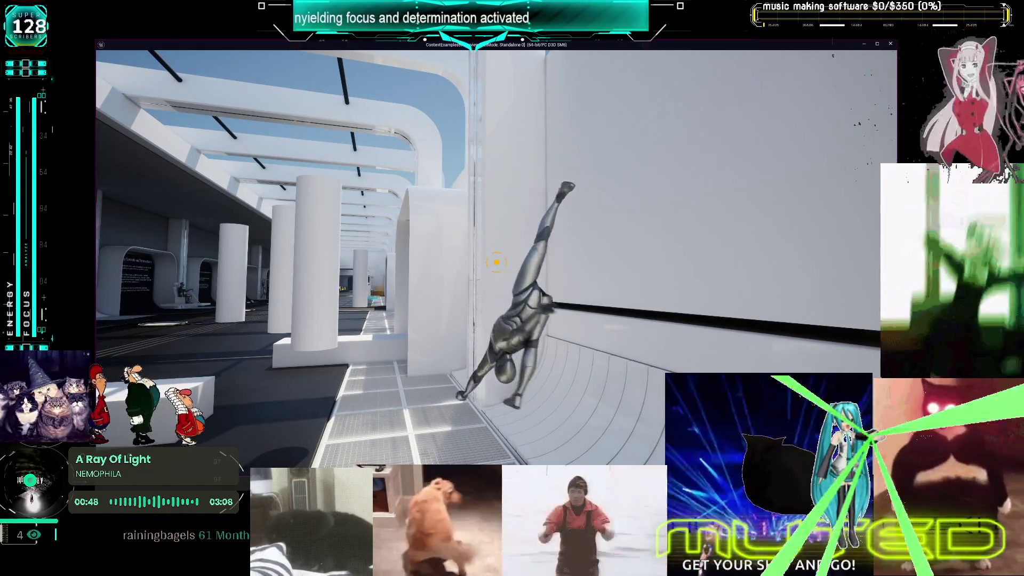
key(w)
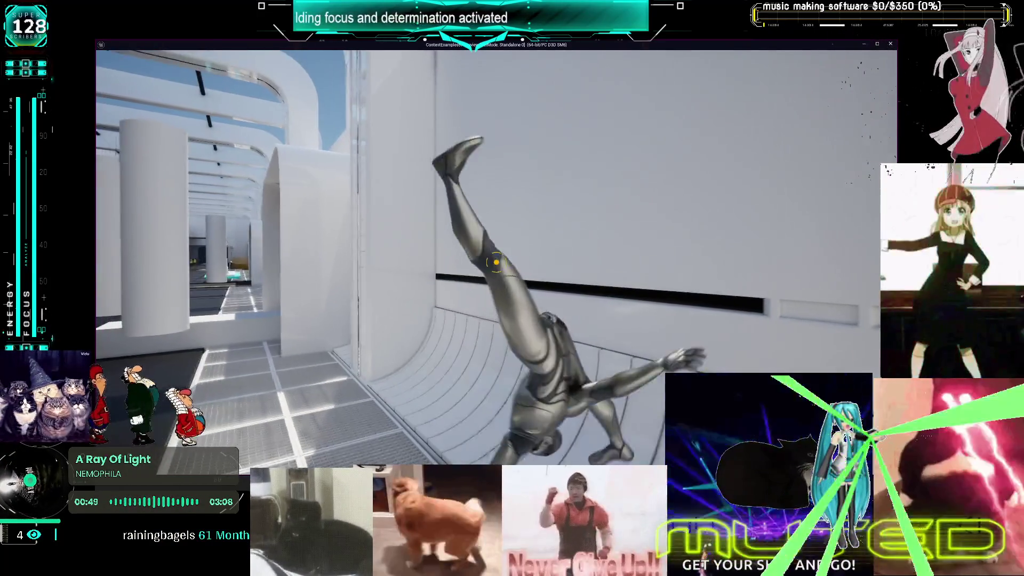
Back away and walk down the corridor past the airborne ragdoll near the ramp
key(s)
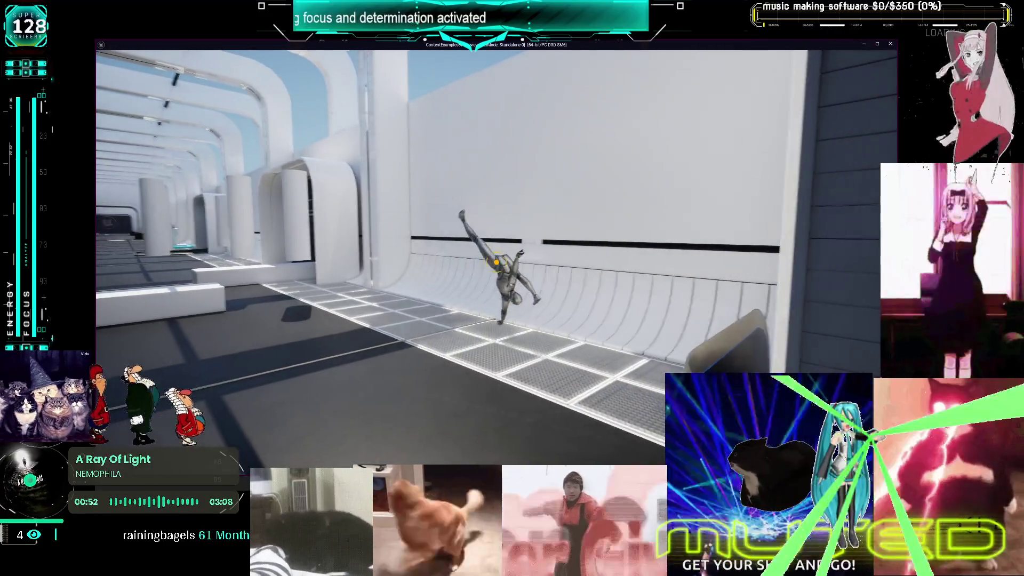
key(w)
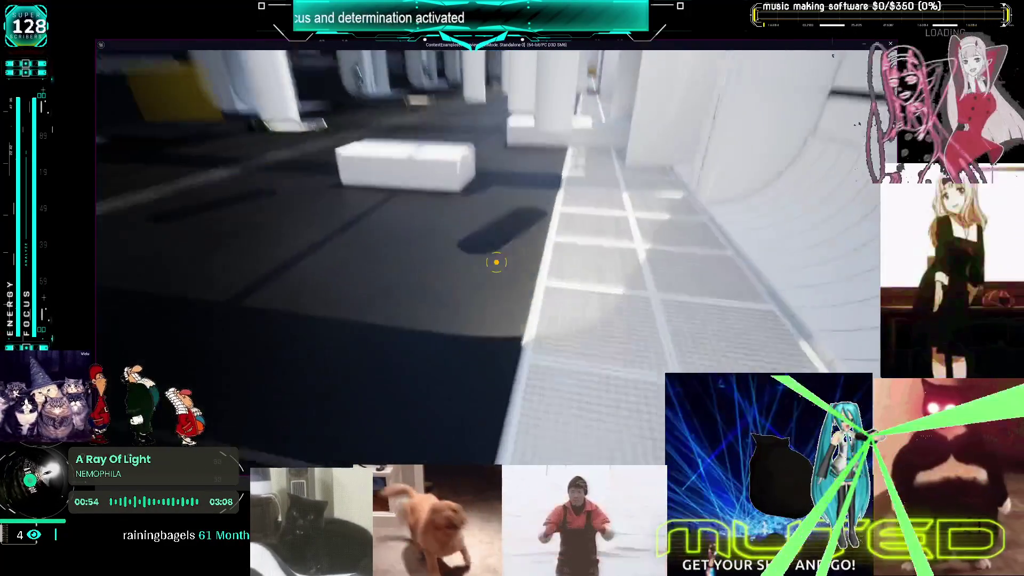
key(w)
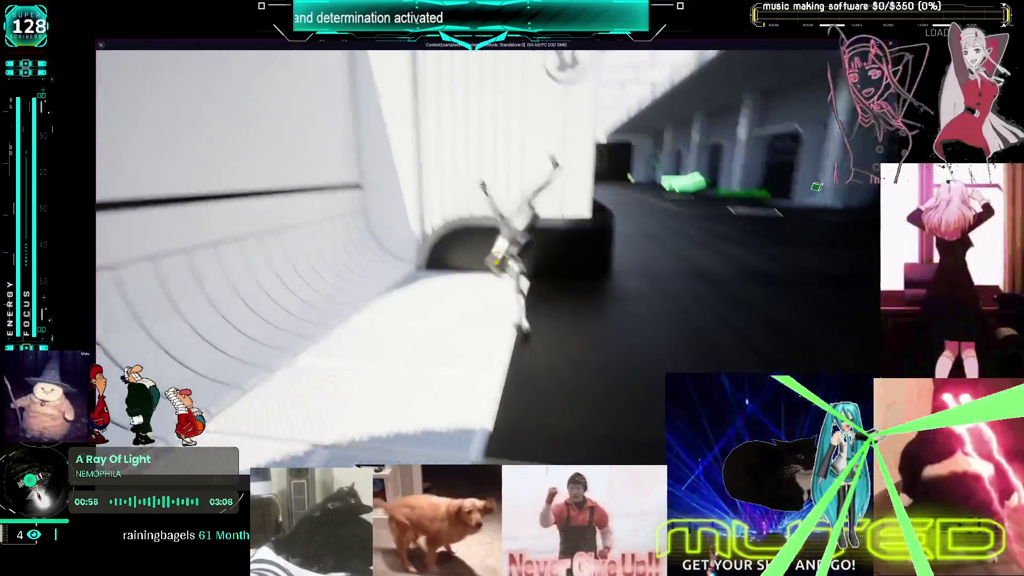
key(s)
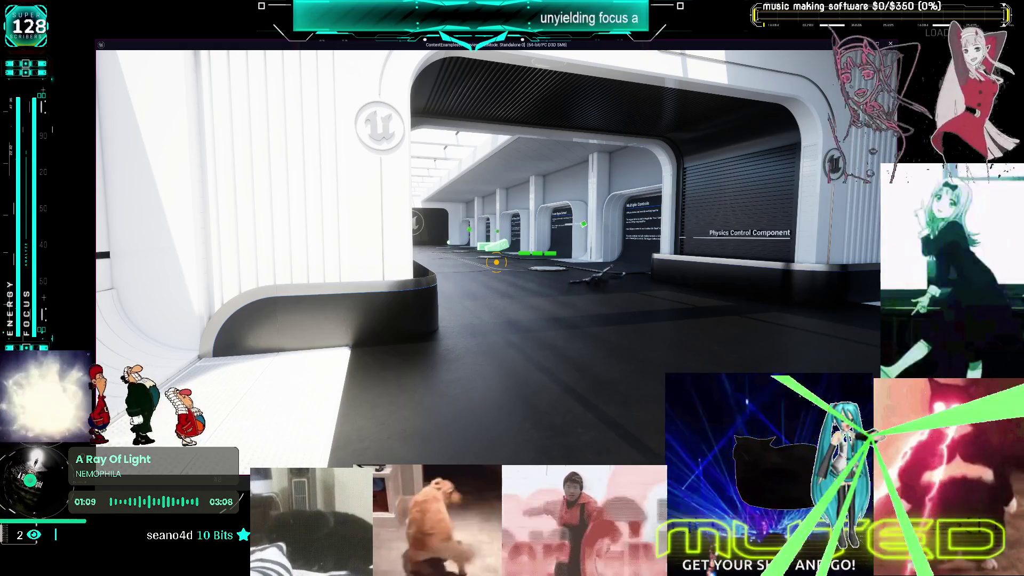
mouse_move(496, 262)
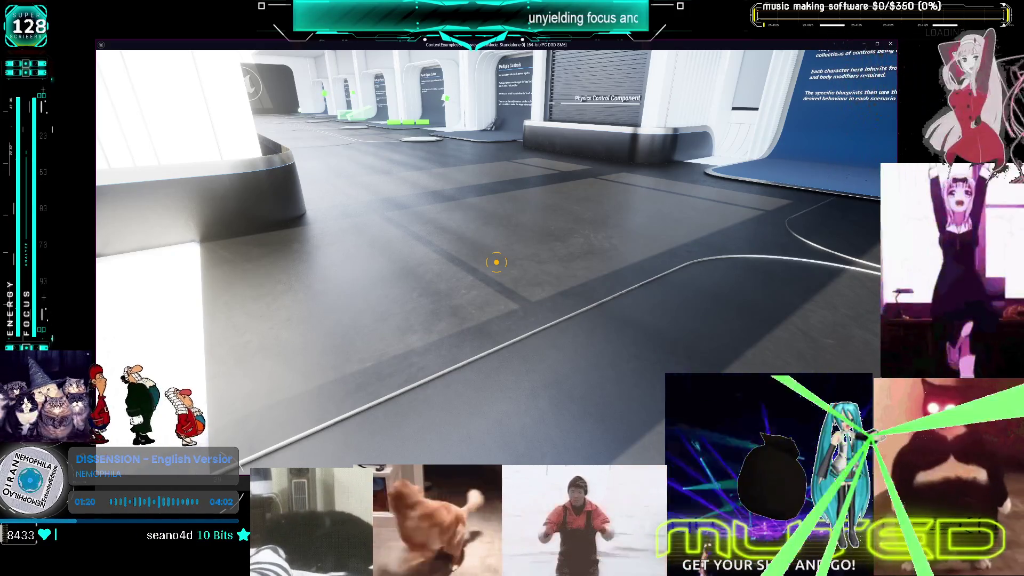
Walk to the Multiple Controls exhibit and approach the ragdoll beside the panel
click(618, 253)
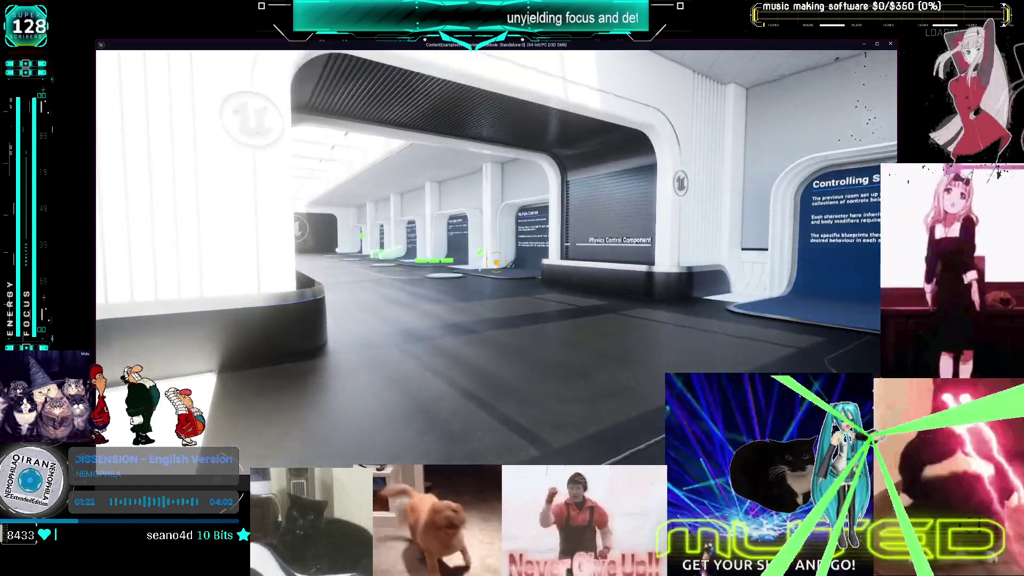
key(w)
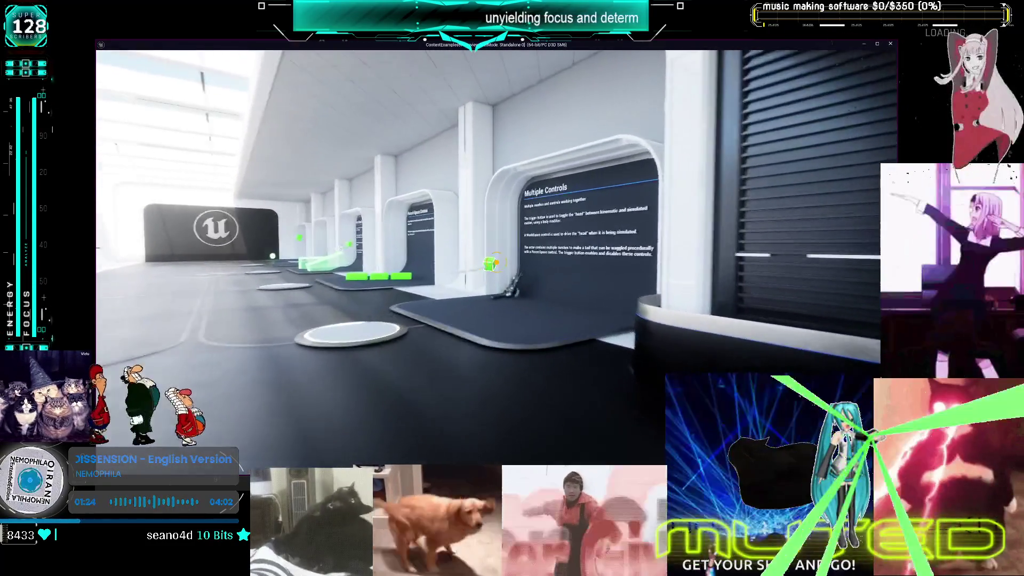
key(w)
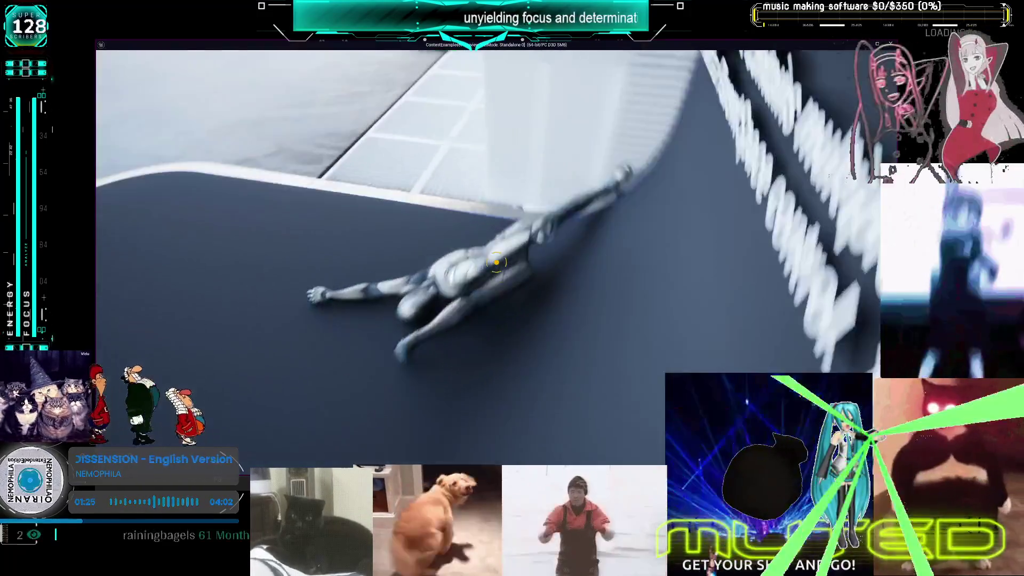
key(w)
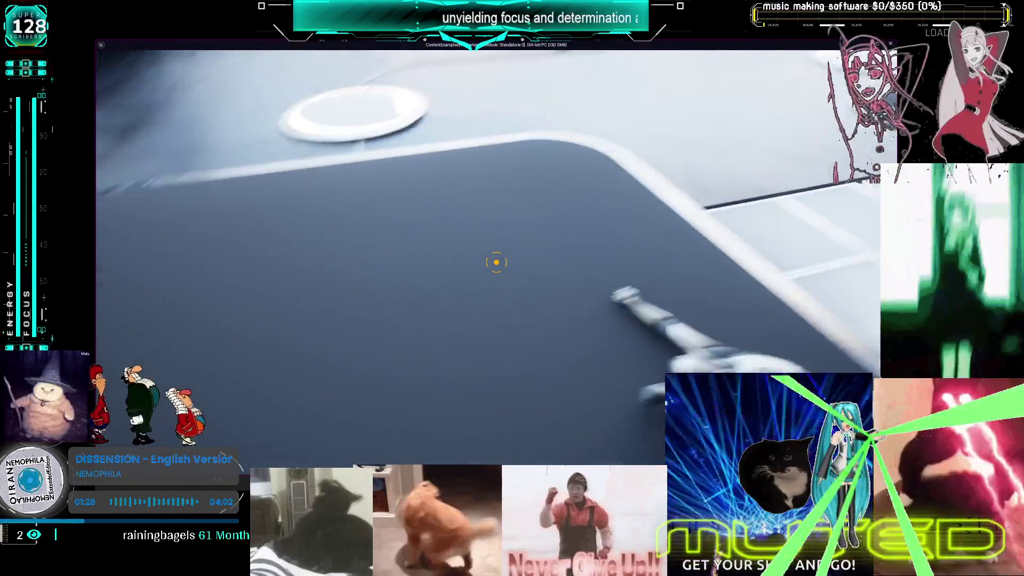
Look over the ragdoll and the Multiple Controls panel, then quit the game
key(w)
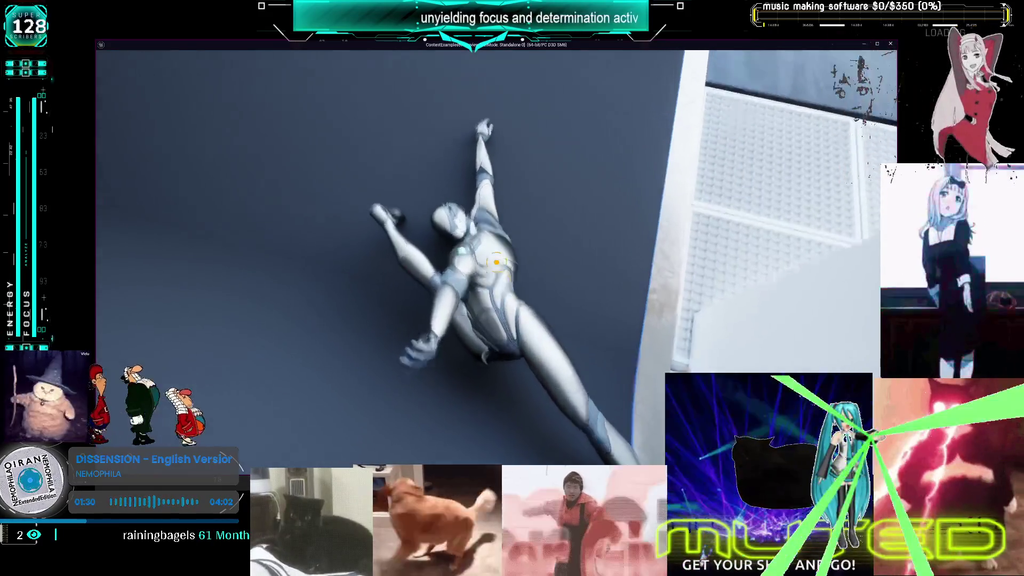
key(w)
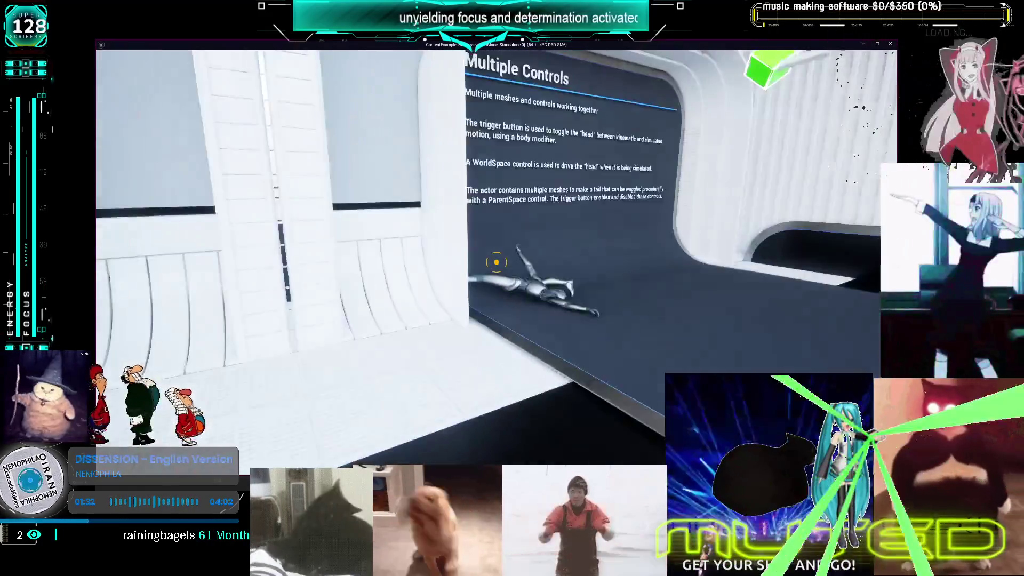
key(Escape)
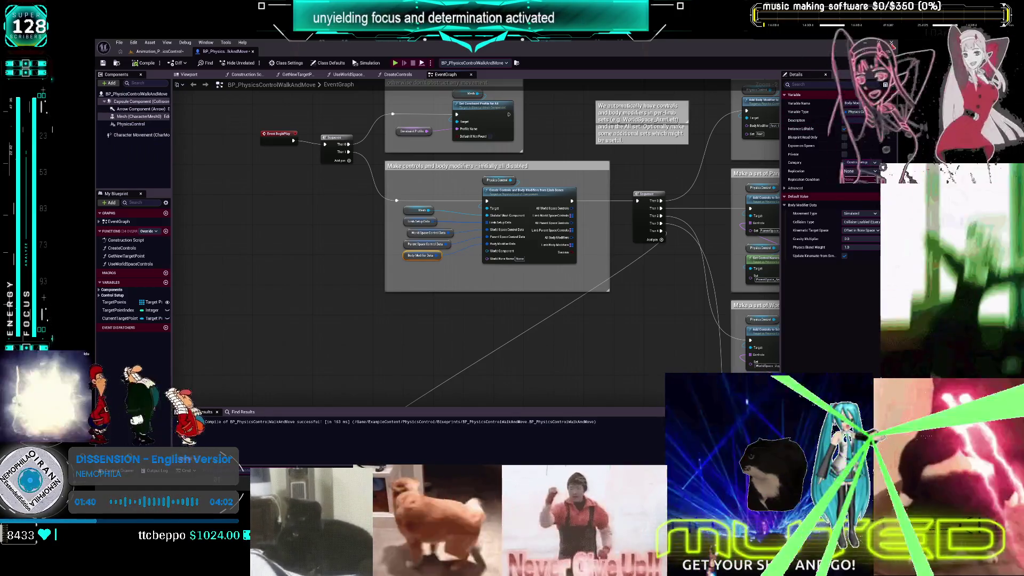
Quit Unreal Editor, answering the save-content prompt
click(891, 43)
click(550, 332)
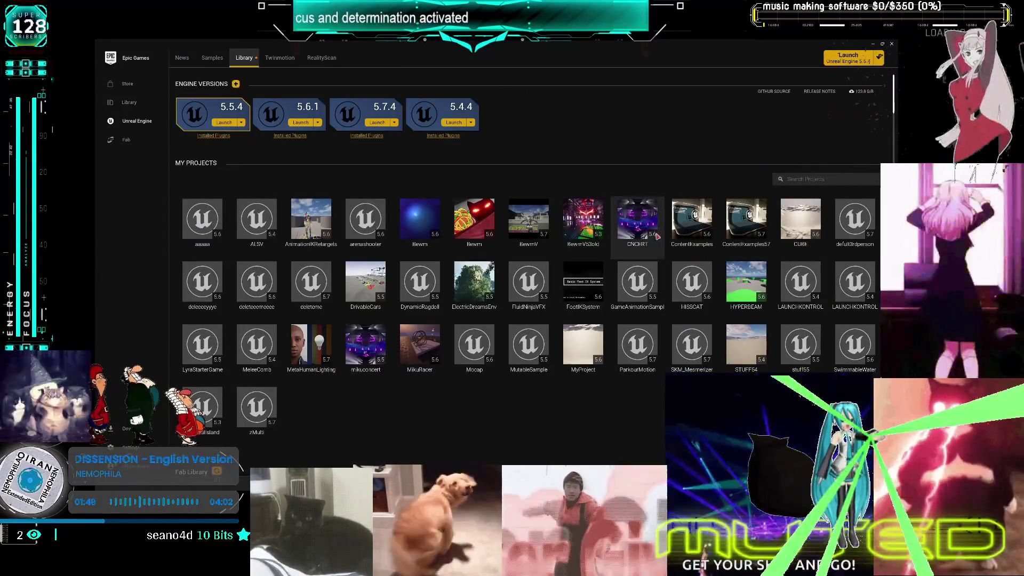
Launch the ContentExamples57 project from My Projects with Unreal Engine 5.5.4
double_click(753, 232)
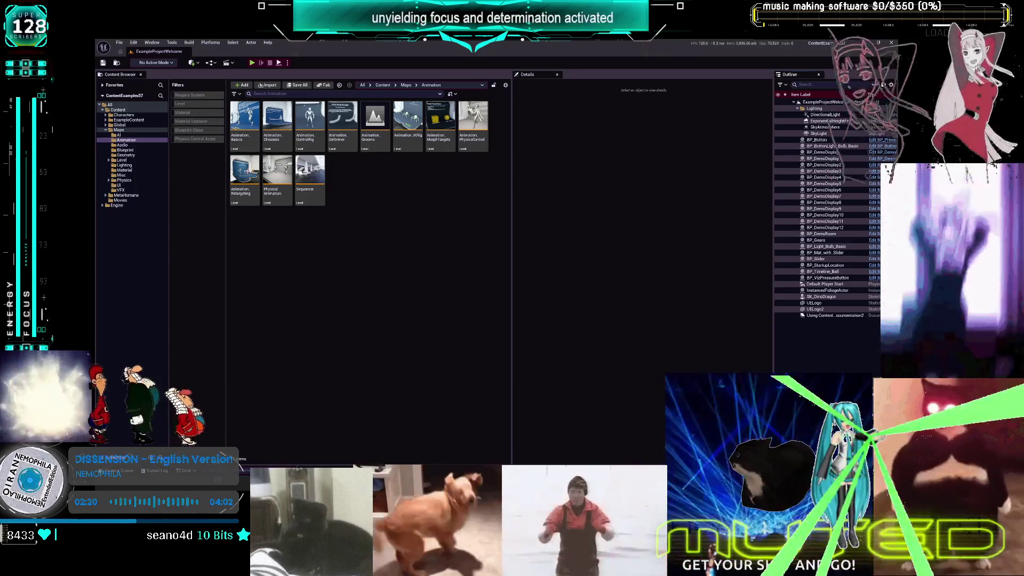
Open the PhysicalAnimation map from Maps > Animation and run it in Standalone
click(287, 166)
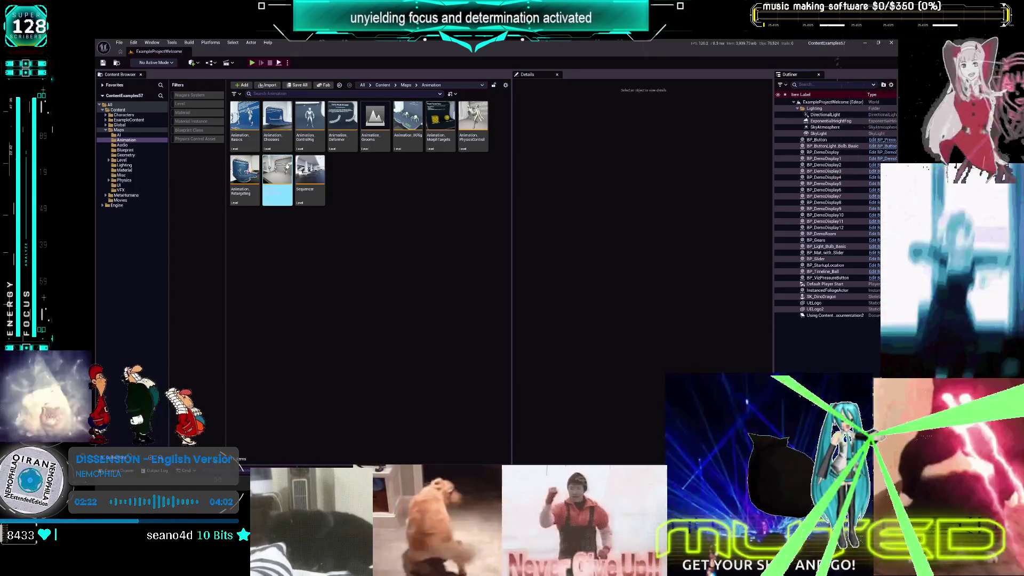
click(401, 180)
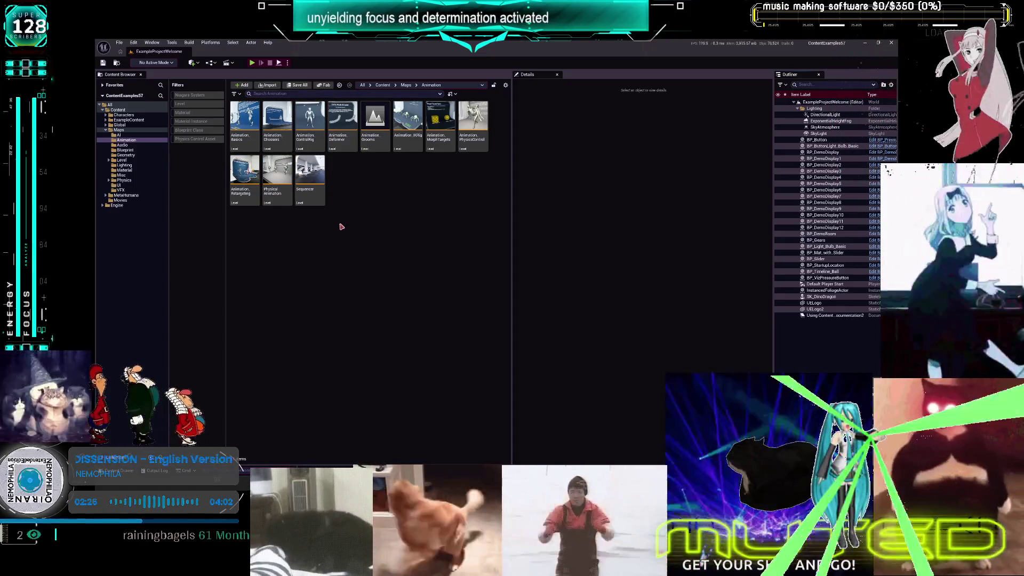
click(287, 196)
double_click(287, 196)
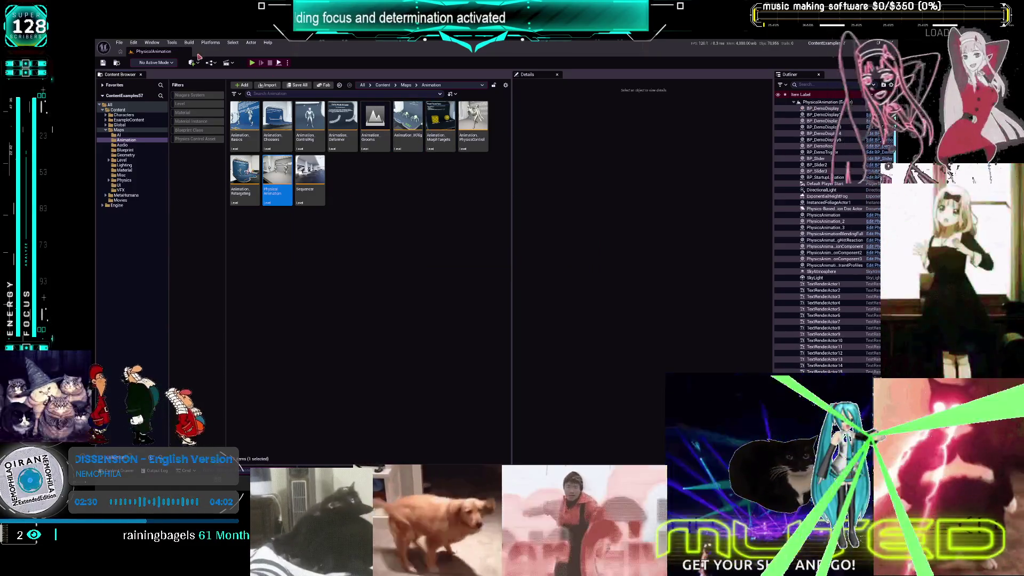
click(253, 63)
Walk down the corridor to the Physics Animation Blending exhibit's blend weight slider
key(w)
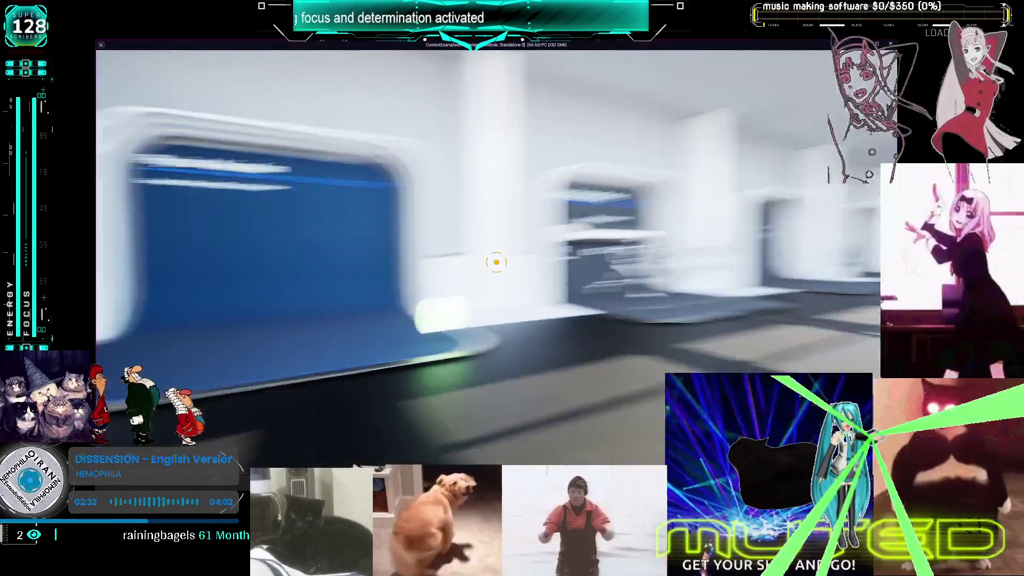
key(w)
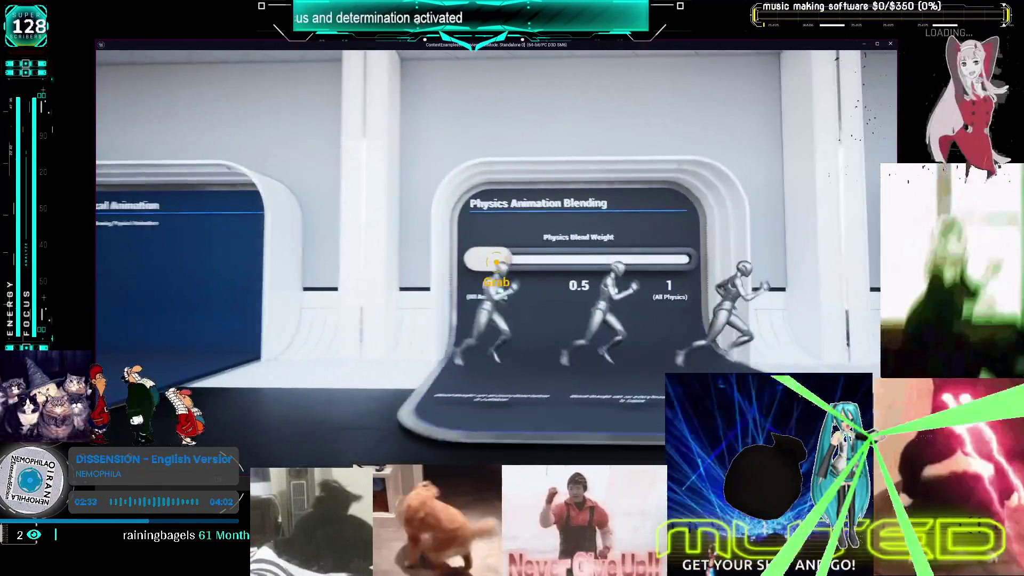
key(w)
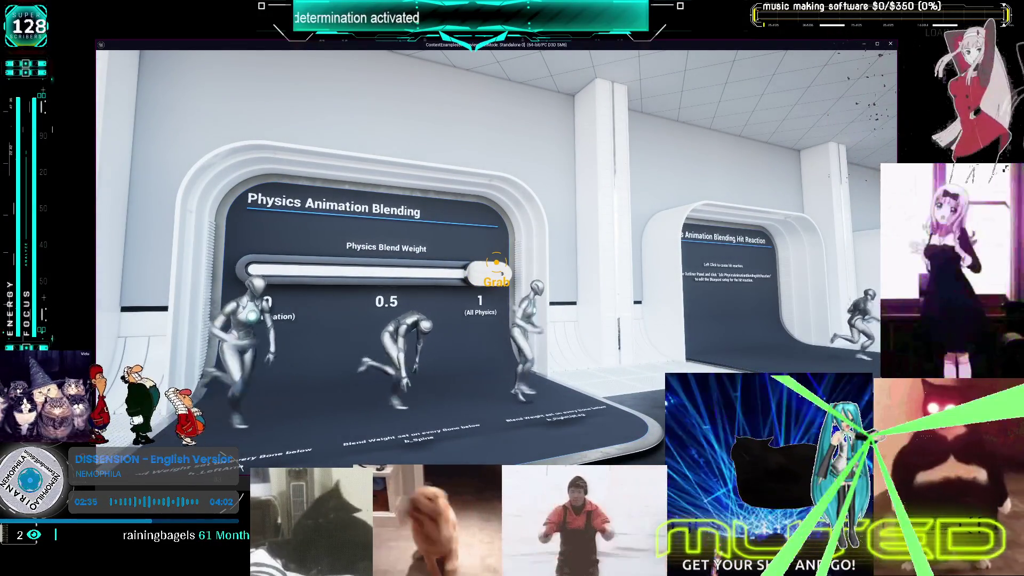
key(w)
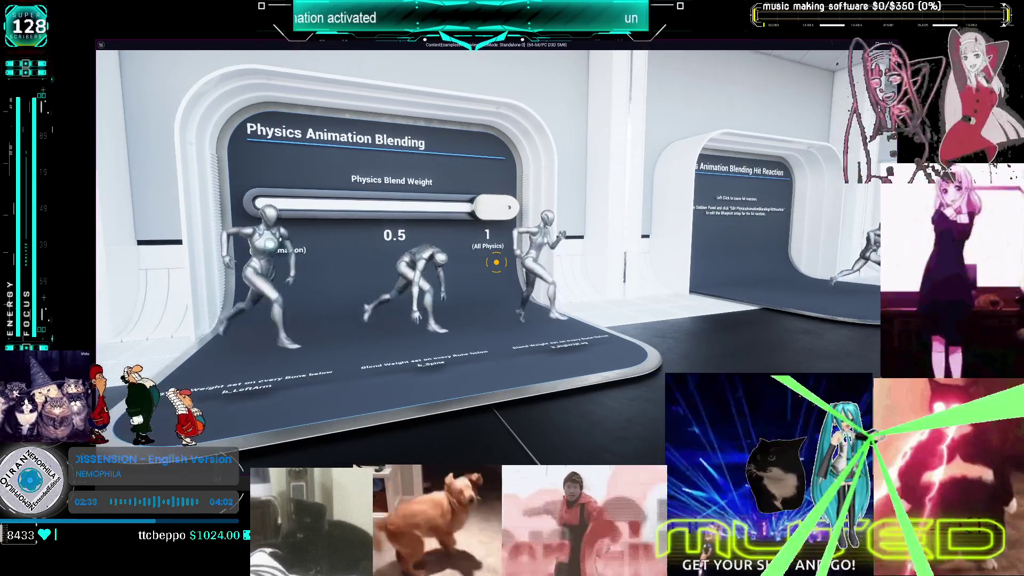
Move past the Hit Reaction and Physical Animation Component exhibits up to the kinematic exhibit
key(d)
key(d)
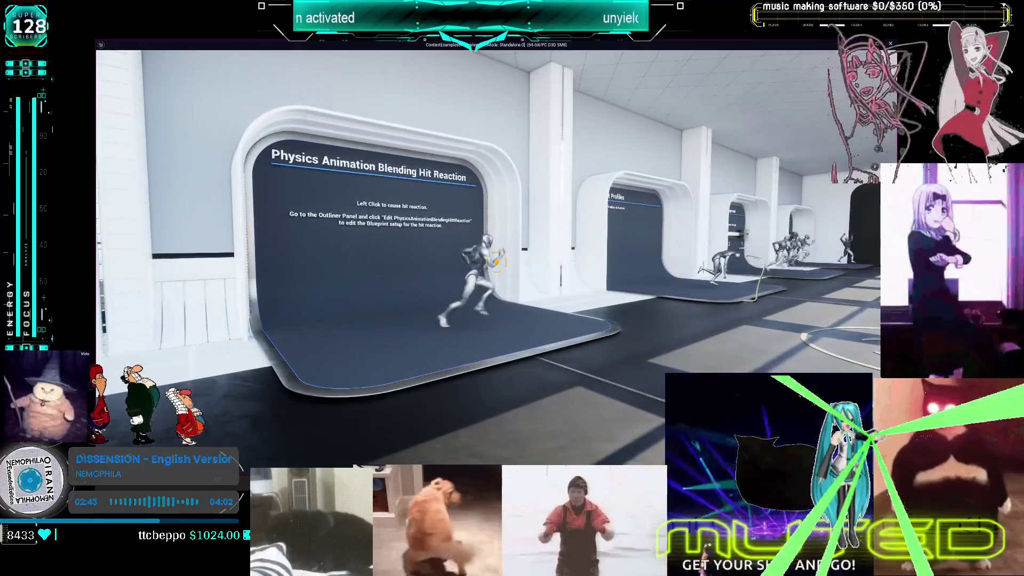
key(d)
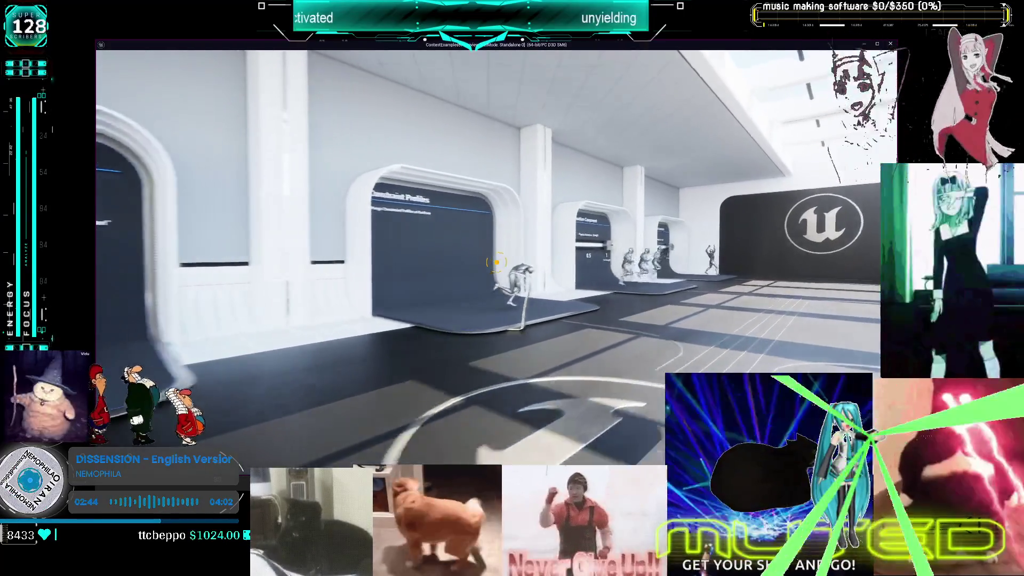
key(d)
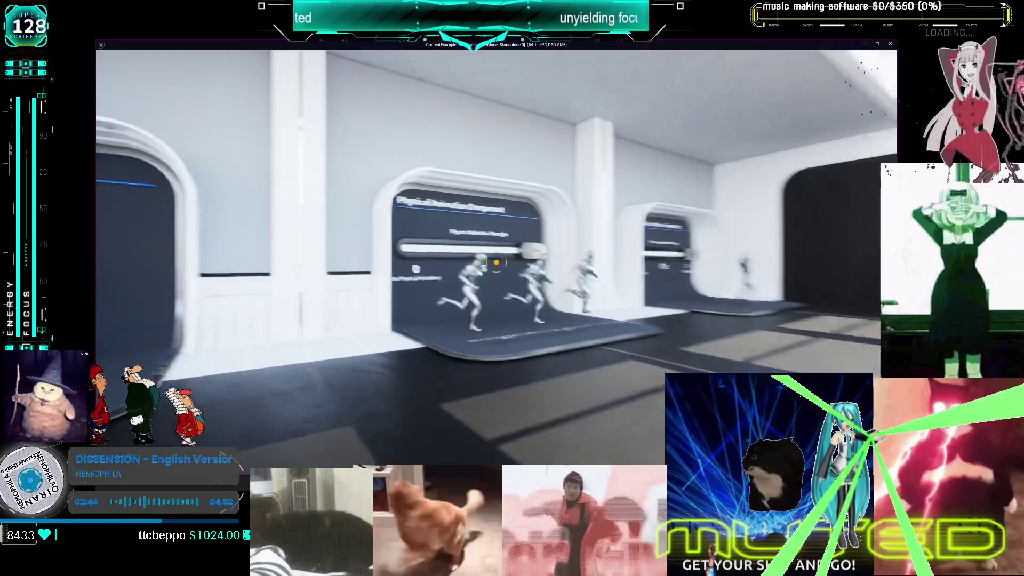
key(a)
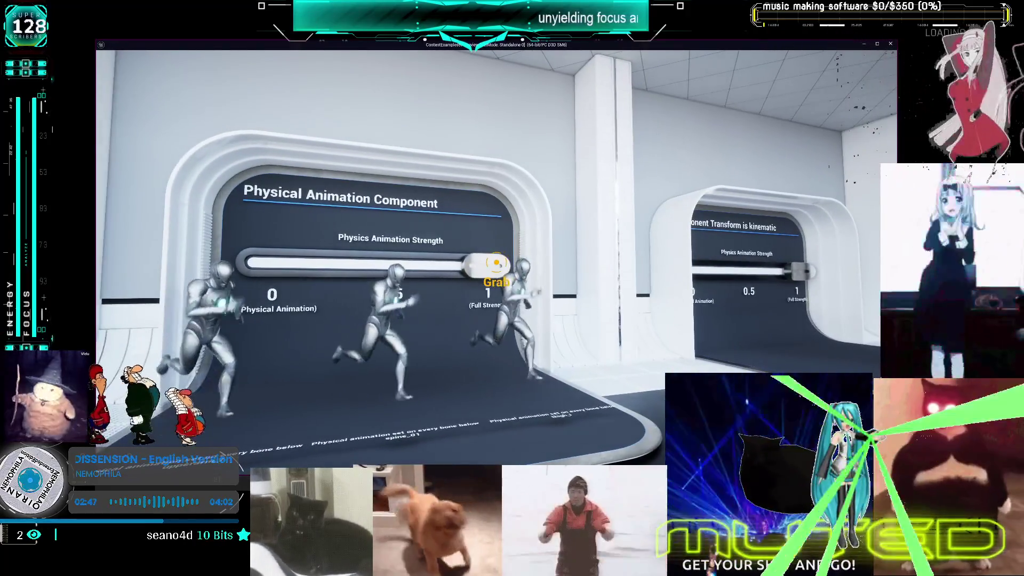
key(a)
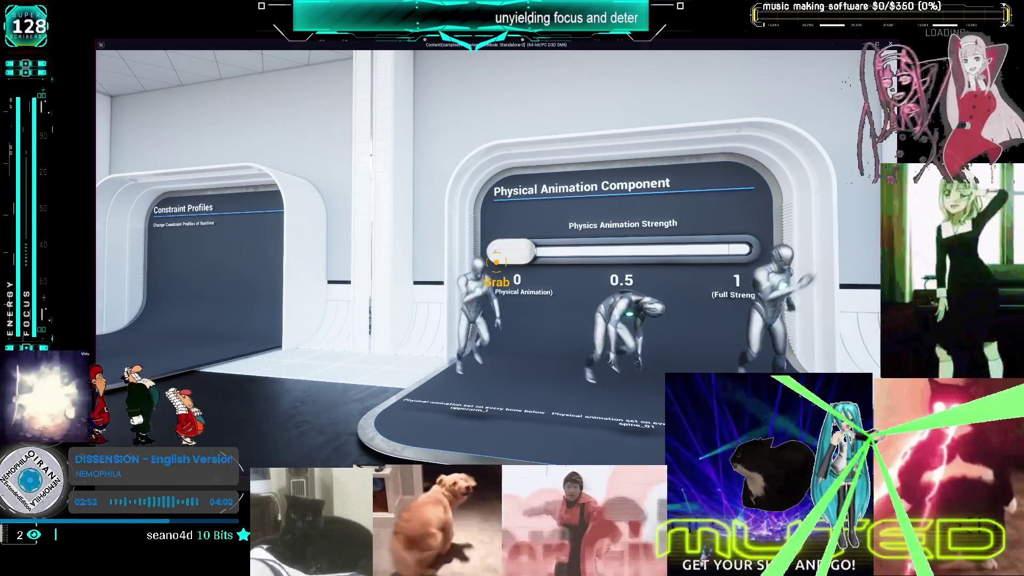
key(d)
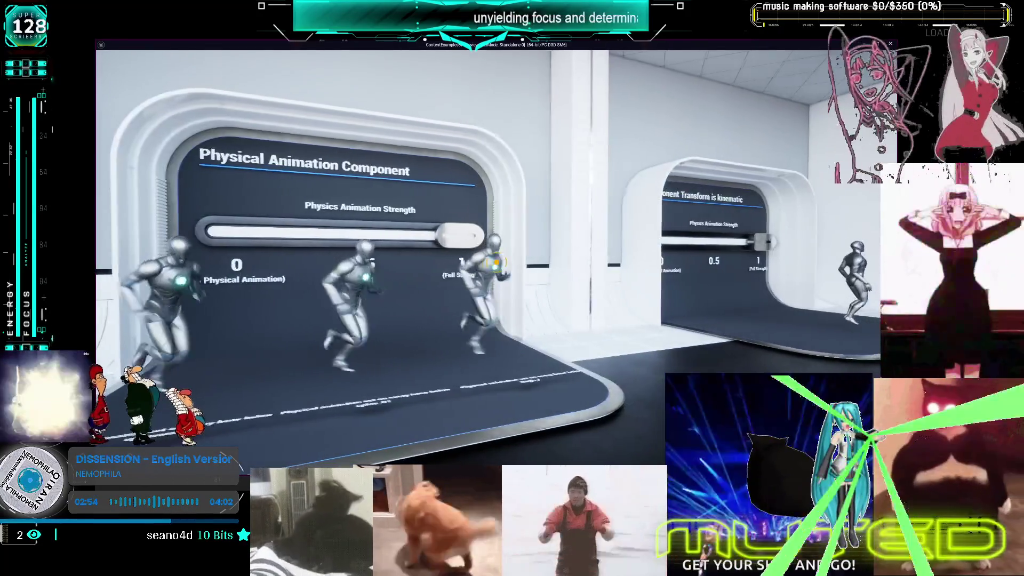
key(w)
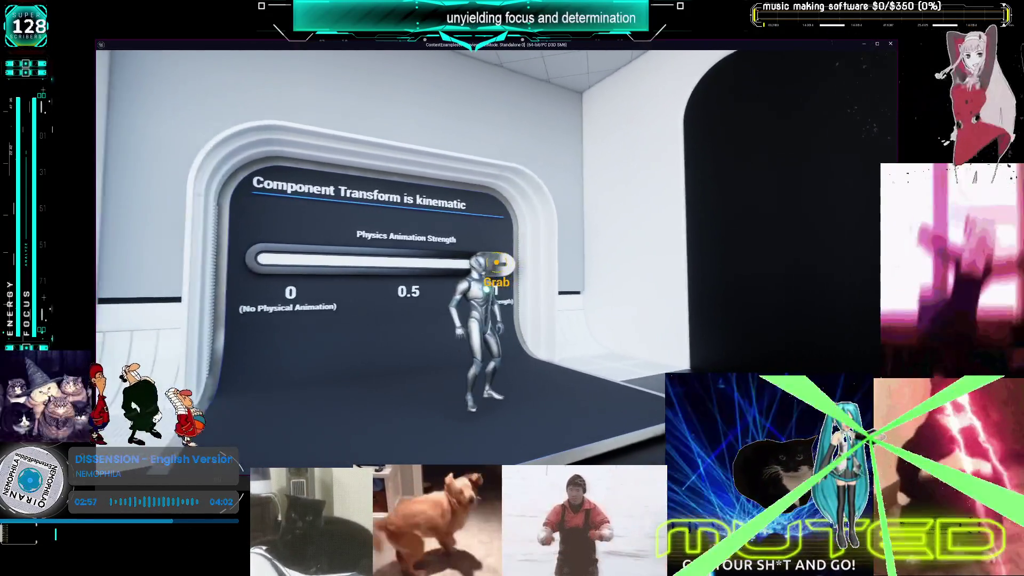
Slide the kinematic exhibit's strength down to 0, then close the demo game
drag(496, 262, 496, 262)
key(a)
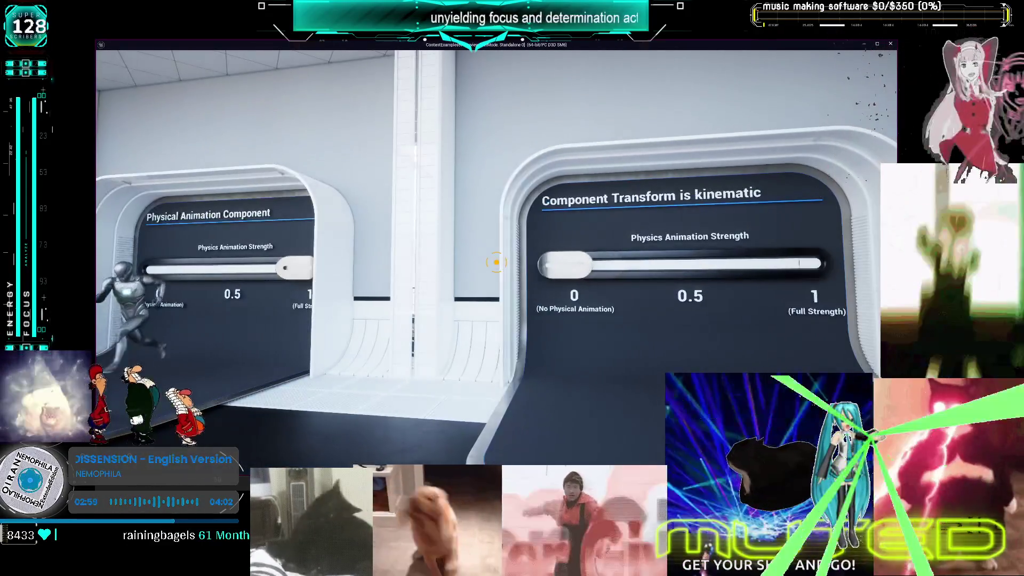
key(d)
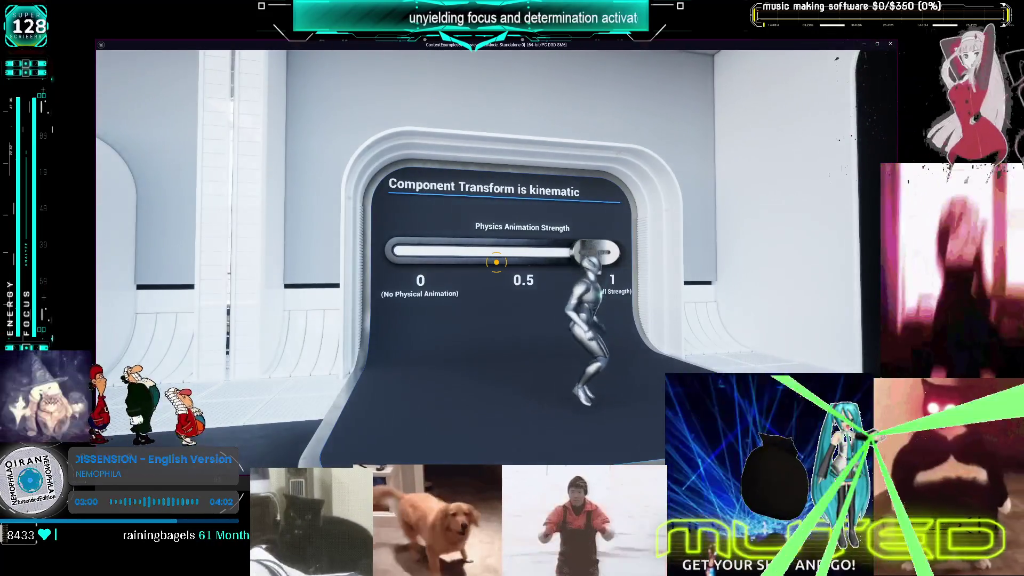
key(a)
key(Escape)
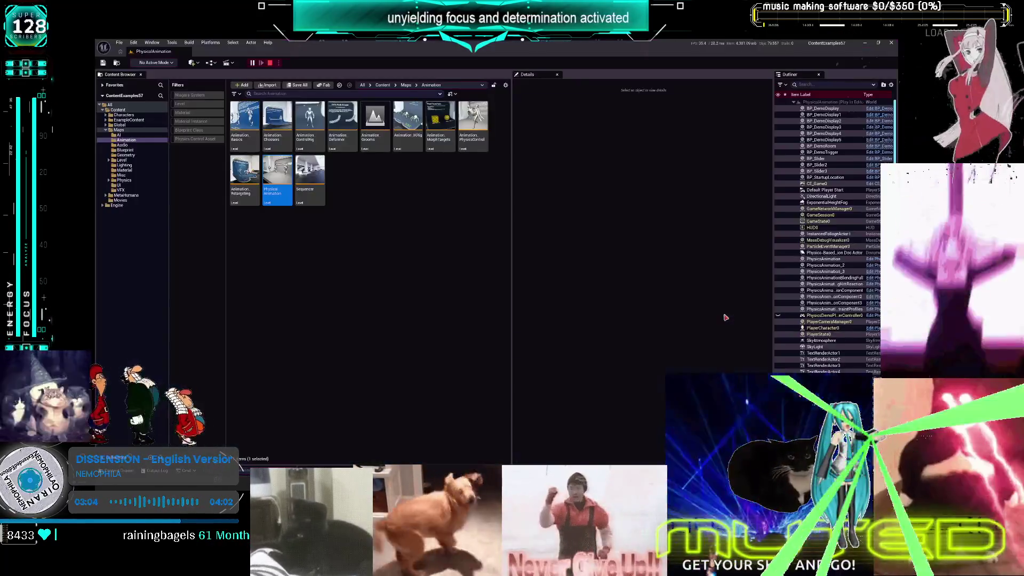
Open a level viewport from Window > Viewports and turn its camera down the corridor
click(152, 42)
mouse_move(192, 104)
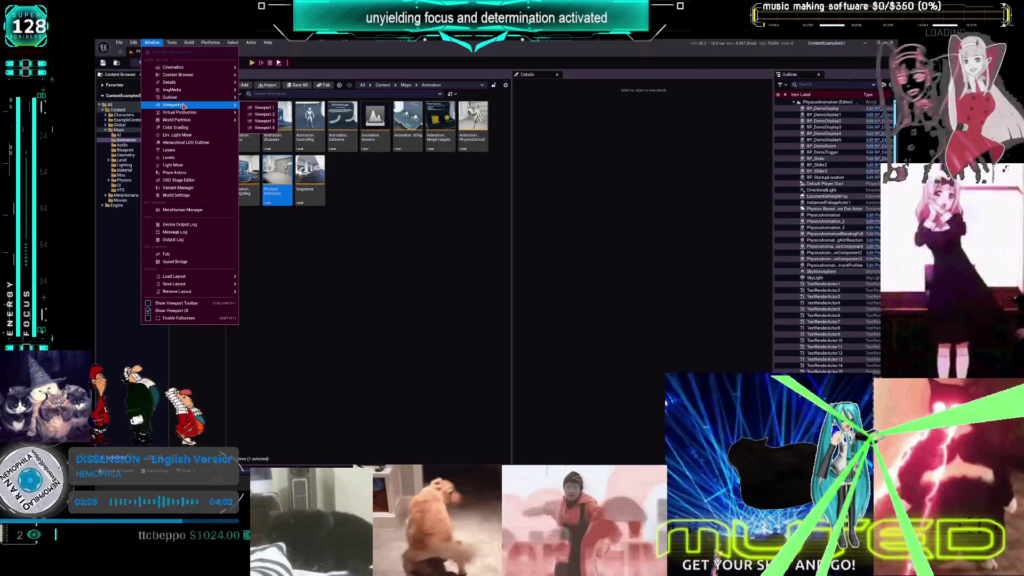
click(254, 109)
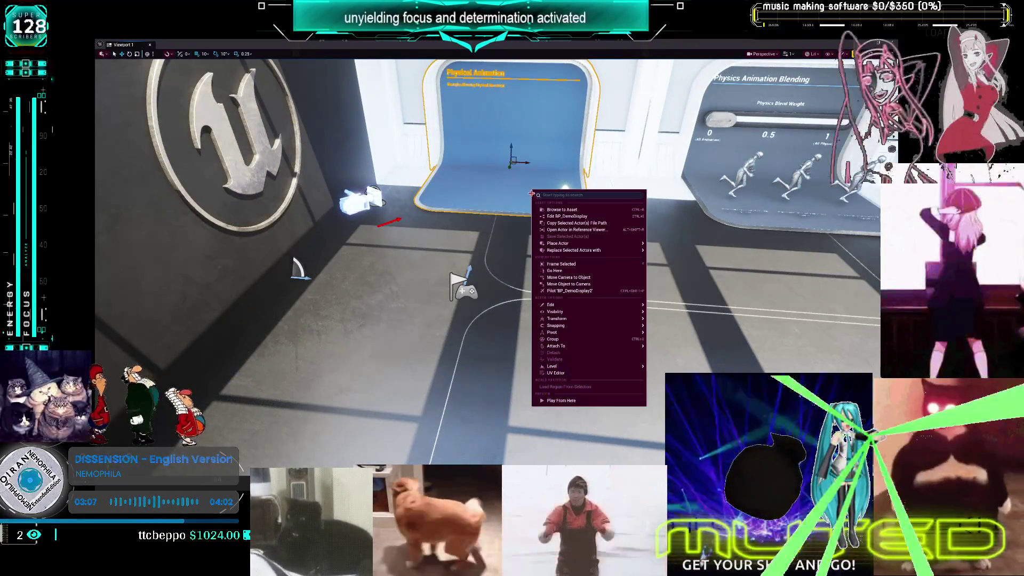
drag(496, 261, 442, 261)
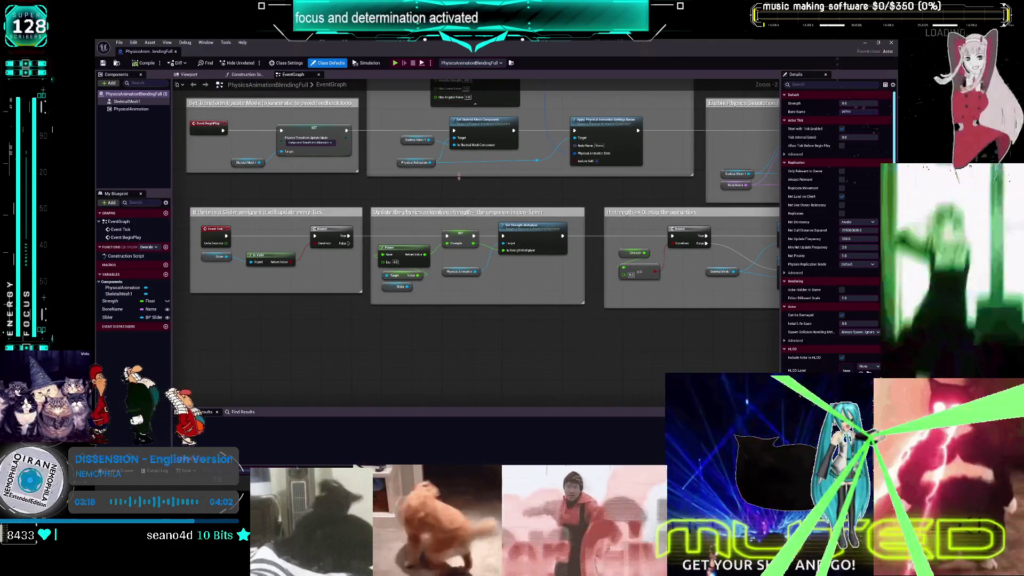
Close the Blueprint editor and maximize the level viewport to fill the editor
mouse_move(458, 176)
mouse_down()
mouse_move(369, 186)
mouse_move(375, 254)
mouse_up()
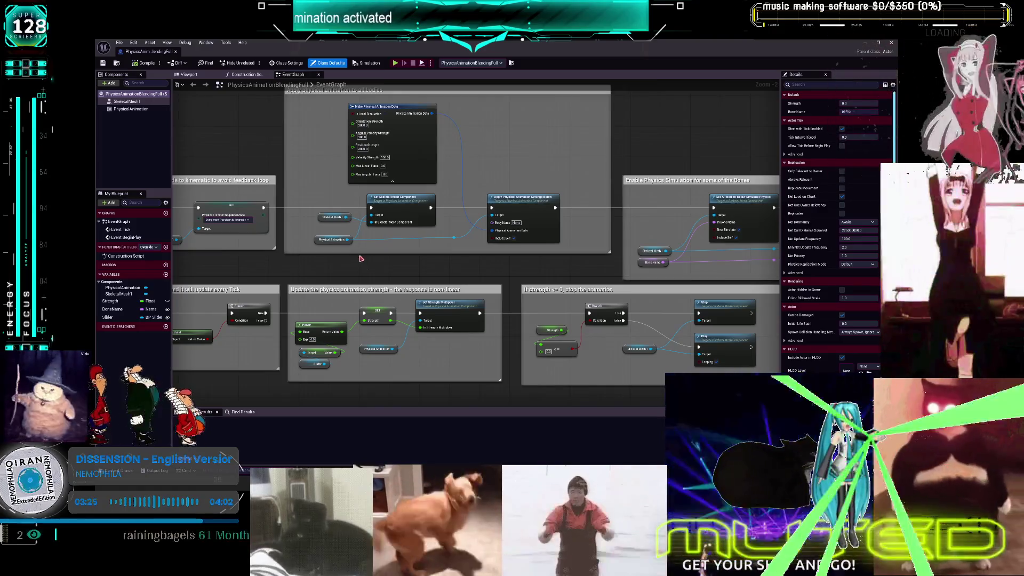
click(865, 42)
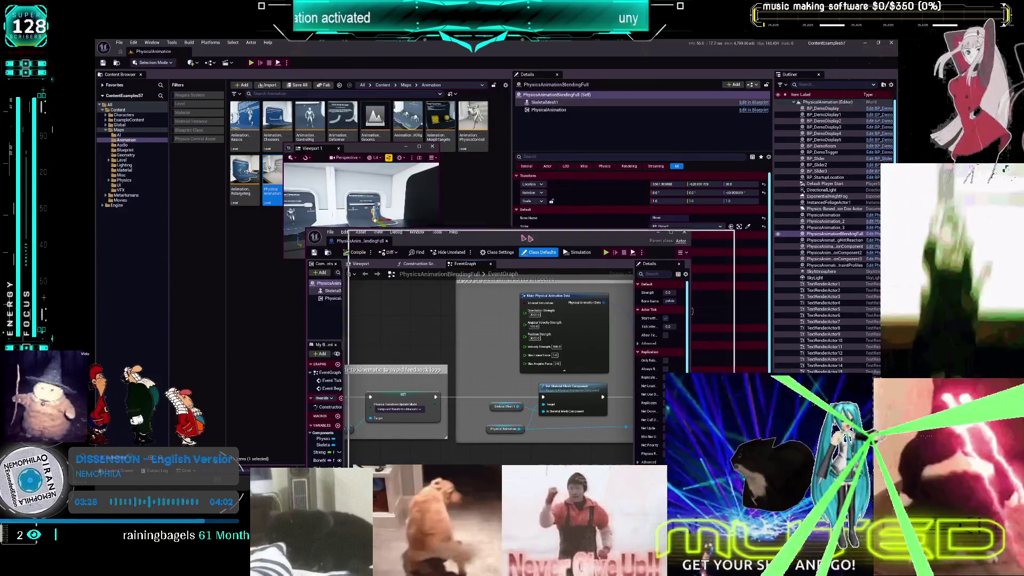
double_click(373, 149)
Fly the viewport camera closer to the Physical Animation display and re-maximize the viewport
key(a)
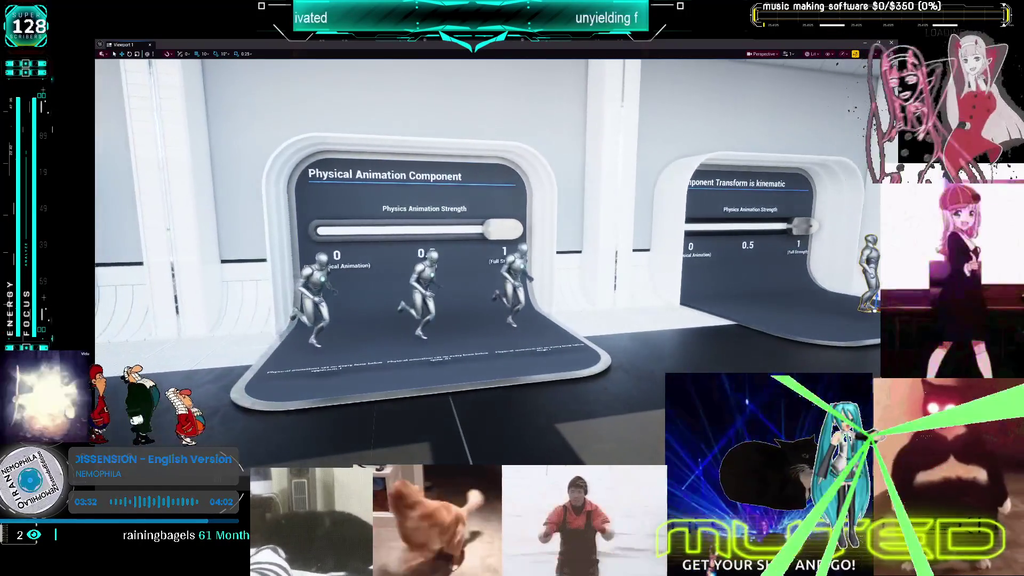
key(w)
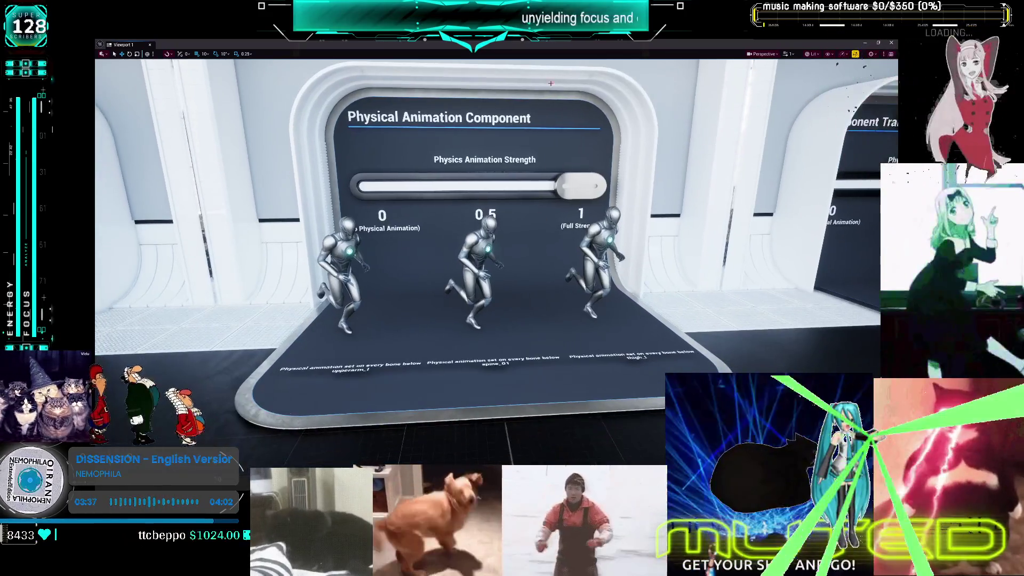
double_click(269, 44)
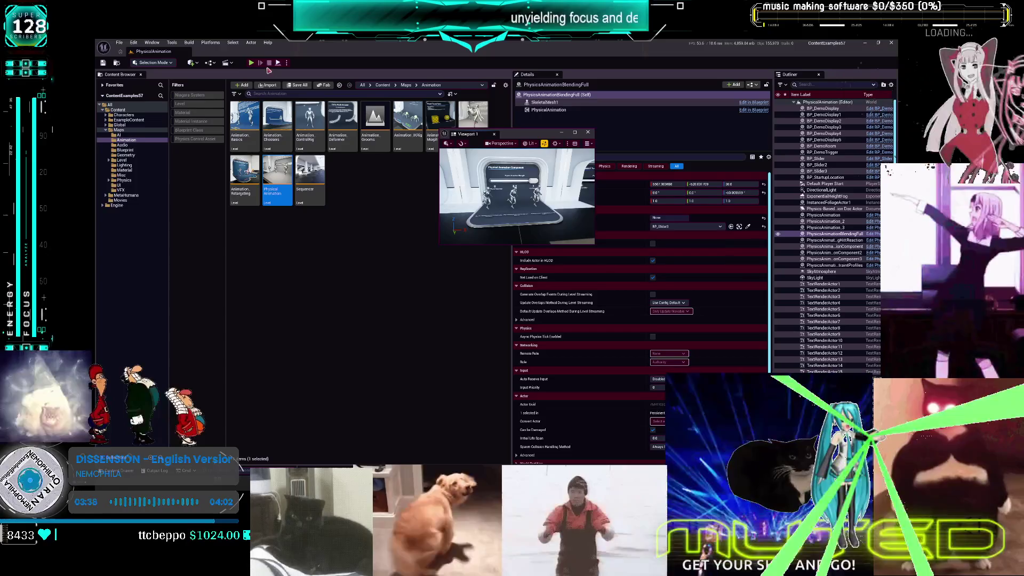
double_click(516, 136)
Play the level in the editor and walk up to the Physical Animation Component display's strength slider
key(alt+p)
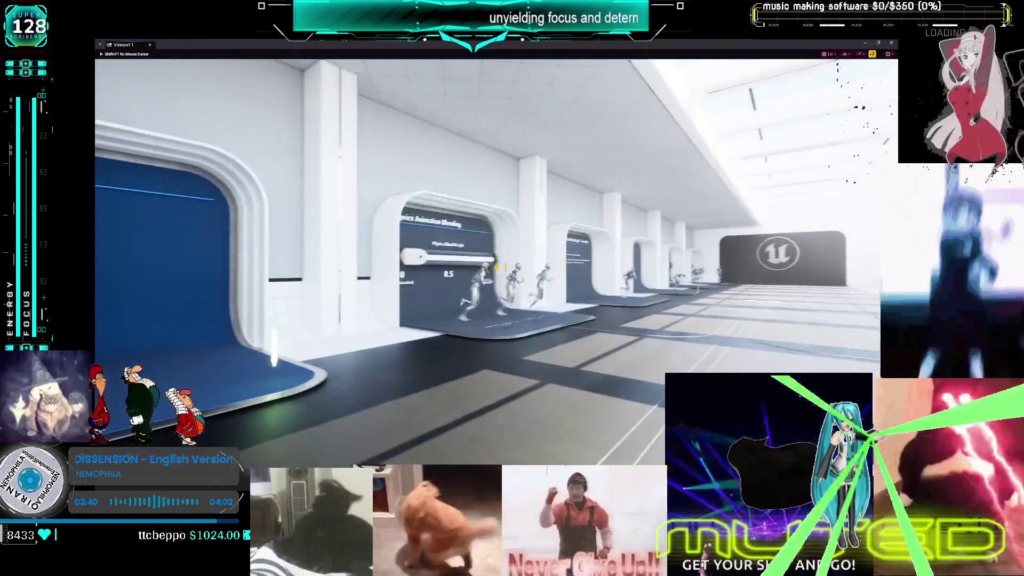
key(w)
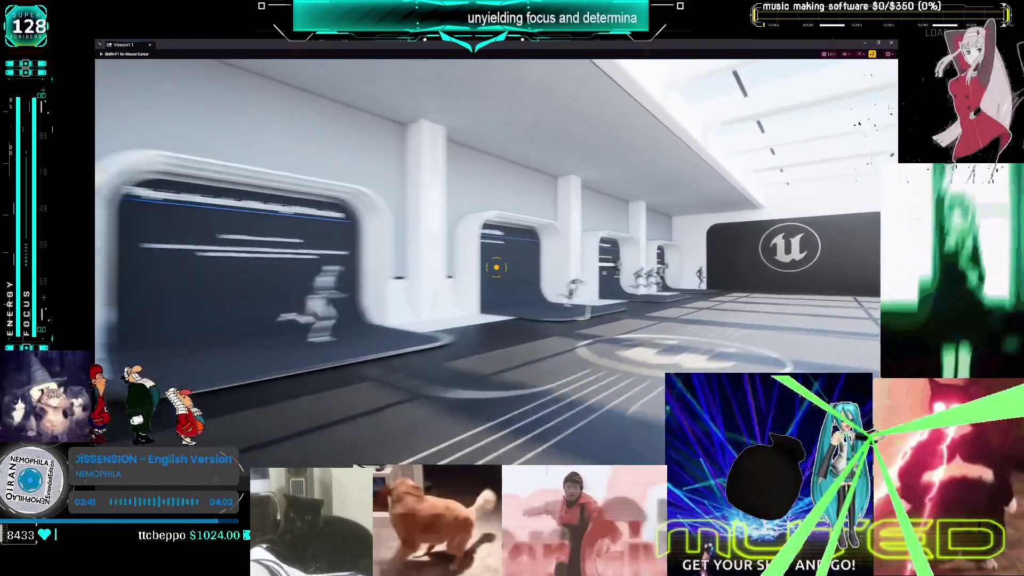
key(w)
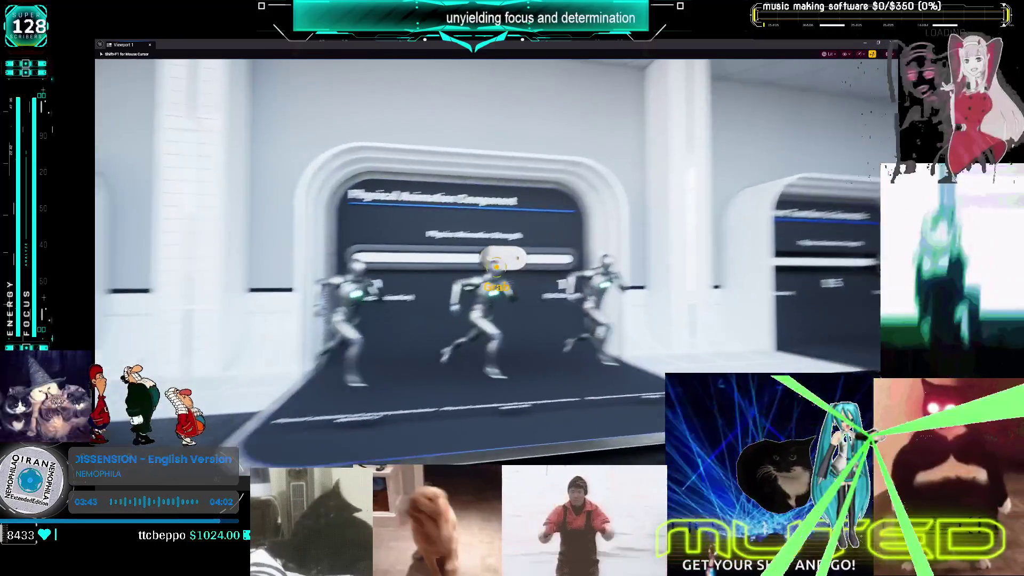
key(d)
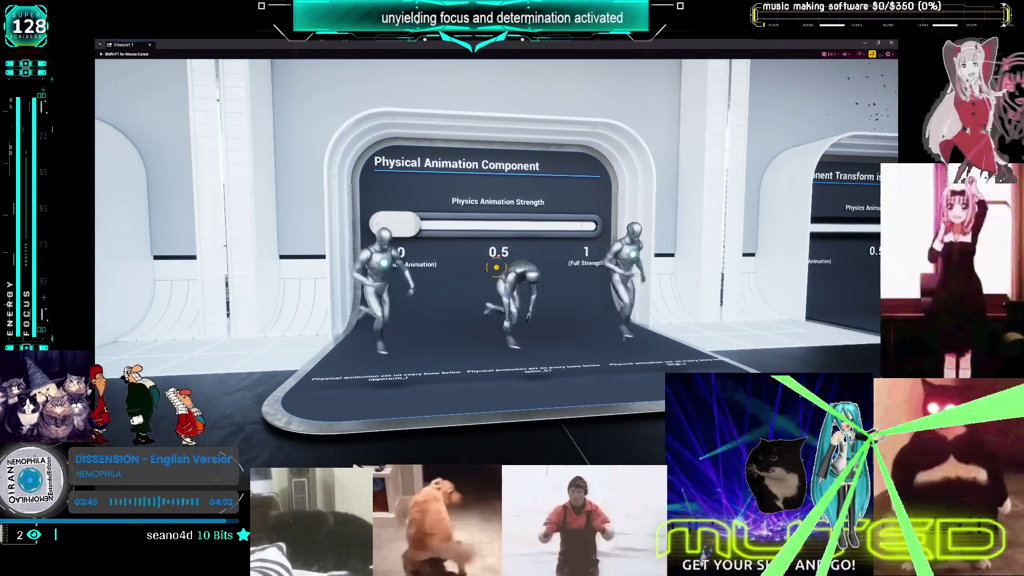
key(a)
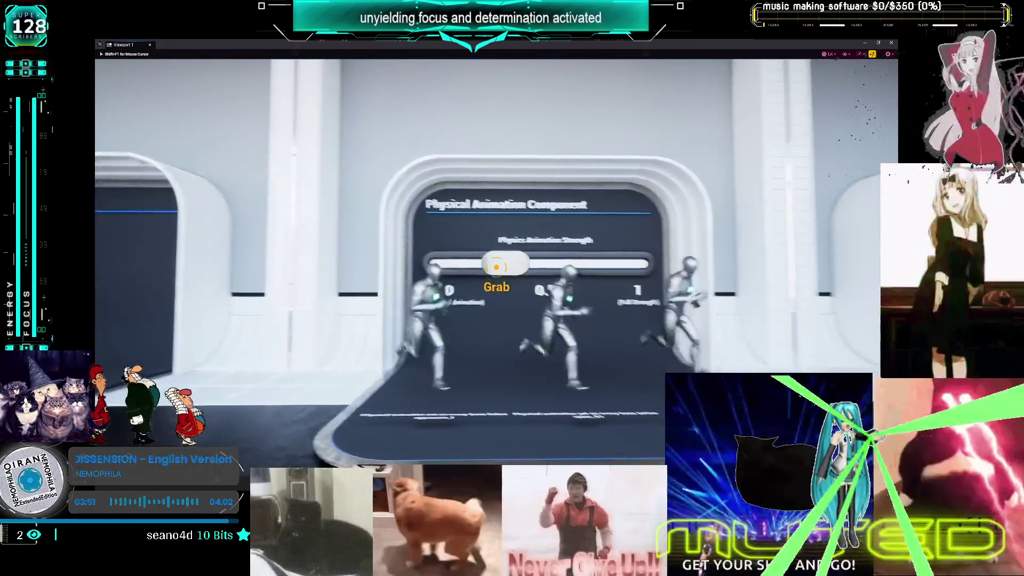
key(s)
key(d)
key(w)
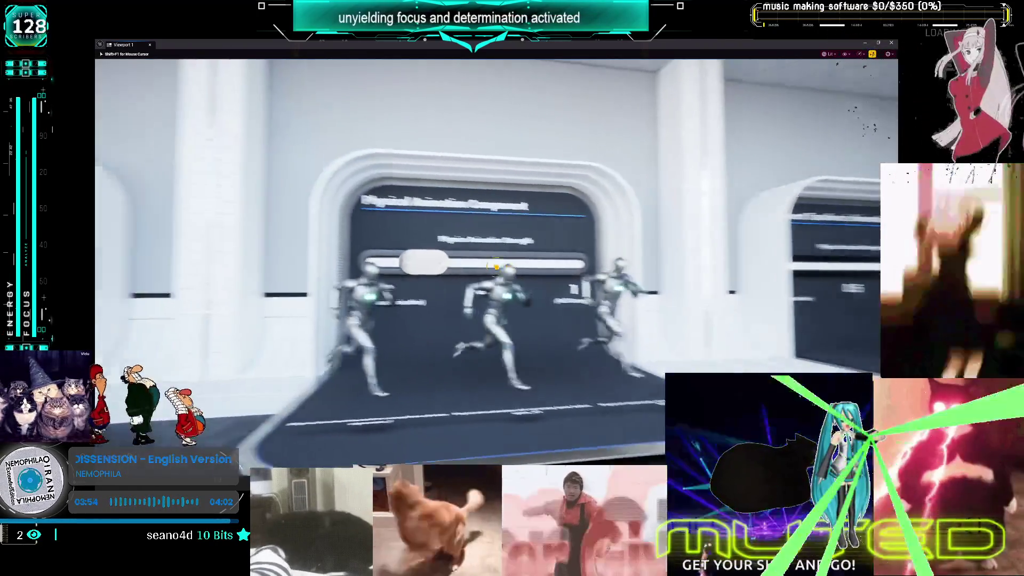
key(a)
key(d)
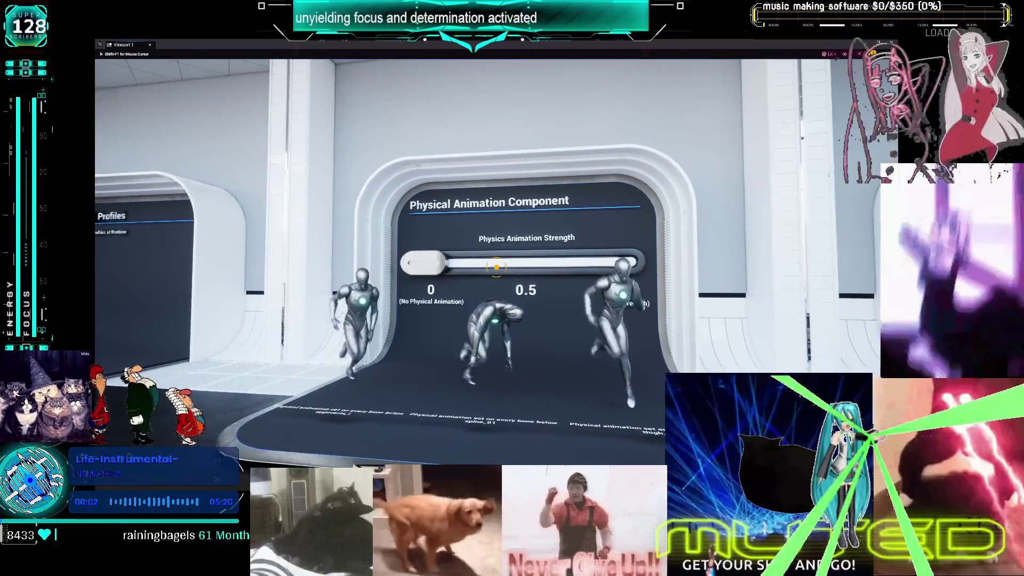
key(a)
key(d)
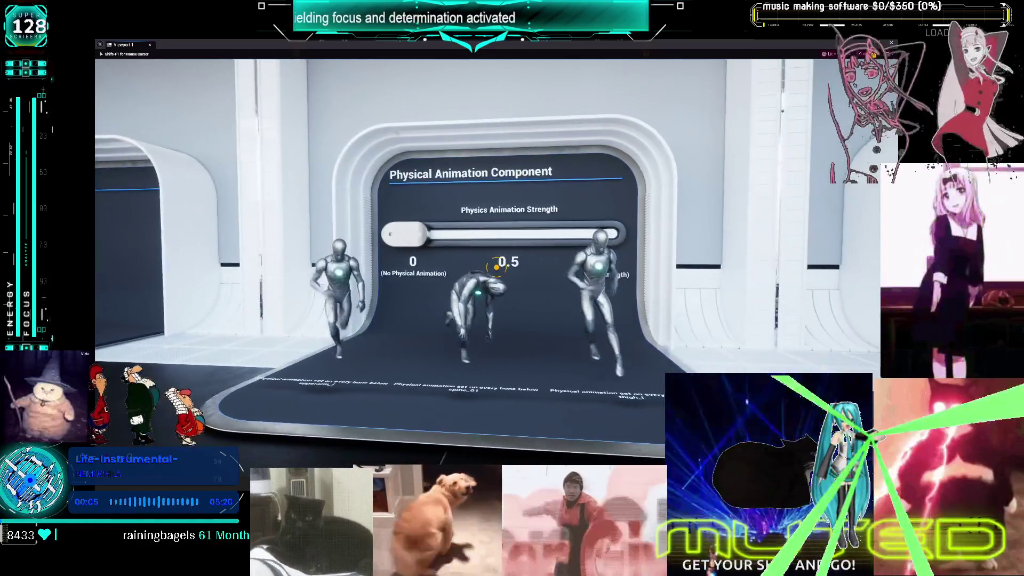
Stop the play session and restore the viewport to a small floating window
key(Escape)
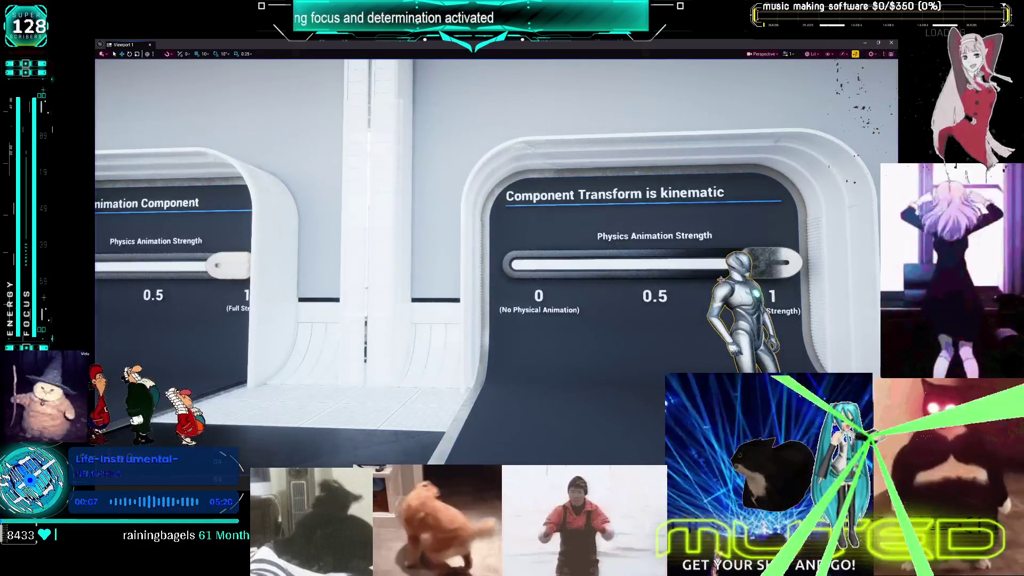
key(a)
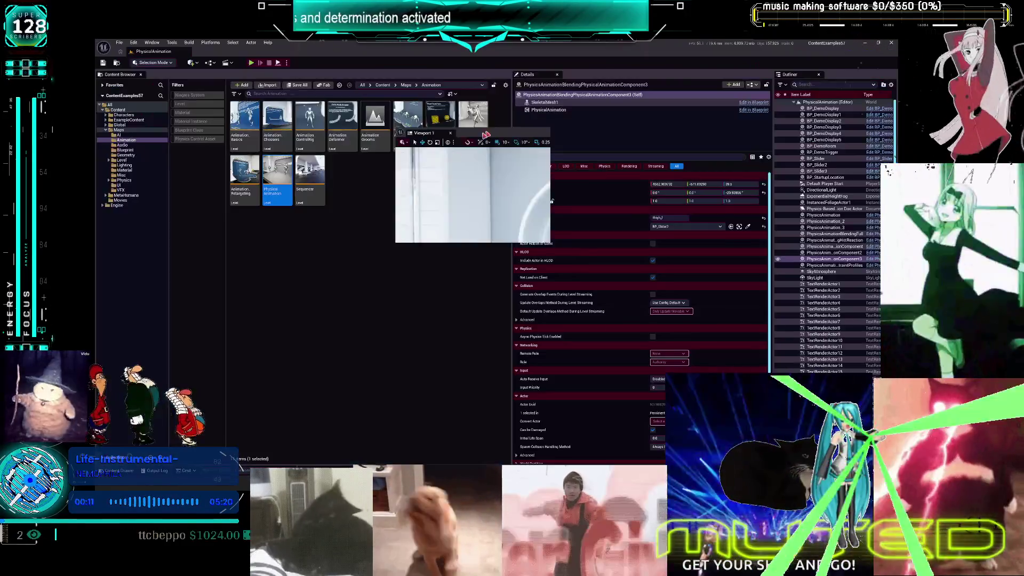
click(878, 42)
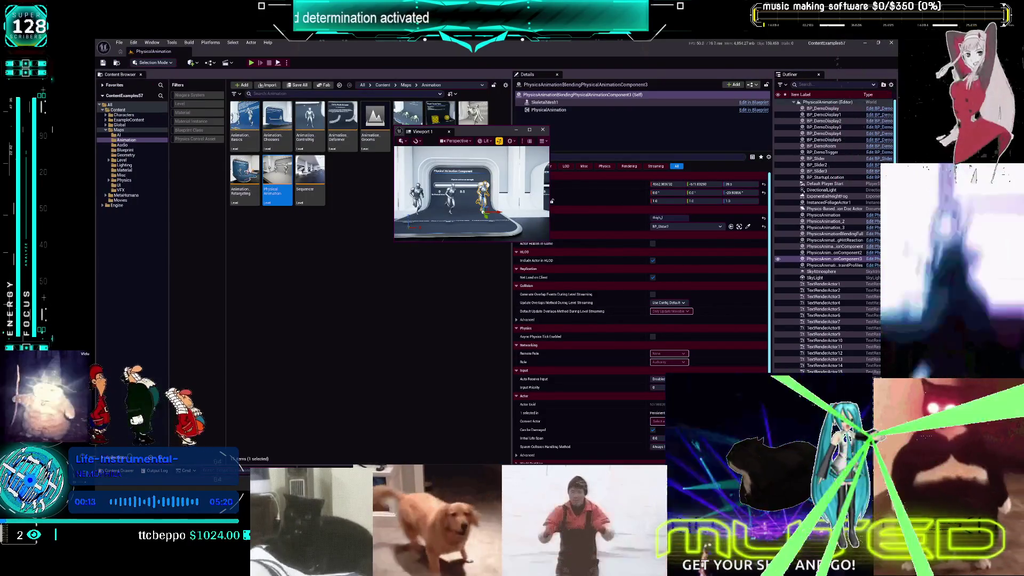
Open the Physical Animation Component Blueprint's EventGraph
click(753, 102)
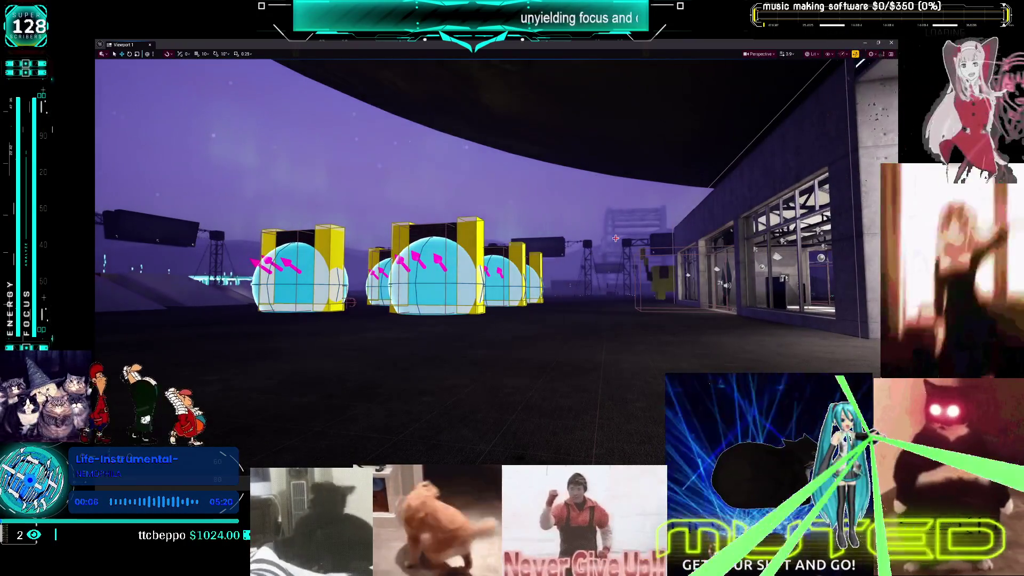
Shrink the maximized viewport to a floating window and move it aside
mouse_move(640, 41)
mouse_down()
mouse_move(586, 164)
mouse_move(432, 269)
mouse_move(304, 314)
mouse_up()
click(470, 116)
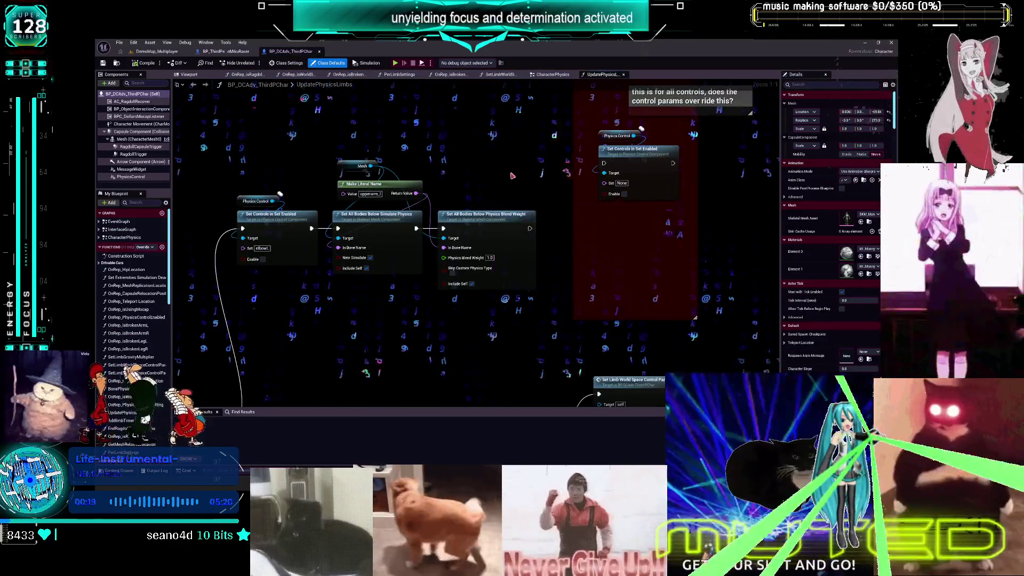
Zoom and pan across the UpdatePhysicsLimbs graph, then bring up the +Add component list
scroll(493, 241, down, 1)
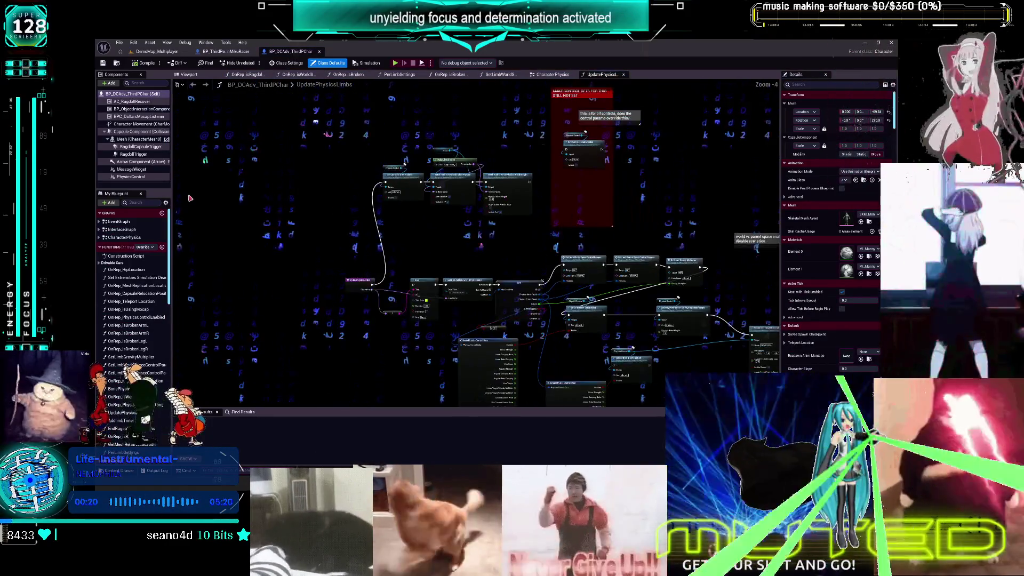
scroll(381, 273, up, 1)
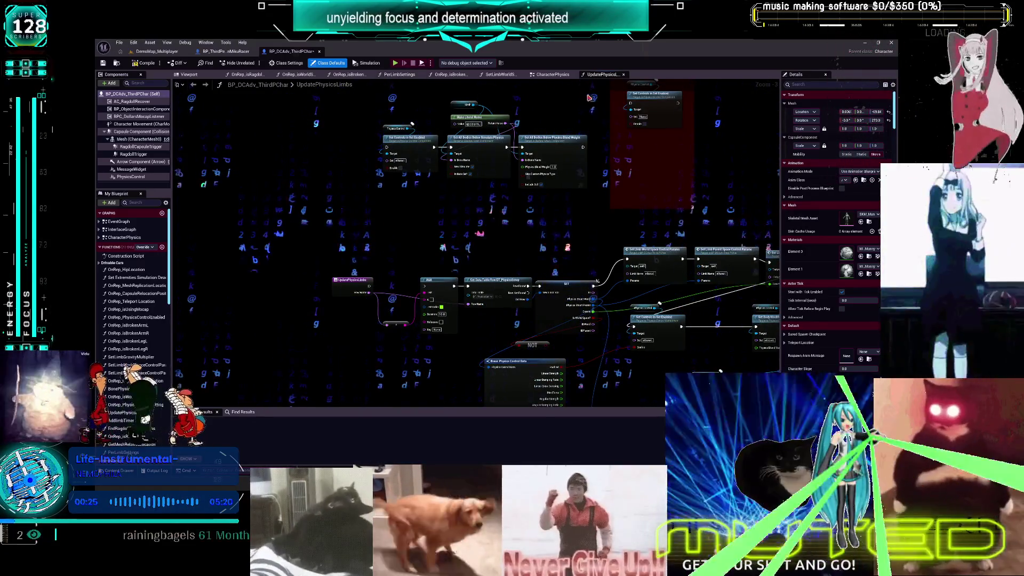
mouse_move(372, 254)
mouse_down()
mouse_move(359, 216)
mouse_move(163, 130)
mouse_move(317, 186)
mouse_up()
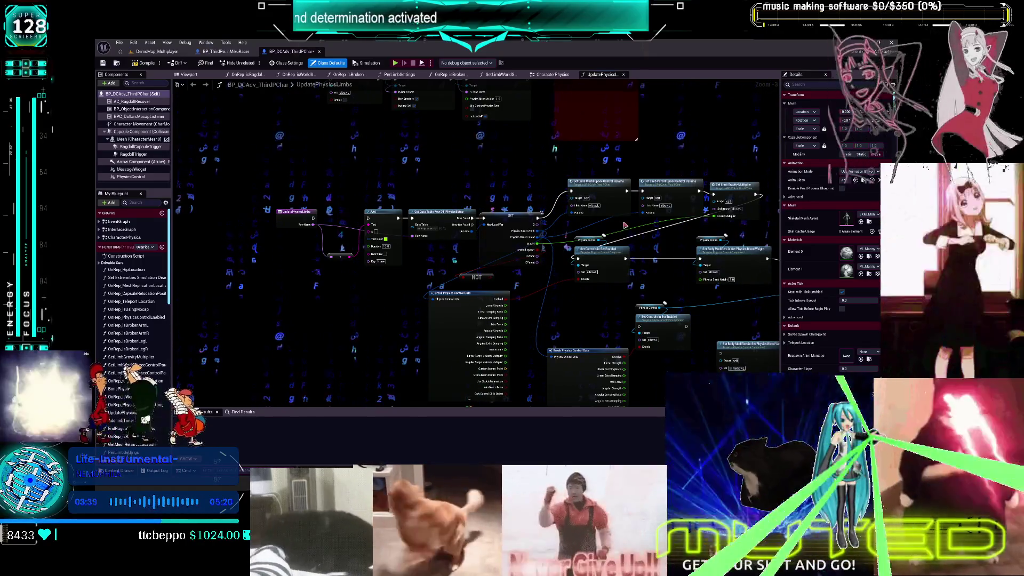
click(109, 84)
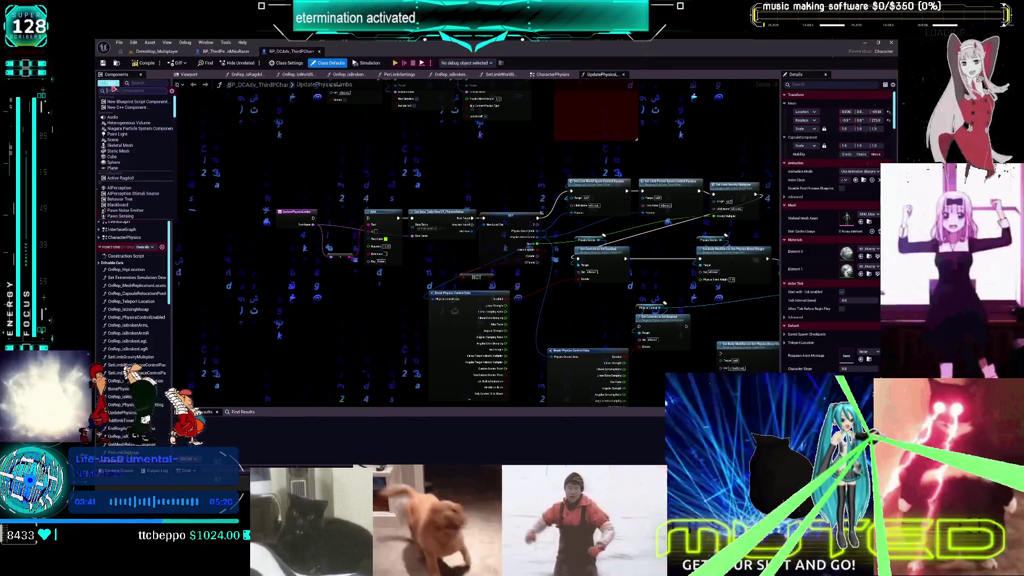
Search for 'physical animation' and add a PhysicalAnimation component to the character
text(py)
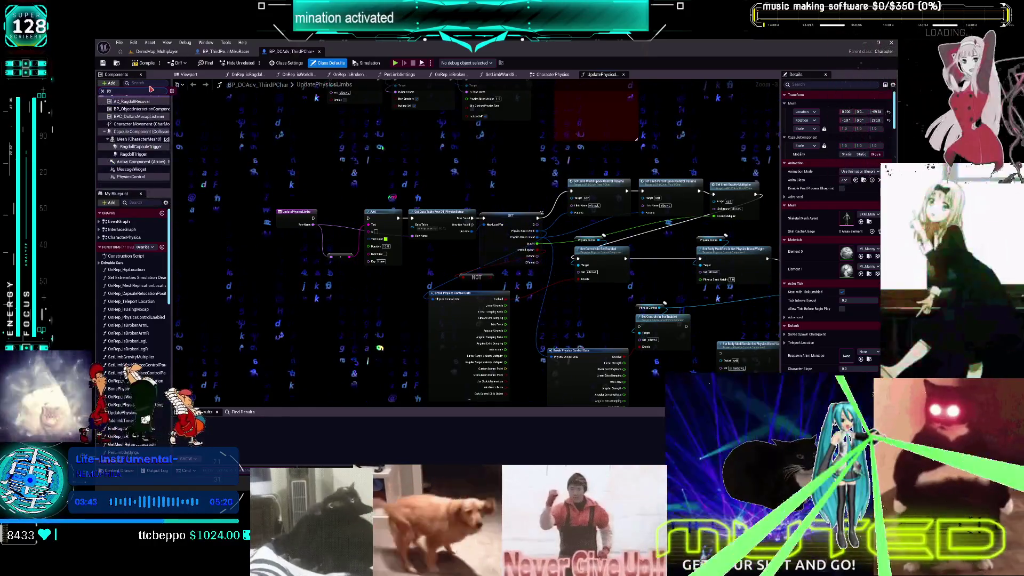
key(BackSpace)
text(hysical)
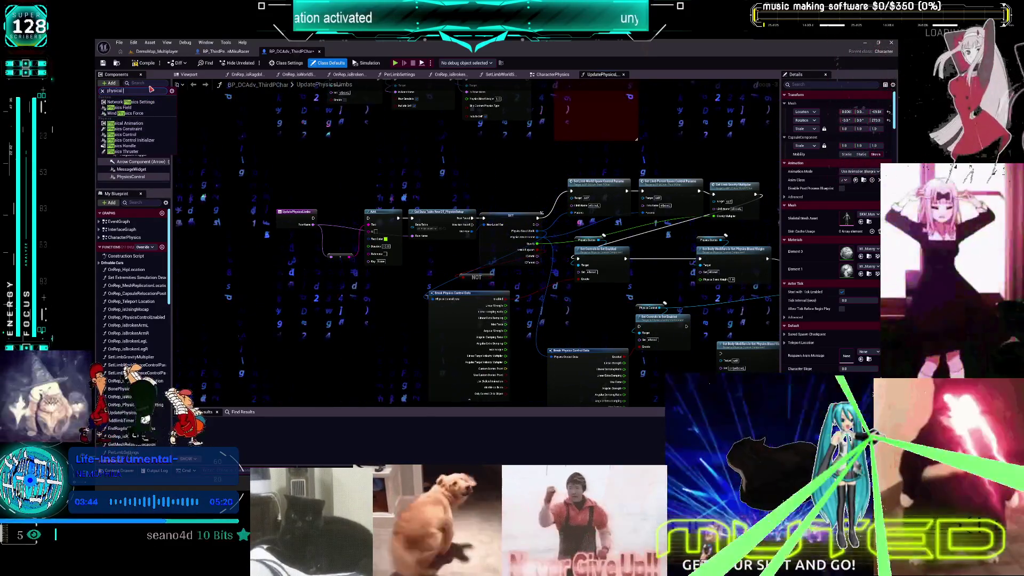
text( animation)
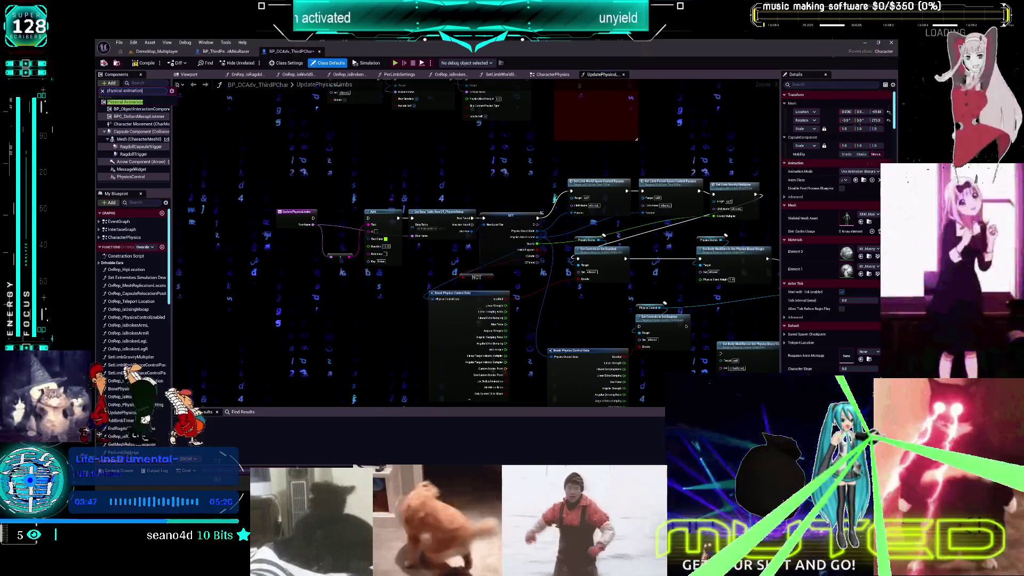
key(Return)
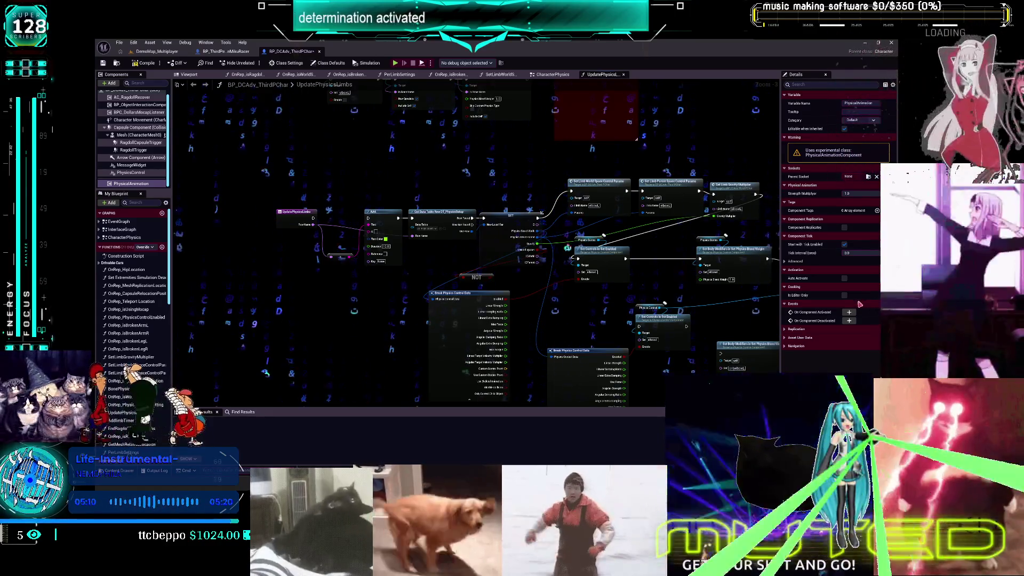
Switch to BP_ThirdPersonMikuRacer and clear space by panning and moving the physics-conflict comment
click(224, 52)
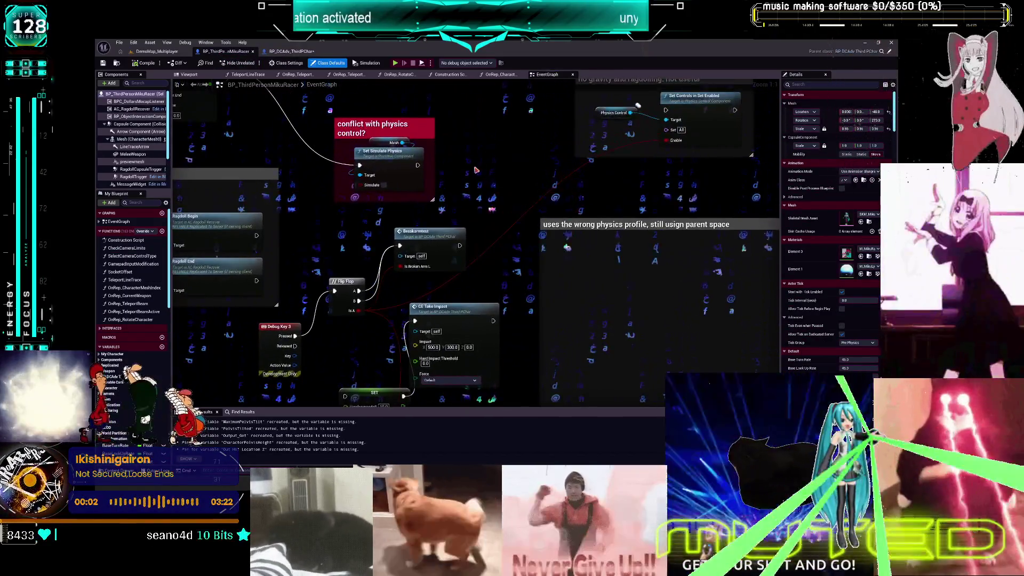
drag(479, 133, 585, 263)
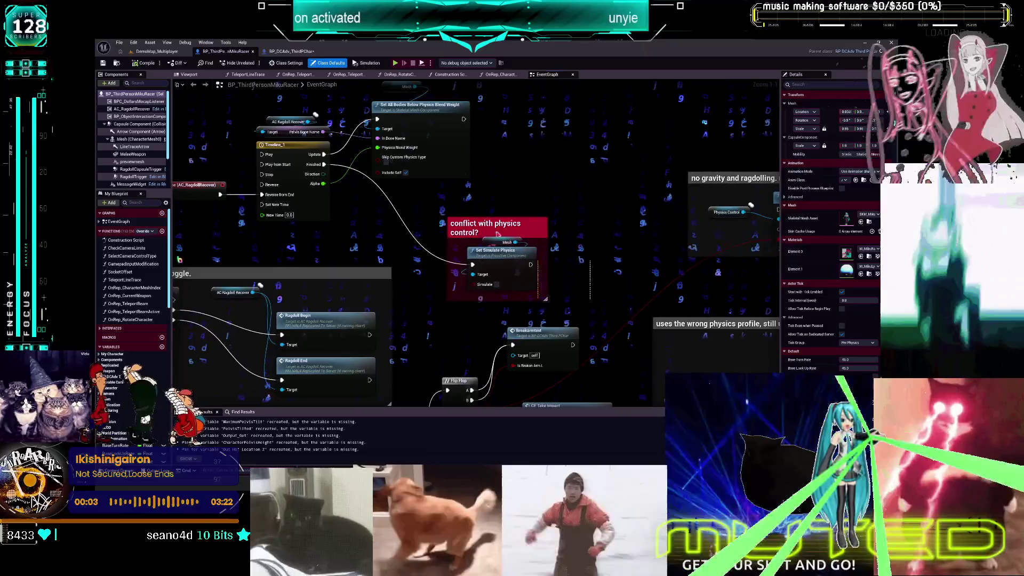
drag(493, 224, 528, 110)
drag(569, 242, 587, 172)
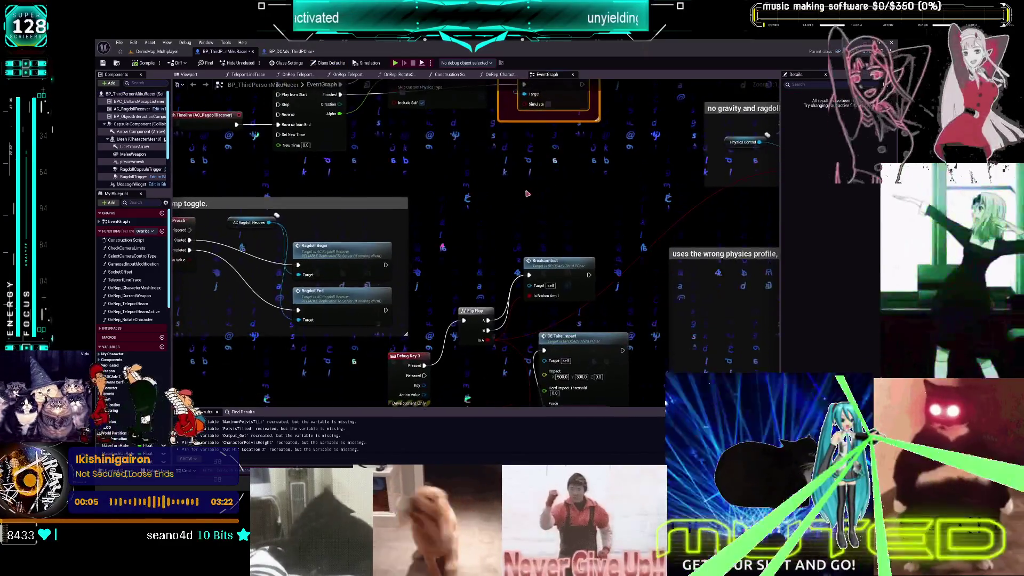
right_click(504, 196)
Place a Mesh reference with a Set All Bodies Below Simulate Physics node, removing a stray Filmback Preset node
drag(136, 139, 470, 183)
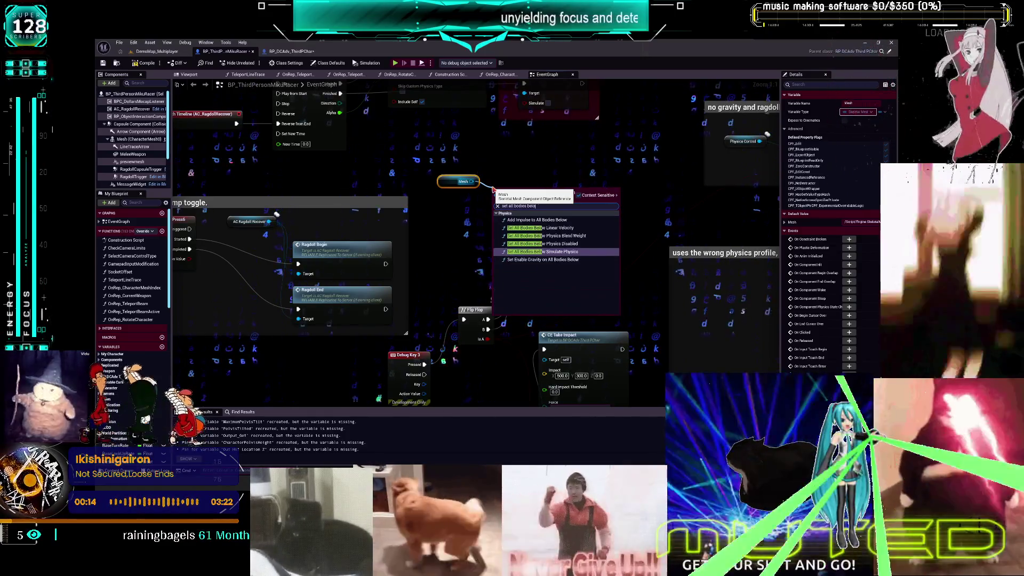
click(543, 219)
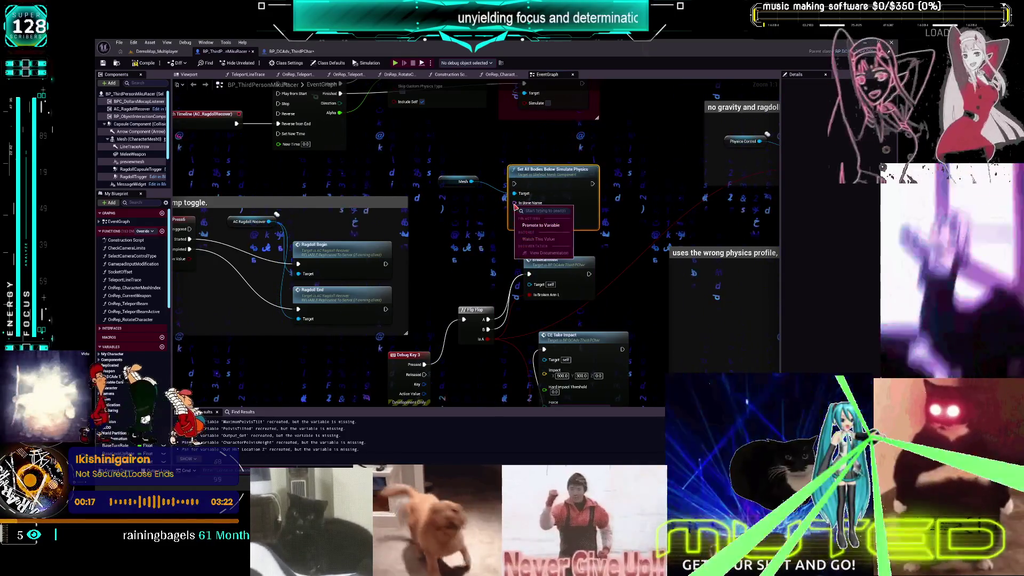
right_click(474, 212)
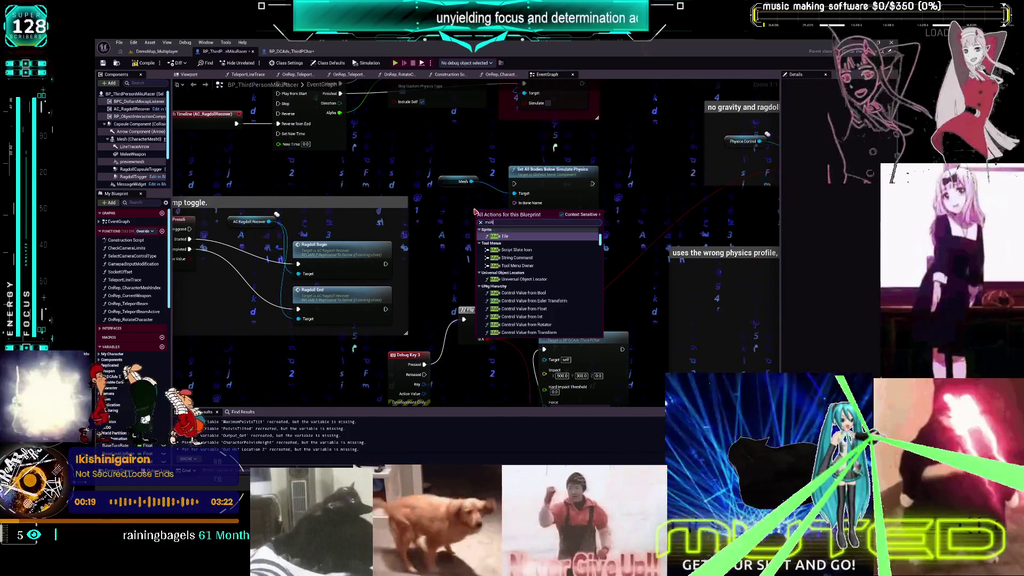
key(Return)
key(Delete)
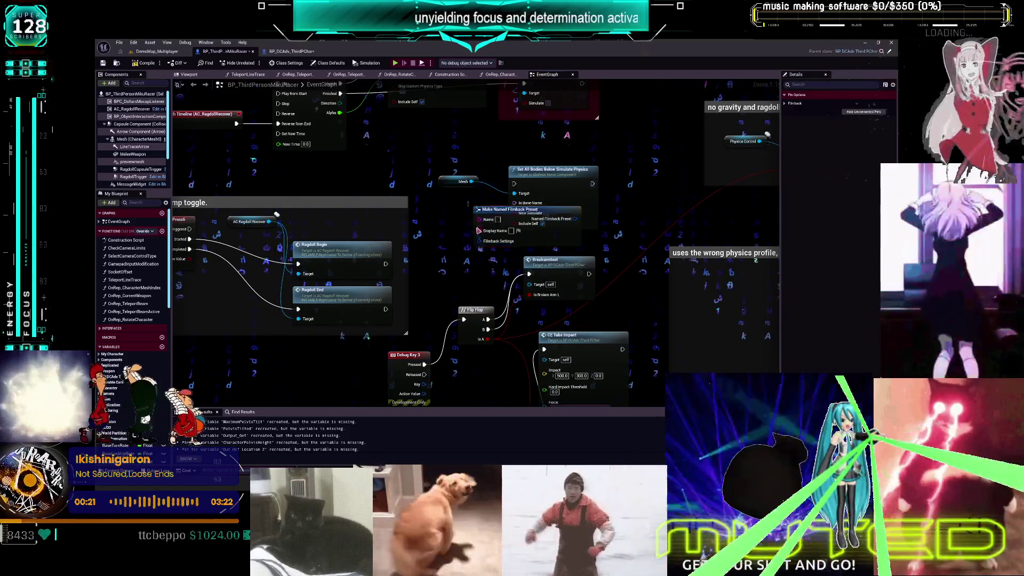
Add a Make Literal Name node set to spine_01 feeding In Bone Name
right_click(453, 219)
text(make nam)
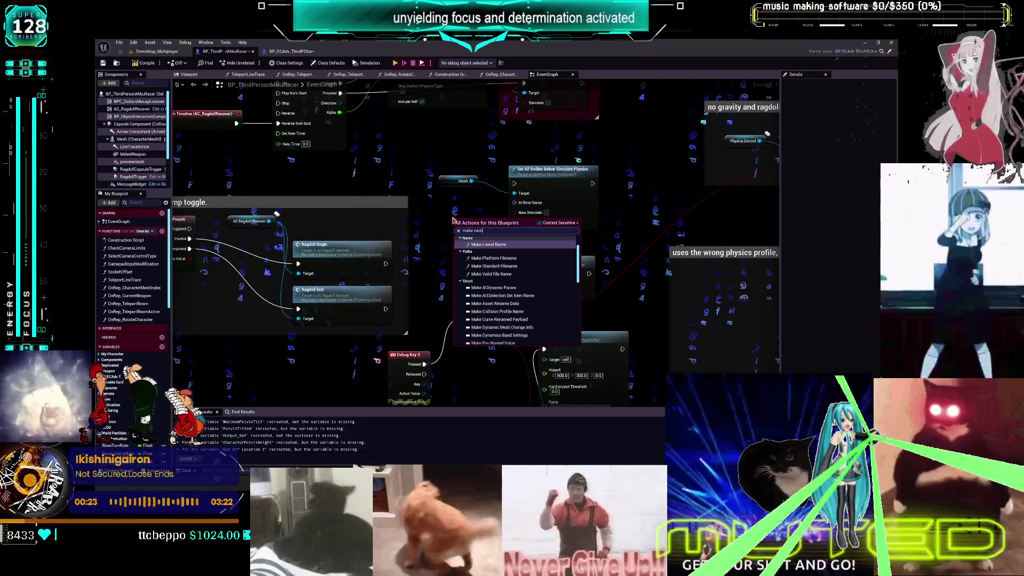
key(Escape)
mouse_move(443, 218)
mouse_down()
mouse_move(428, 214)
mouse_move(514, 203)
mouse_up()
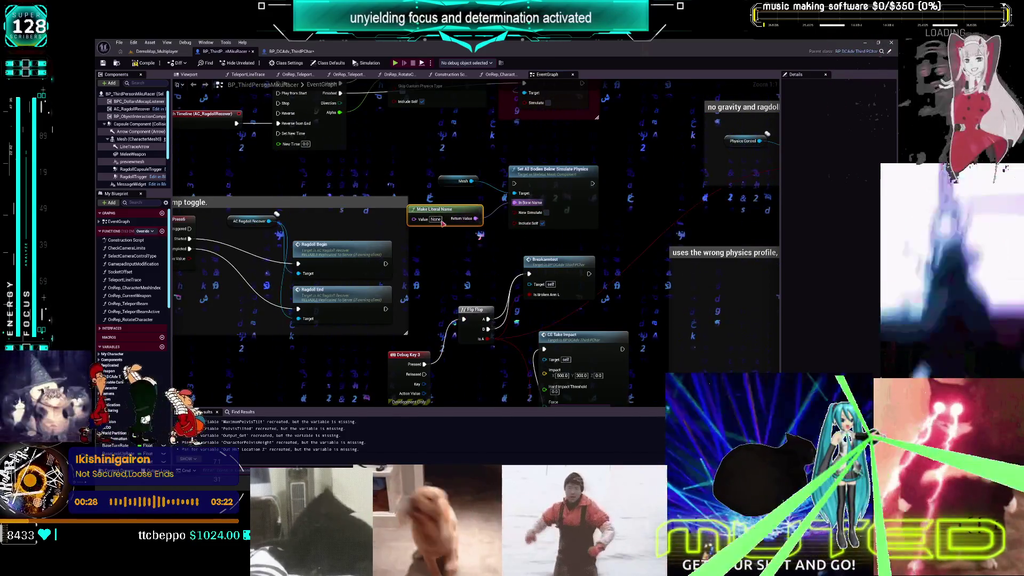
click(436, 219)
text(spo)
text(ne)
text(_01)
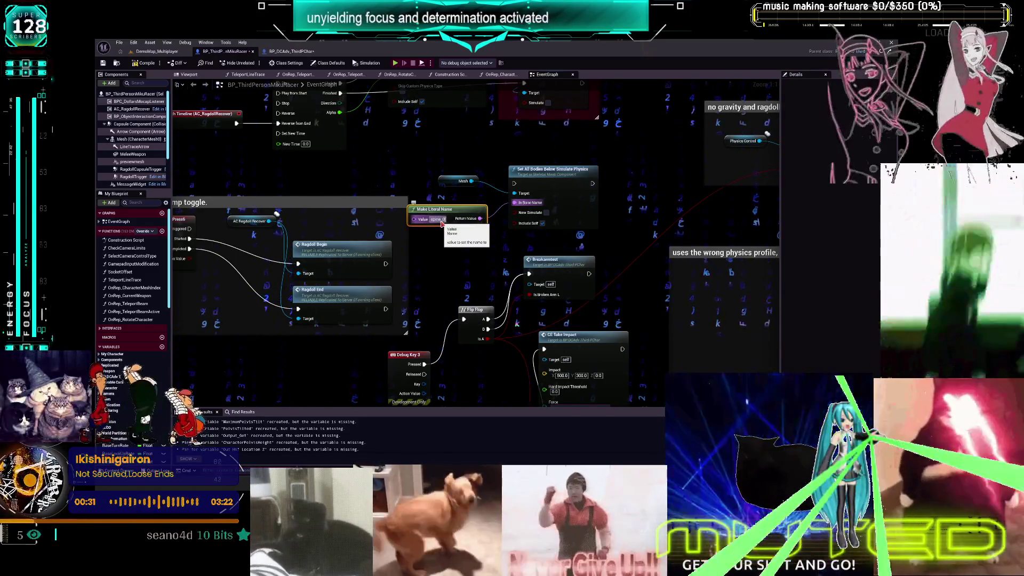
key(Return)
Turn on New Simulate, wire Flip Flop's B output and state into the physics node, and compile
click(547, 212)
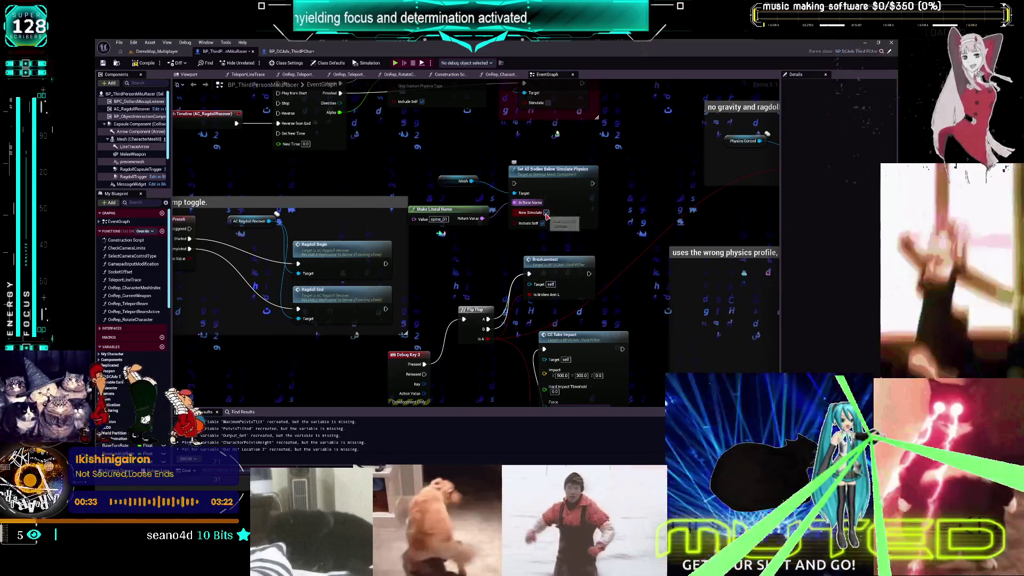
mouse_move(488, 329)
mouse_down()
mouse_move(515, 274)
mouse_move(514, 183)
mouse_up()
mouse_move(491, 324)
mouse_down()
mouse_move(514, 184)
mouse_move(493, 235)
mouse_move(513, 246)
mouse_move(514, 212)
mouse_up()
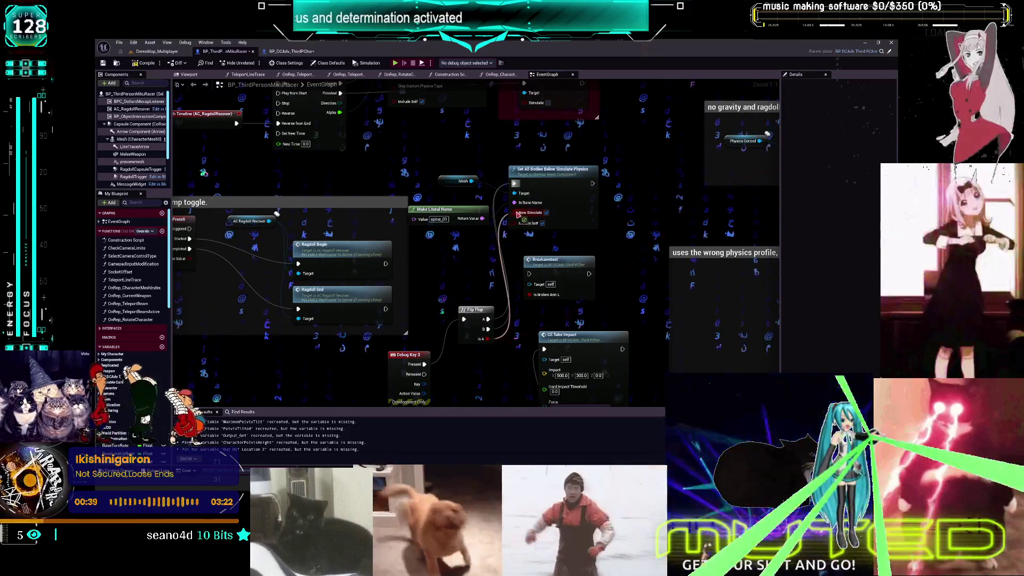
click(154, 64)
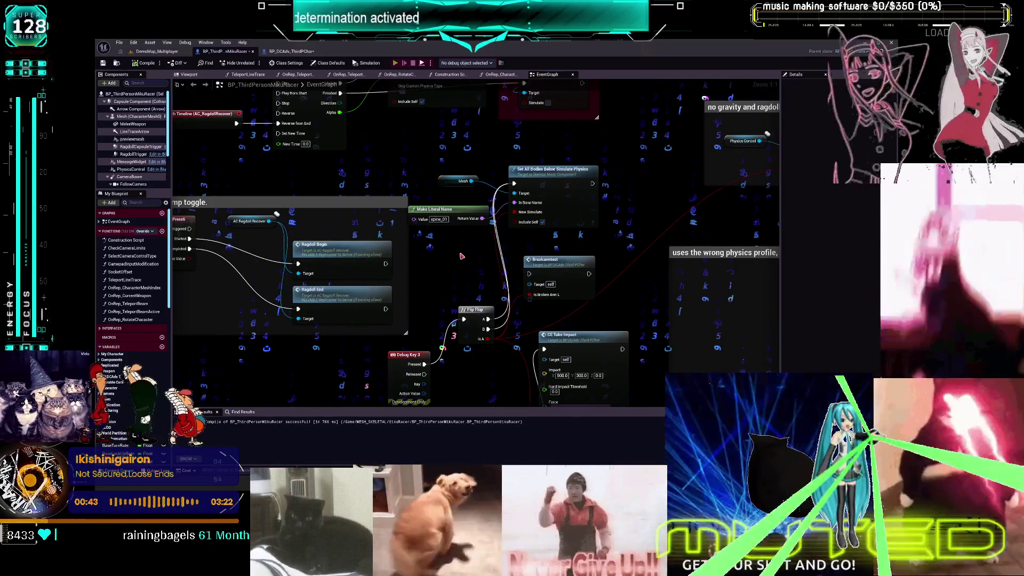
Start a simulation session, glance at DemoMap_Multiplayer, and return to BP_ThirdPersonMikuRacer
key(alt+s)
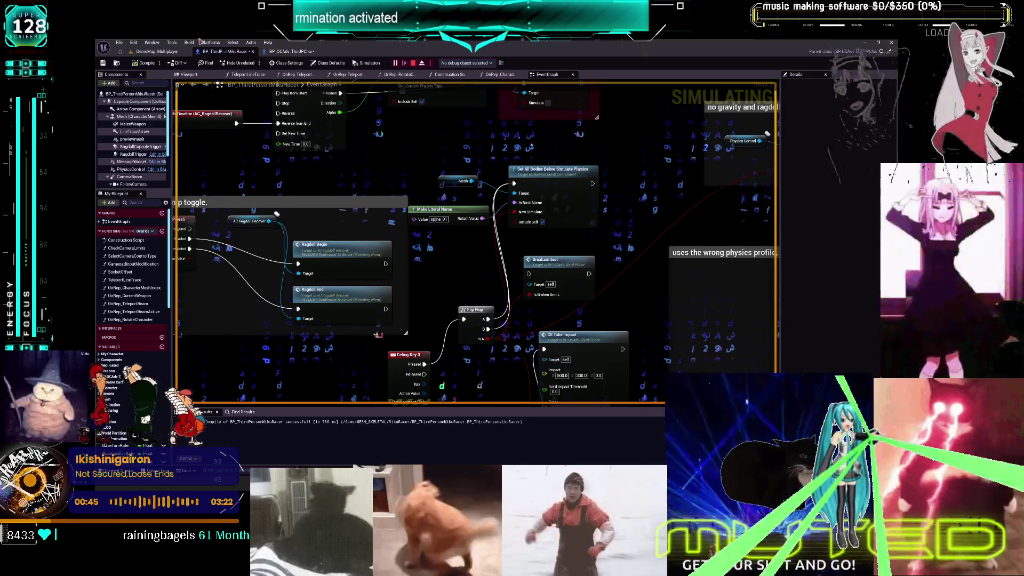
click(154, 51)
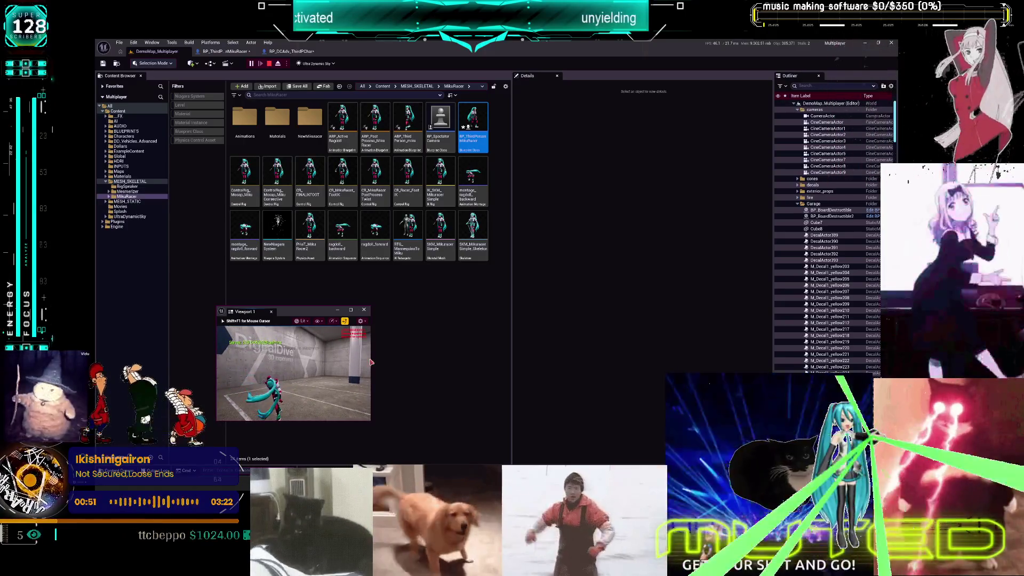
click(222, 52)
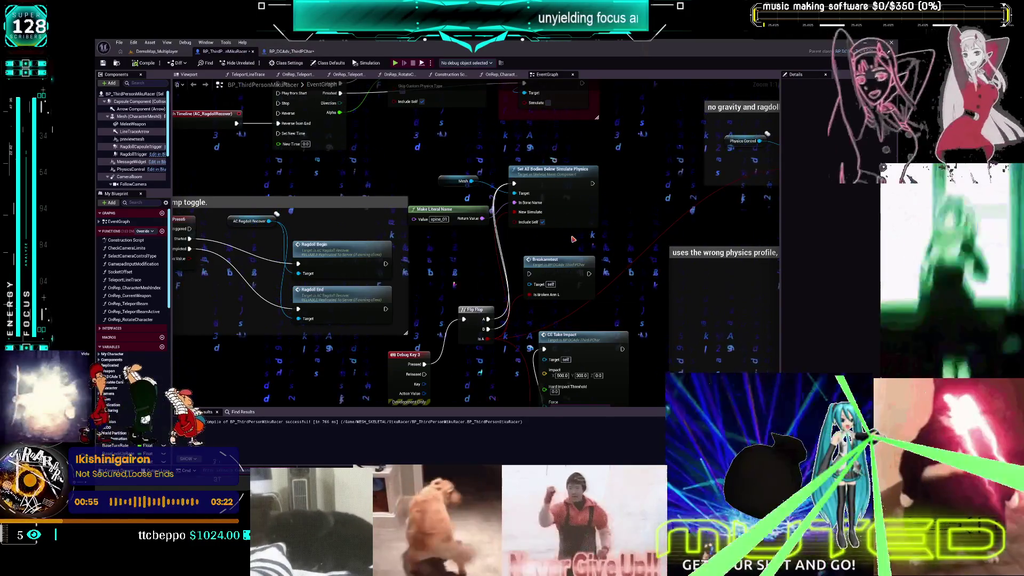
Open the PhysicalAnimation component in BP_DCAdv_ThirdPChar and compile that Blueprint
scroll(133, 160, down, 5)
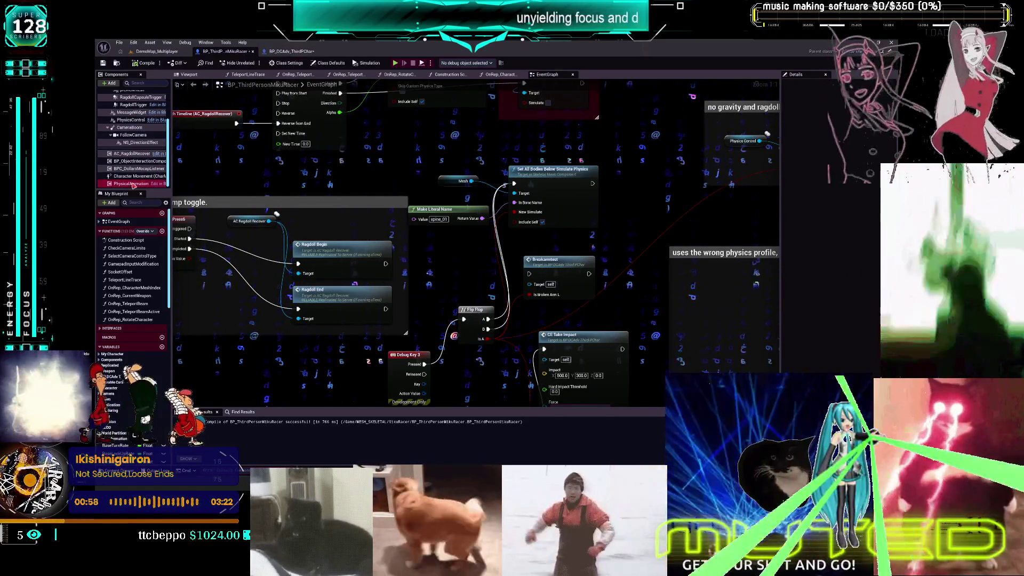
double_click(133, 184)
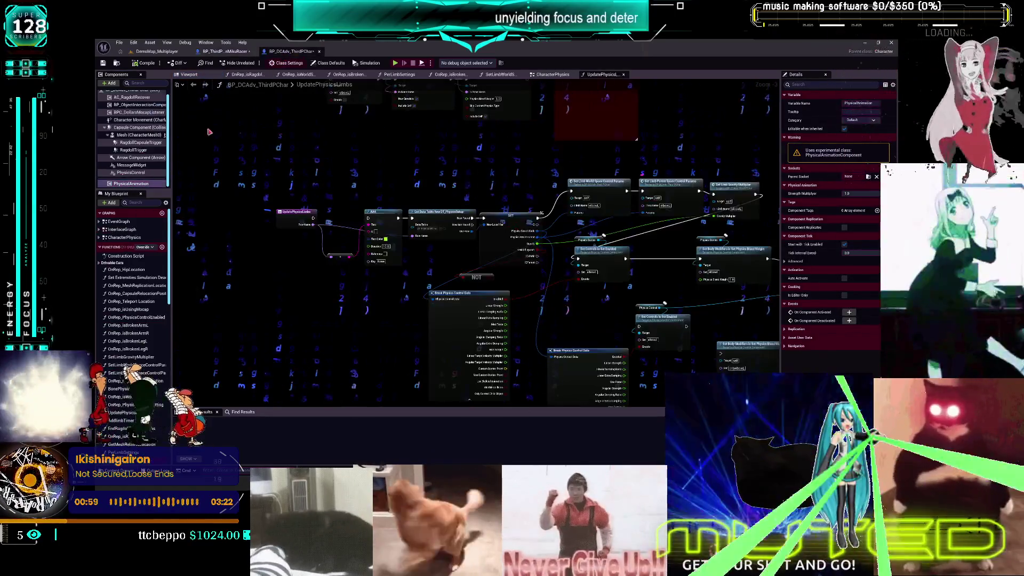
click(131, 165)
scroll(138, 114, up, 1)
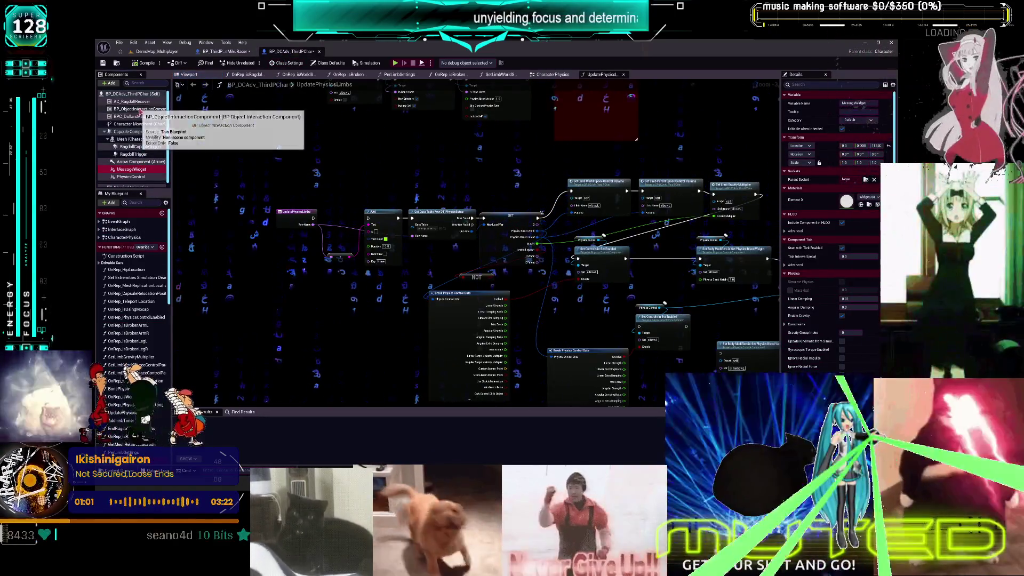
scroll(149, 154, down, 1)
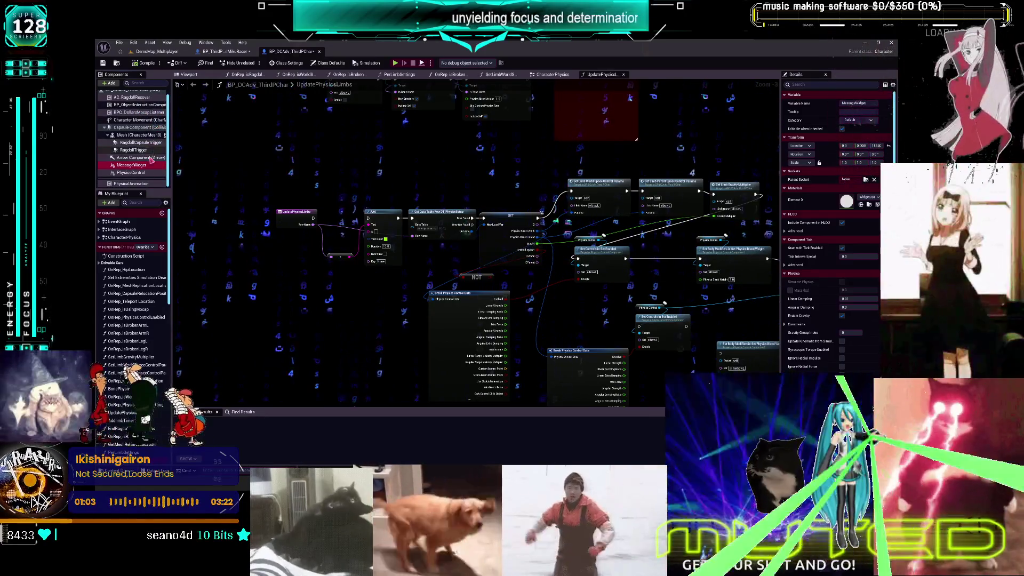
click(143, 63)
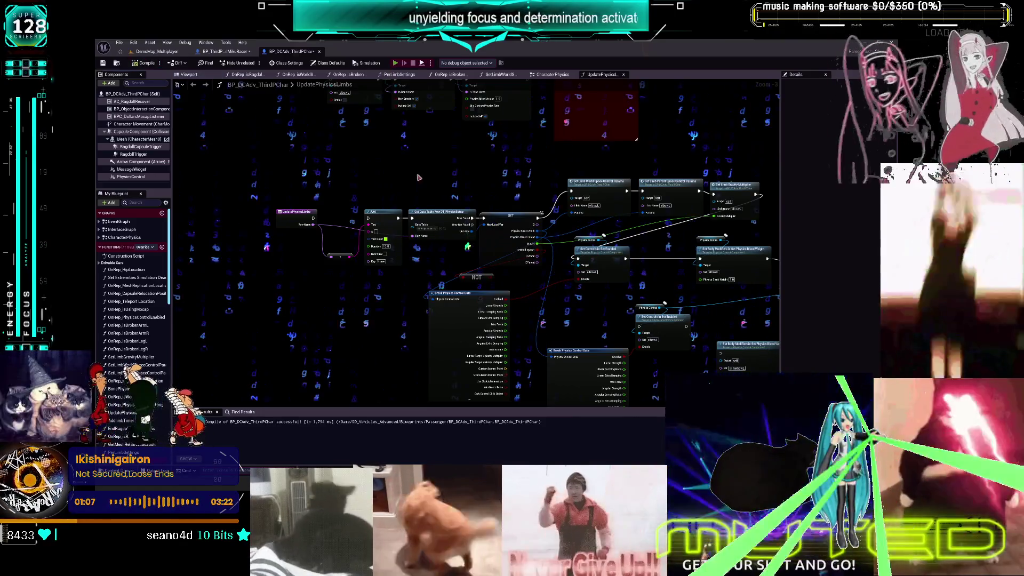
Run a play-in-editor test, stop it, close Viewport 1, and return to the MikuRacer event graph
click(396, 63)
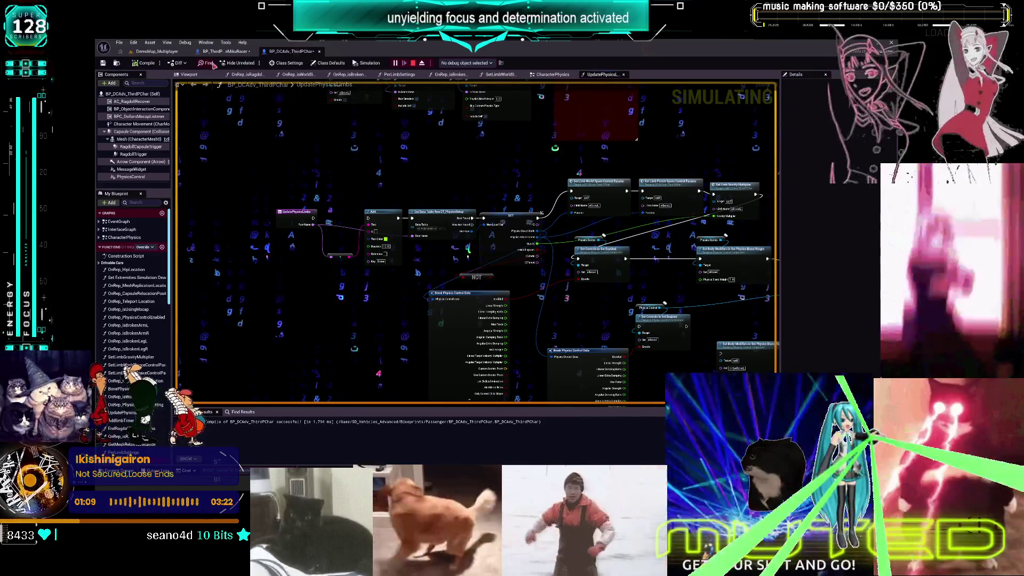
click(169, 52)
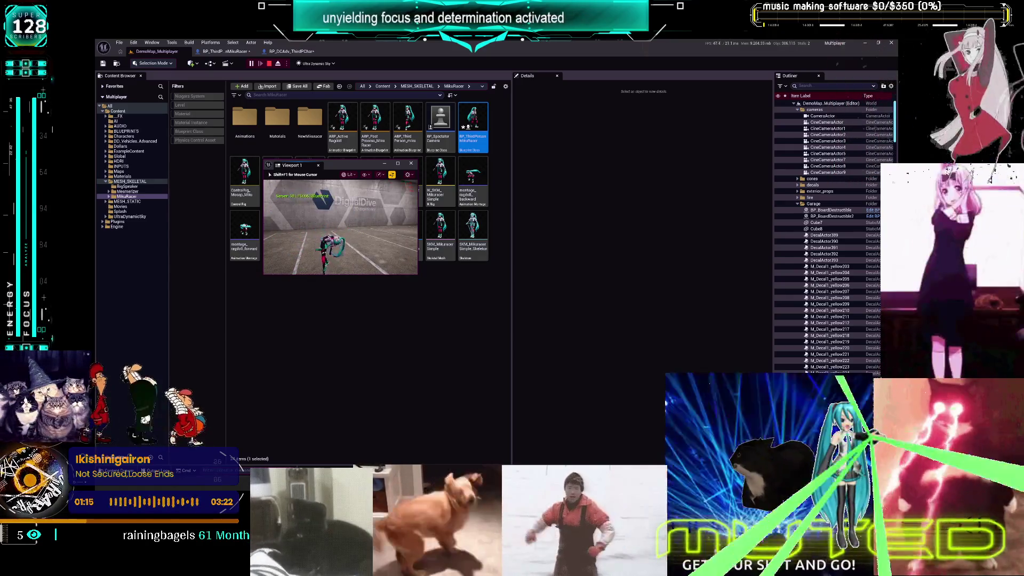
key(Escape)
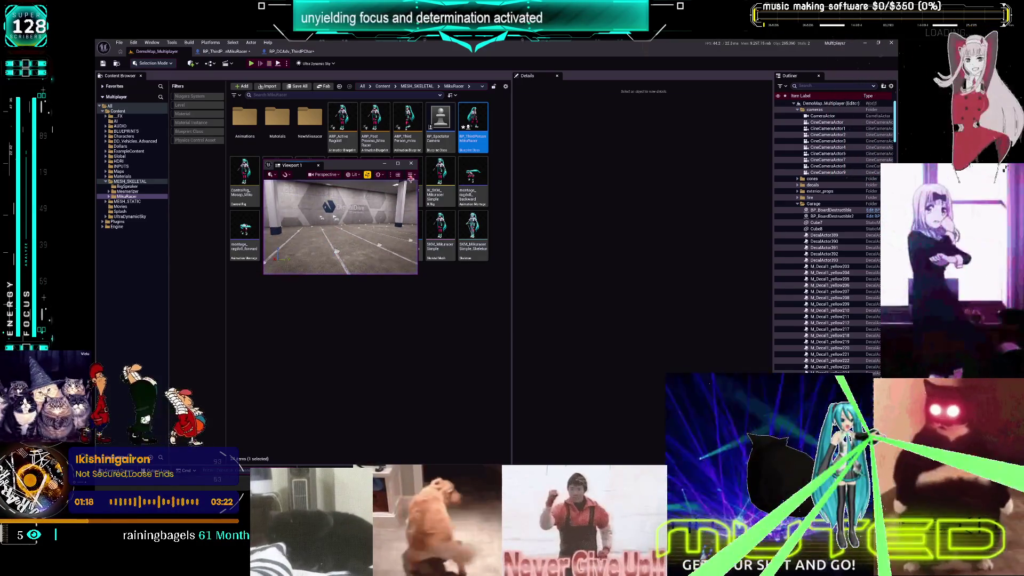
click(411, 165)
click(242, 54)
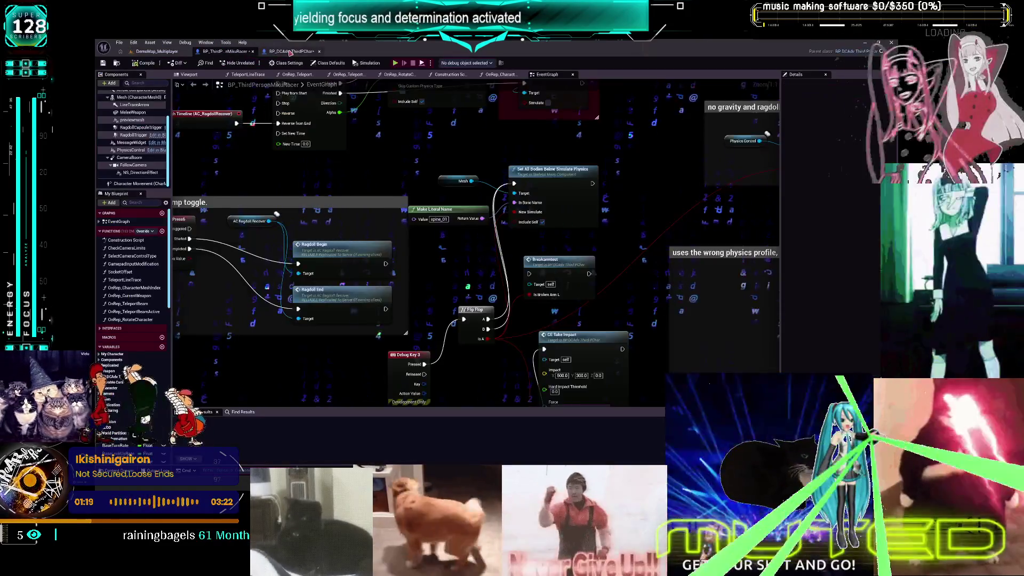
Change the bone name from spine_01 to upperlarm_l and compile the MikuRacer Blueprint
click(443, 219)
text(upperl)
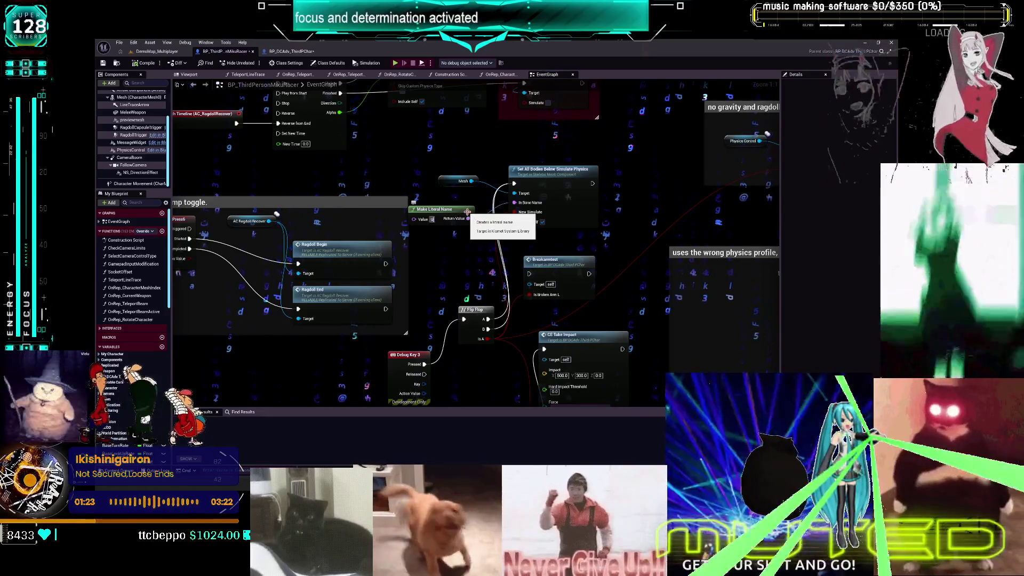
text(arm_l)
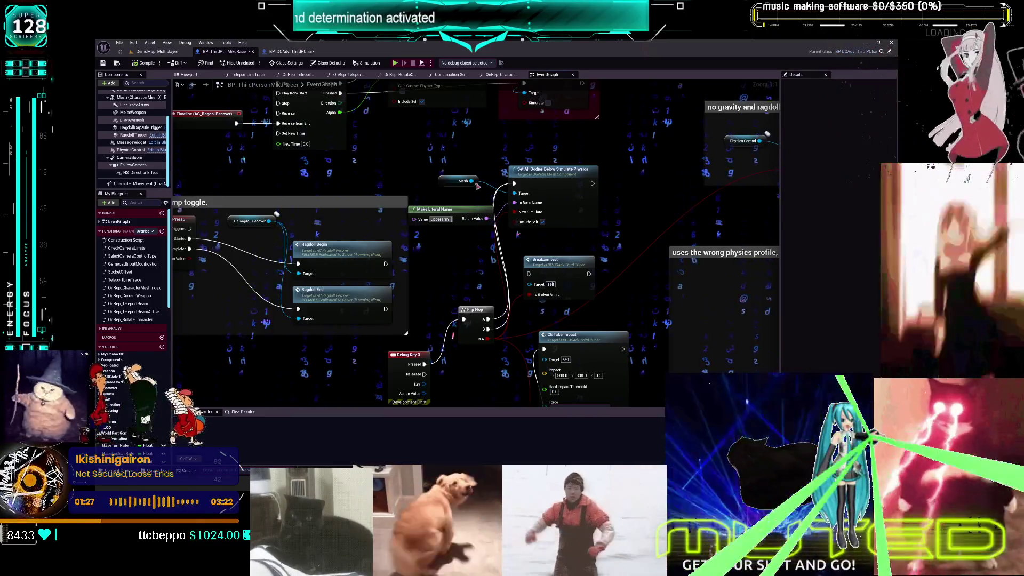
click(149, 66)
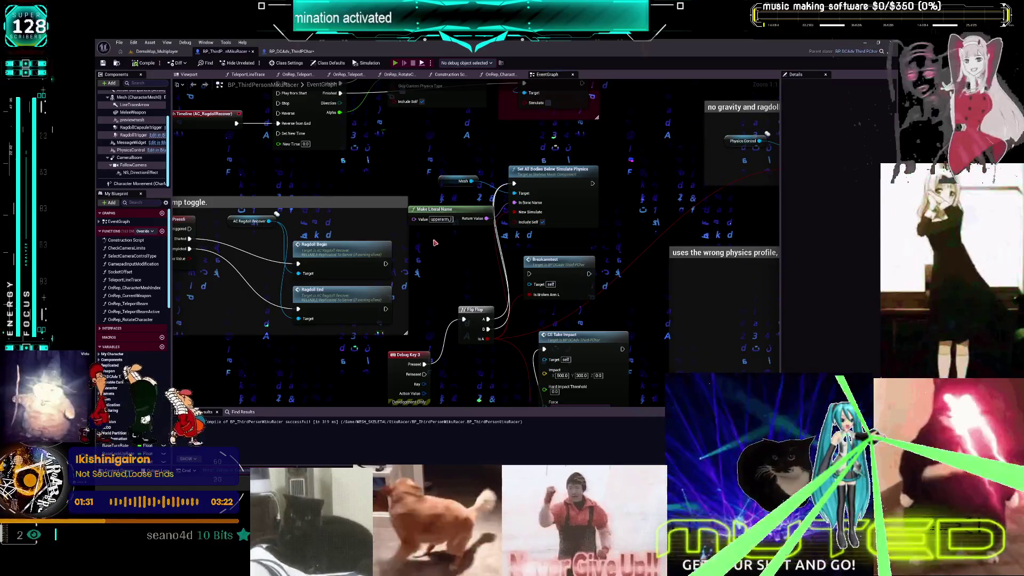
Play the level and run the character around the garage to test the ragdoll, then stop
key(alt+p)
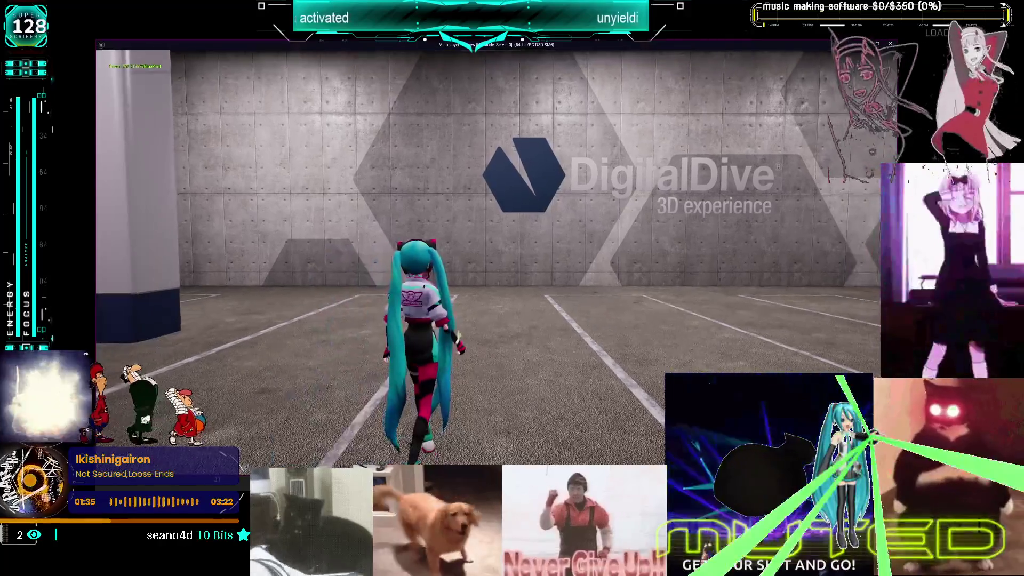
key(s)
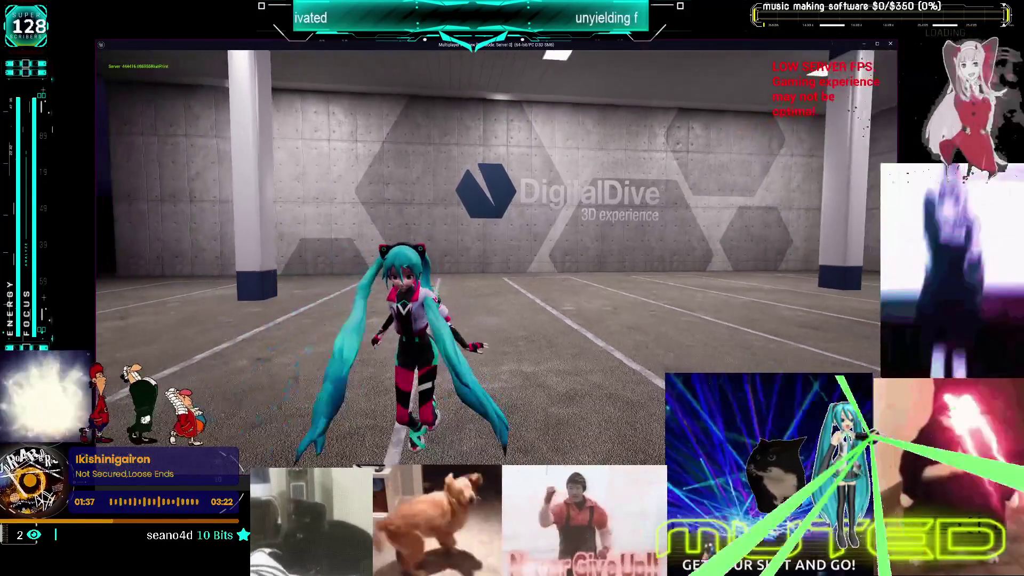
key(s)
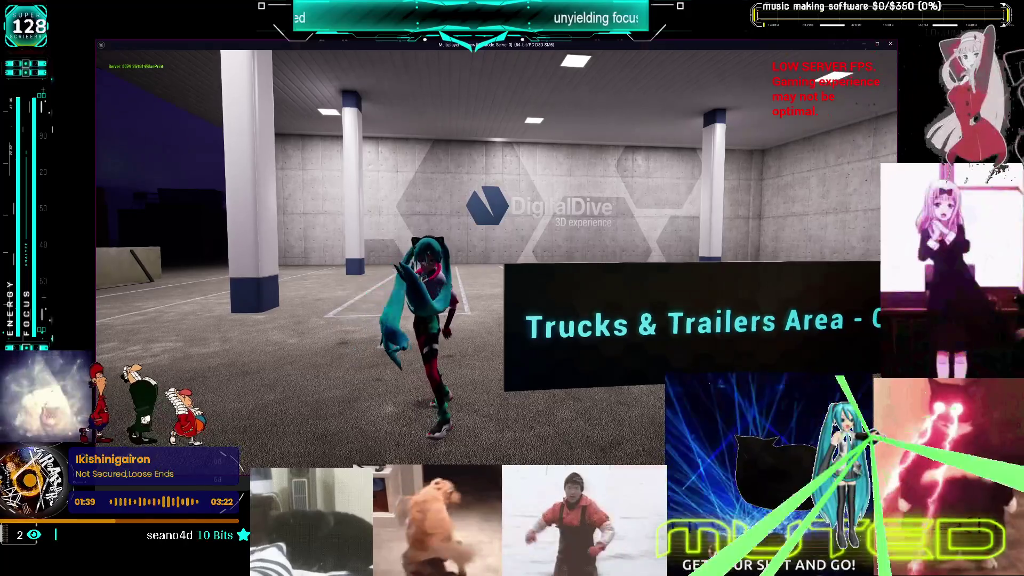
key(w)
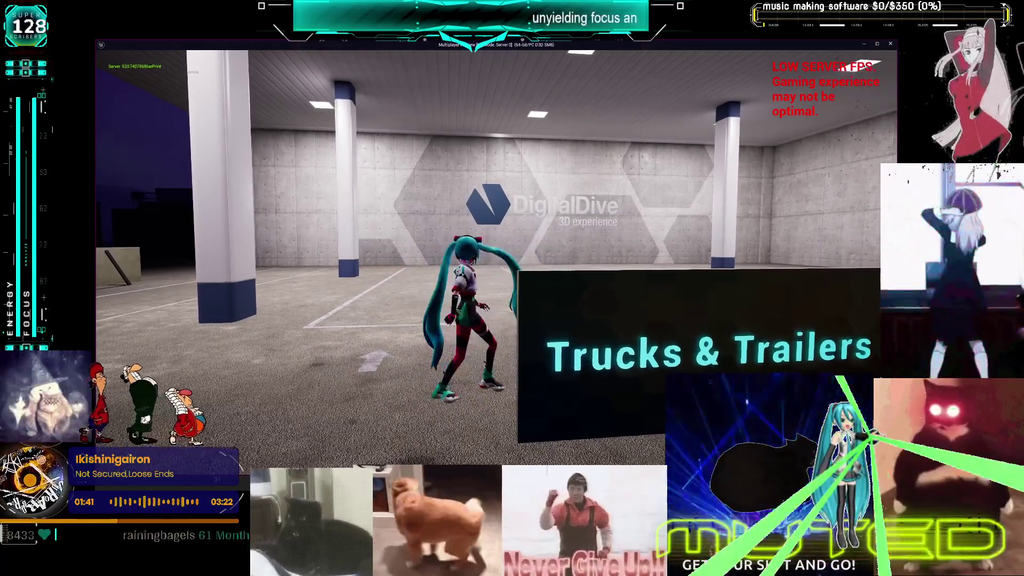
key(a)
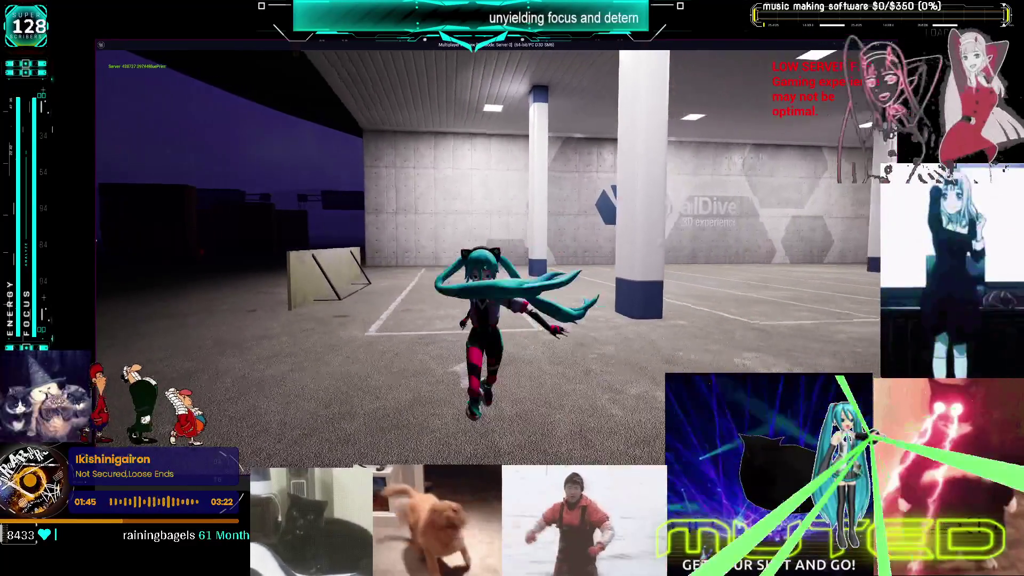
key(s)
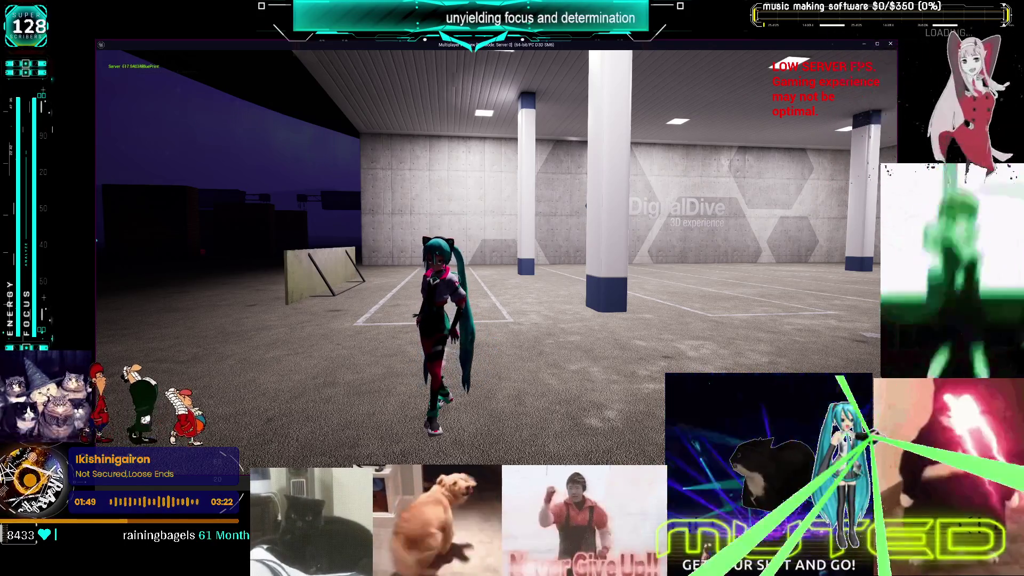
key(Escape)
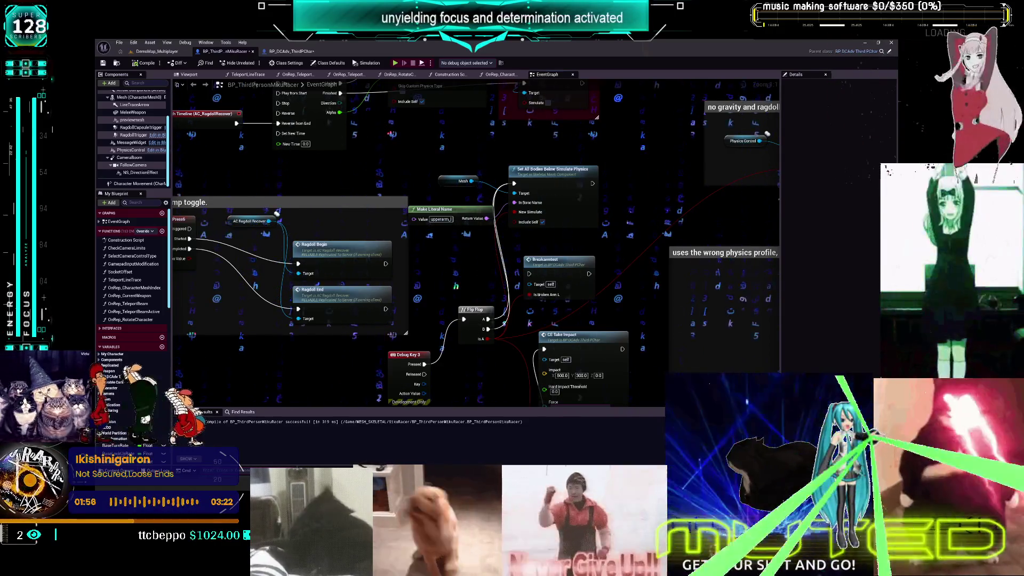
Delete the Mesh, Make Literal Name and Set All Bodies nodes, then return to BP_DCAdv_ThirdPChar's UpdatePhysicsLimbs graph
drag(573, 141, 465, 218)
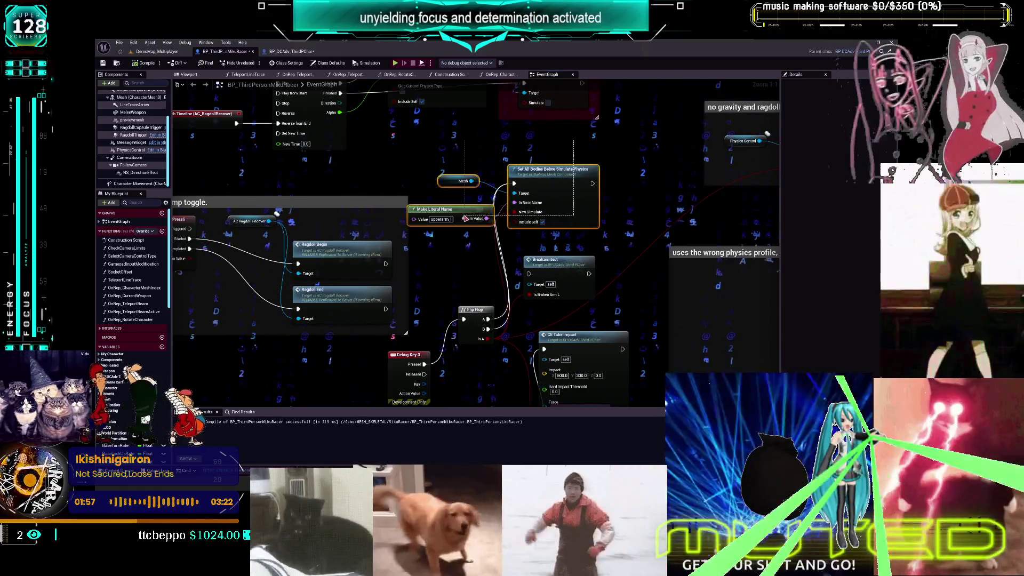
key(Delete)
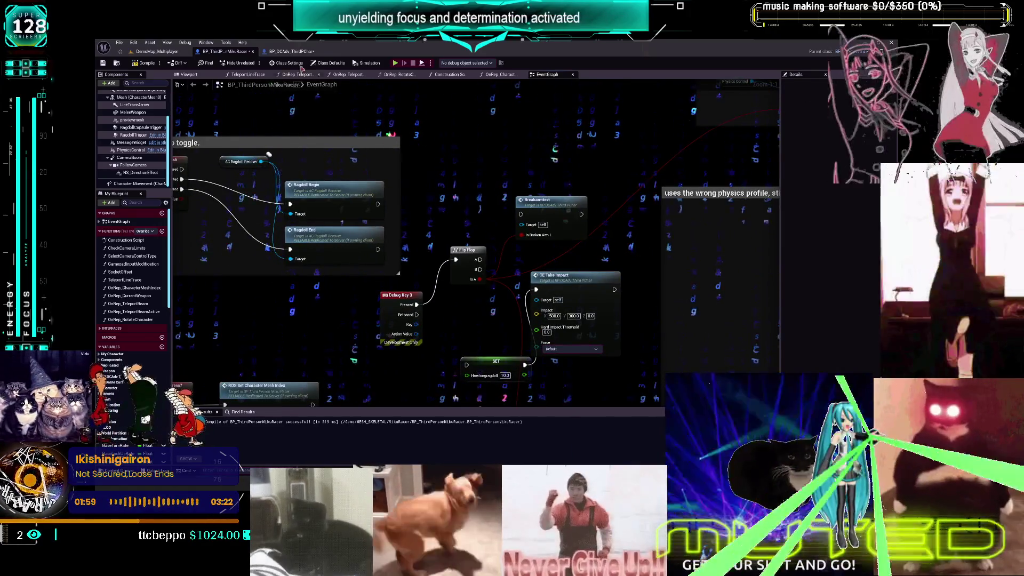
click(290, 51)
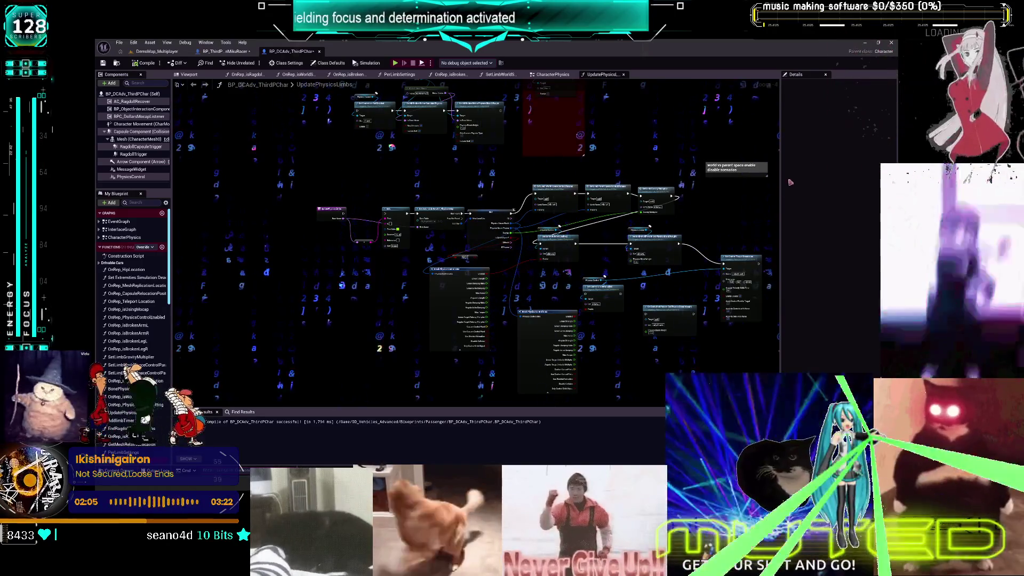
scroll(435, 204, up, 2)
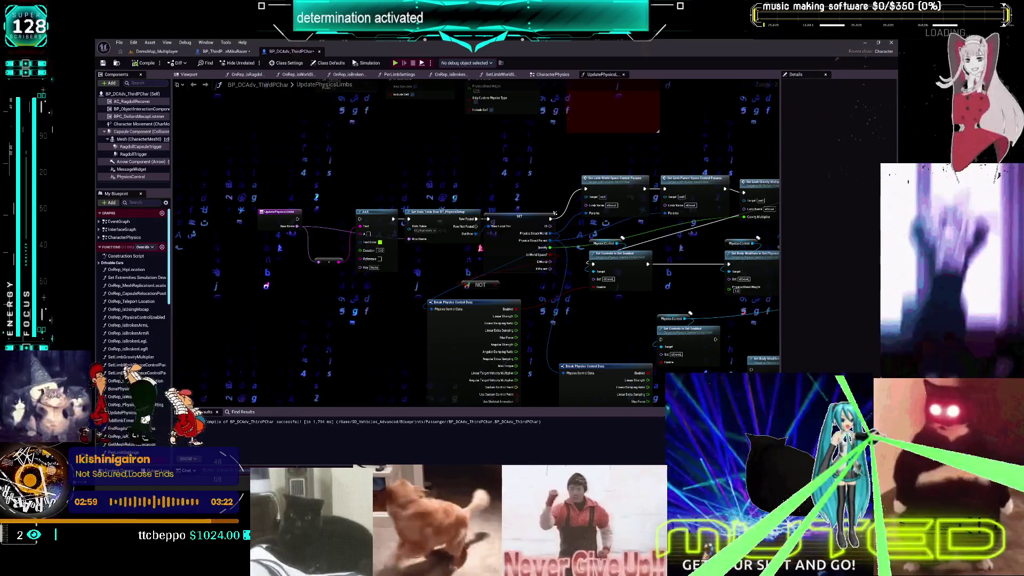
Open the CharacterPhysics graph from My Blueprint and pan toward the Set Controls nodes
double_click(123, 239)
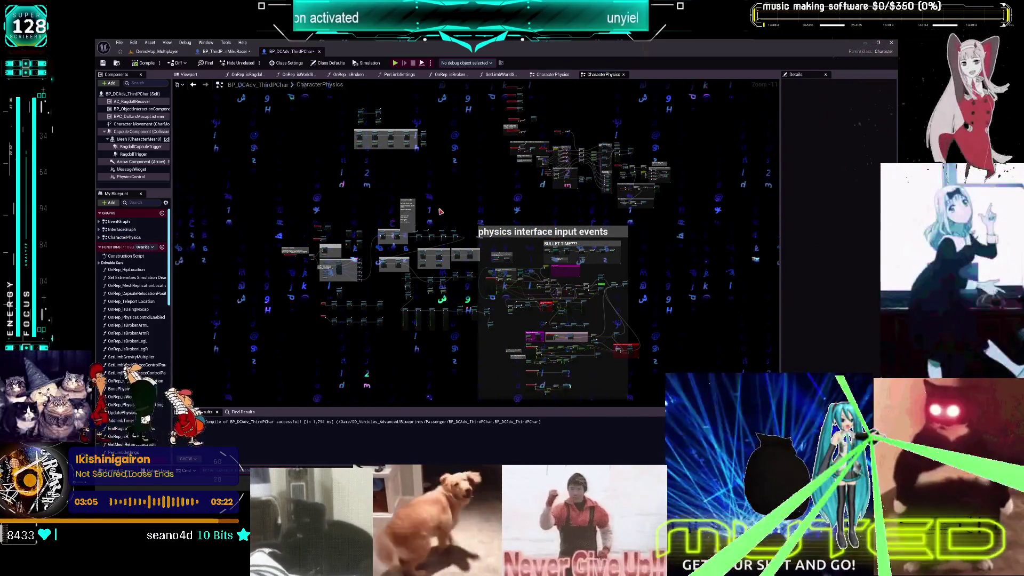
scroll(469, 165, up, 7)
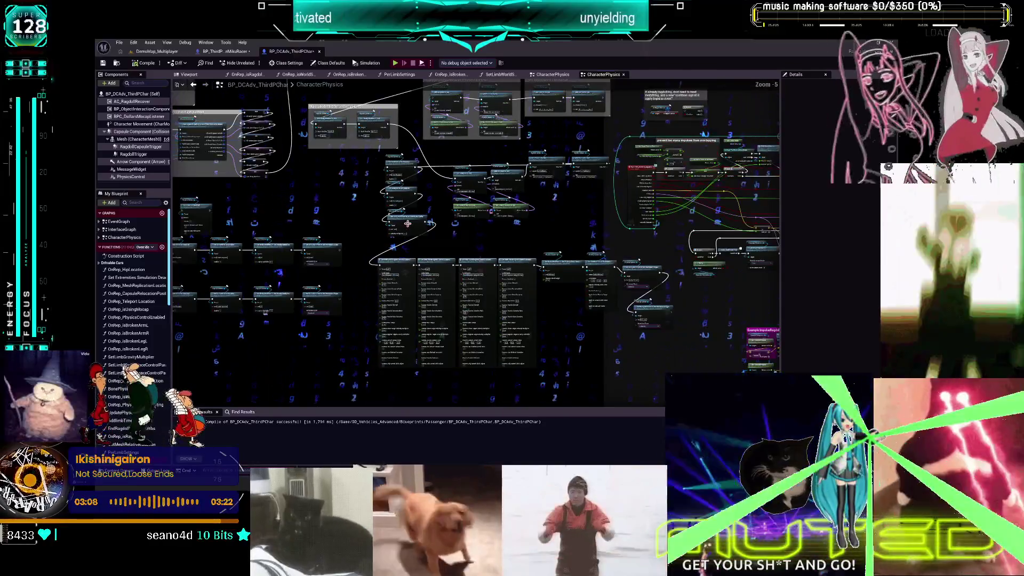
drag(408, 234, 480, 265)
scroll(480, 265, down, 1)
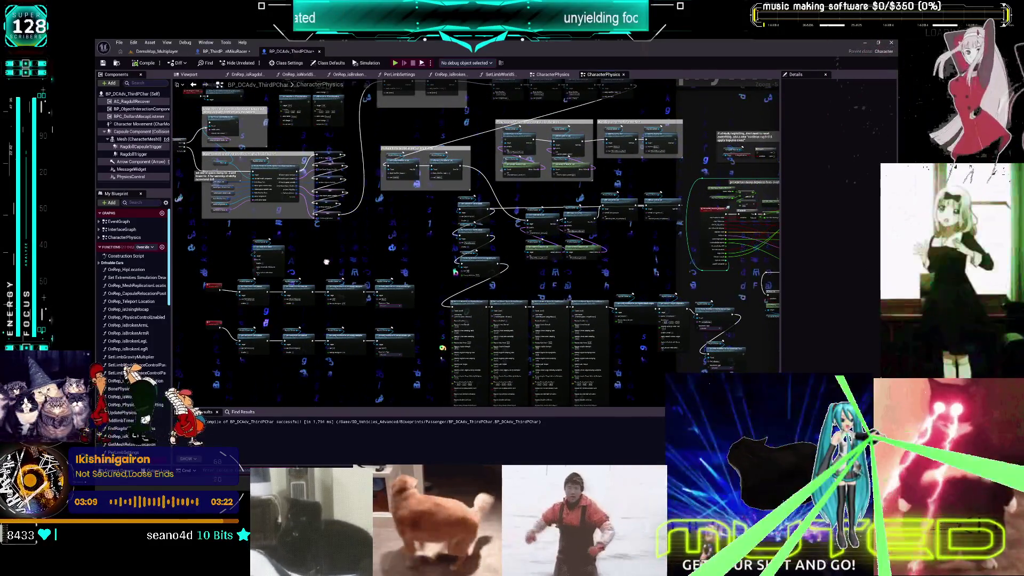
scroll(423, 219, up, 4)
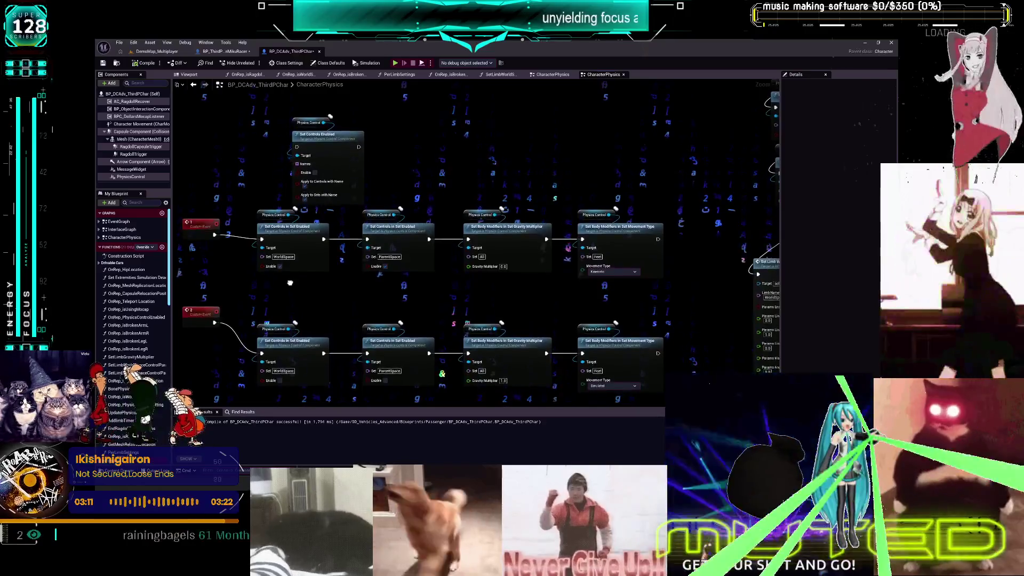
scroll(533, 340, down, 1)
Find all references to Custom Event 2 and resize the Find Results panel
mouse_move(640, 389)
mouse_down()
mouse_move(374, 301)
mouse_move(248, 283)
mouse_up()
right_click(237, 292)
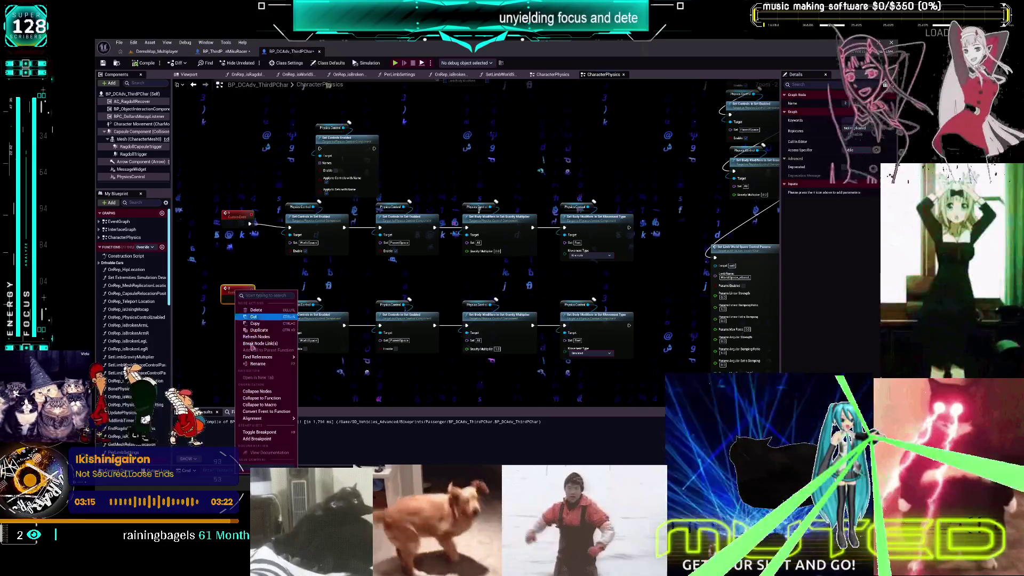
click(320, 360)
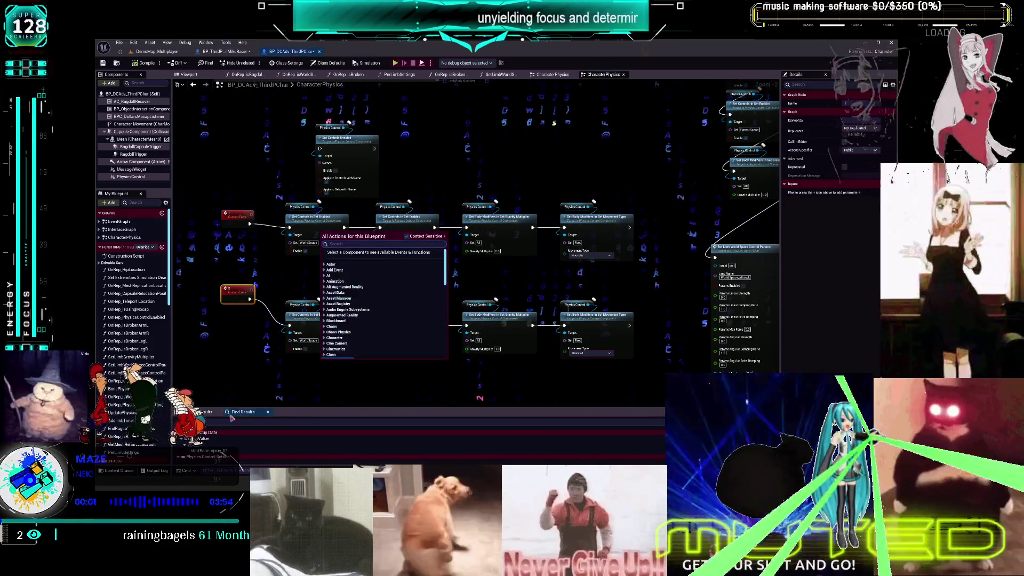
drag(290, 408, 290, 278)
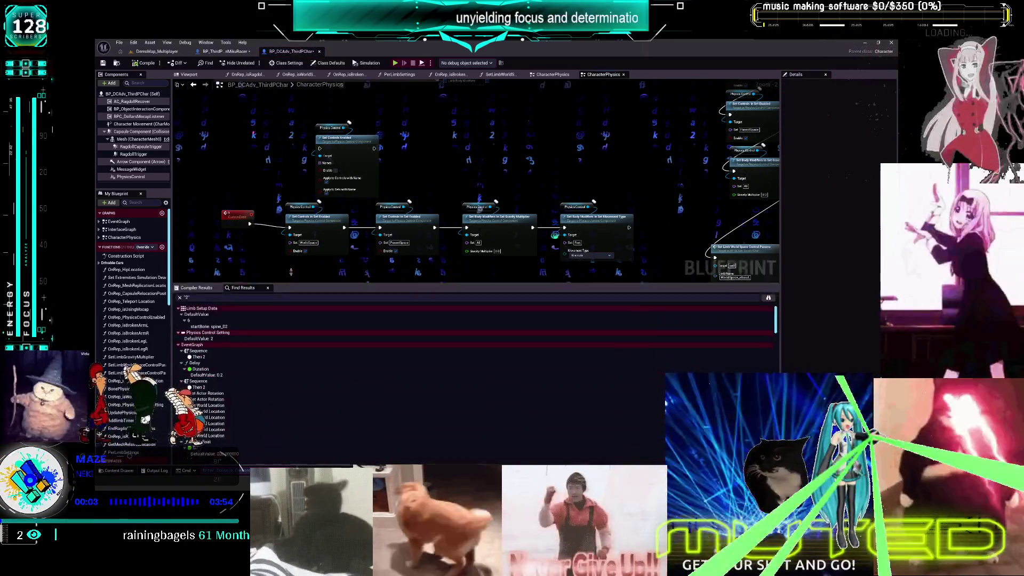
drag(309, 173, 301, 205)
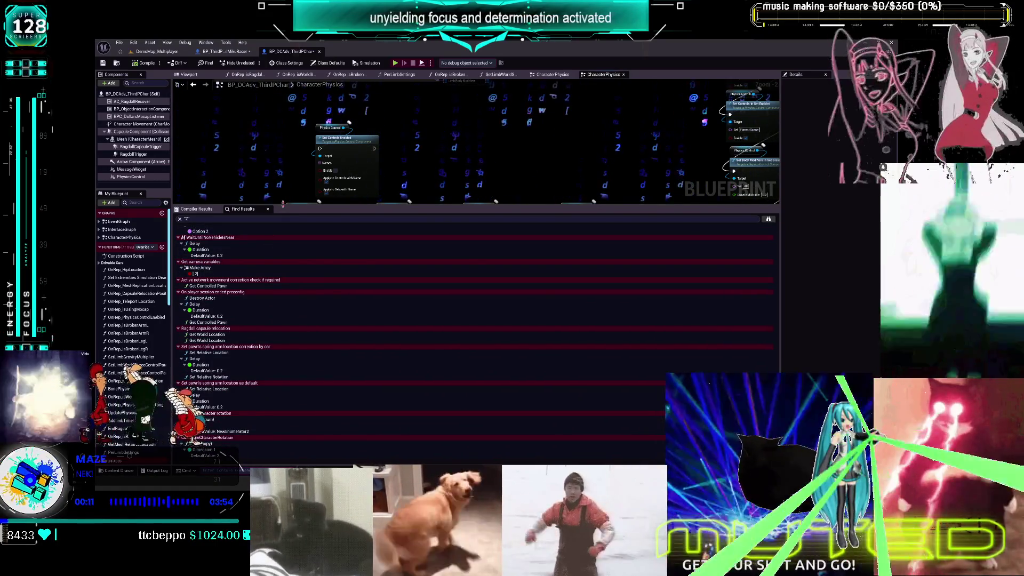
drag(279, 221, 279, 392)
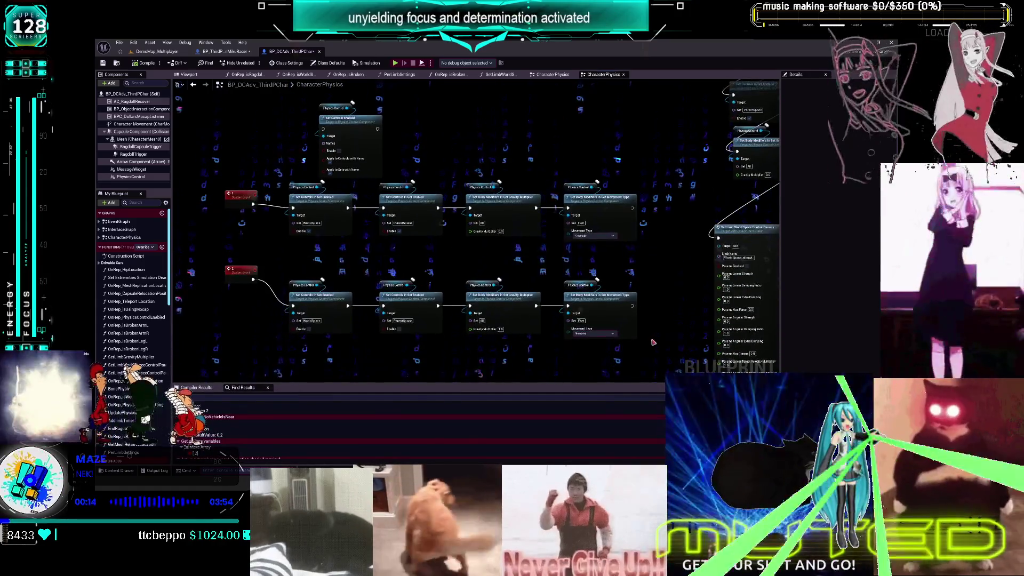
Pan the graph to inspect the Set Limb Space Control Params nodes and comment groups
drag(636, 344, 235, 133)
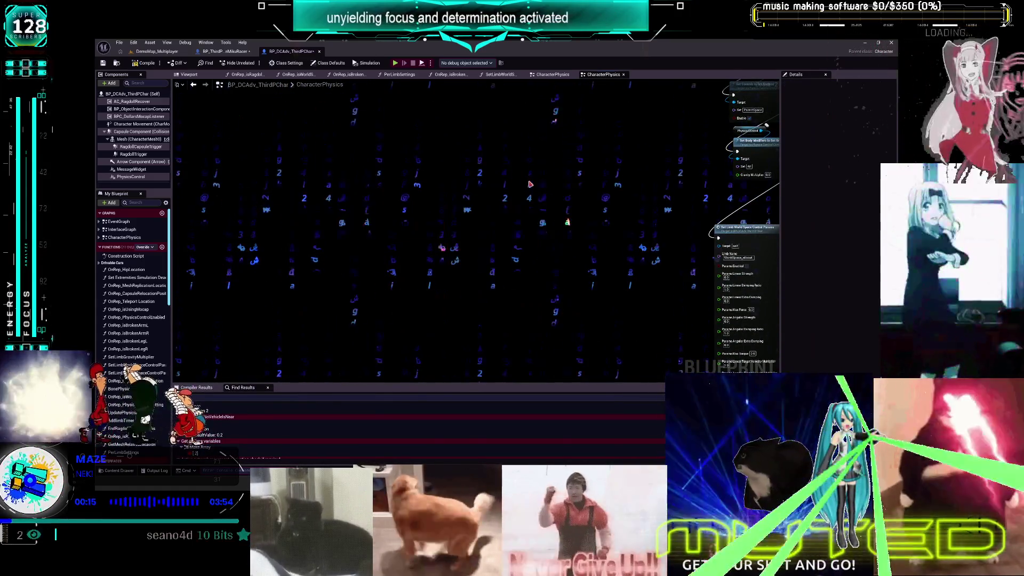
scroll(546, 146, down, 5)
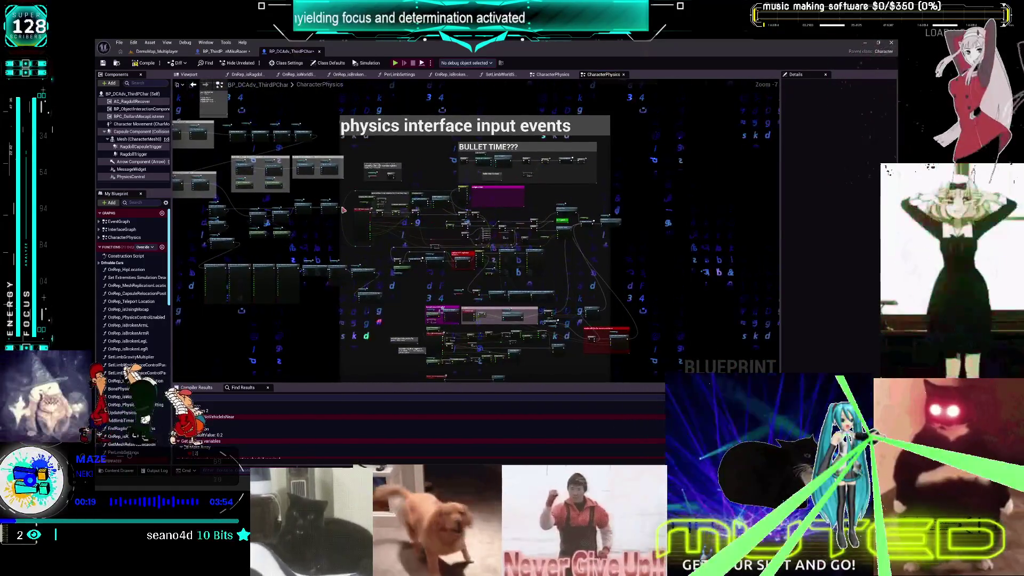
mouse_move(398, 236)
mouse_down()
mouse_move(590, 247)
mouse_move(589, 302)
mouse_up()
scroll(331, 187, down, 1)
scroll(373, 240, up, 3)
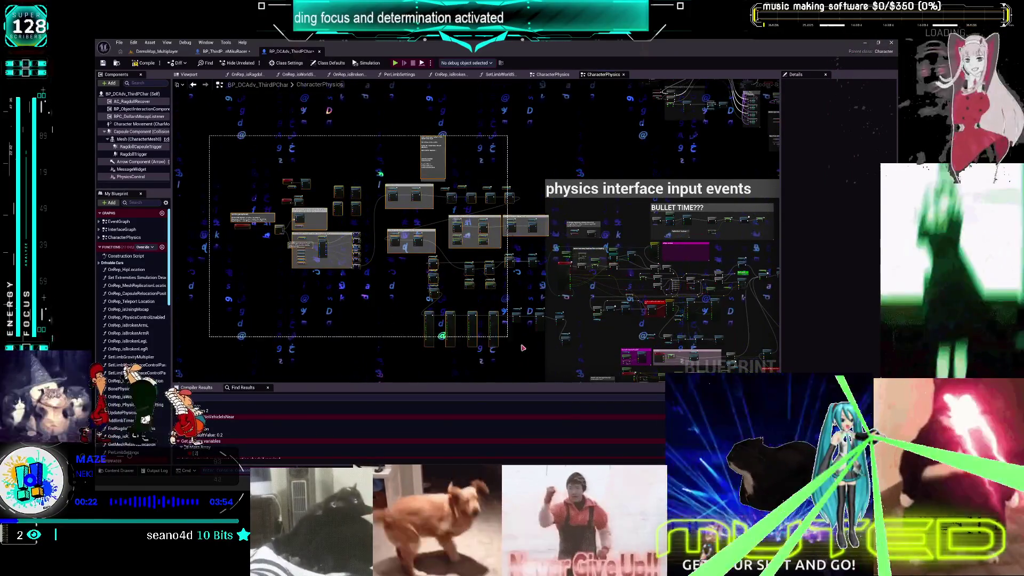
scroll(543, 274, up, 1)
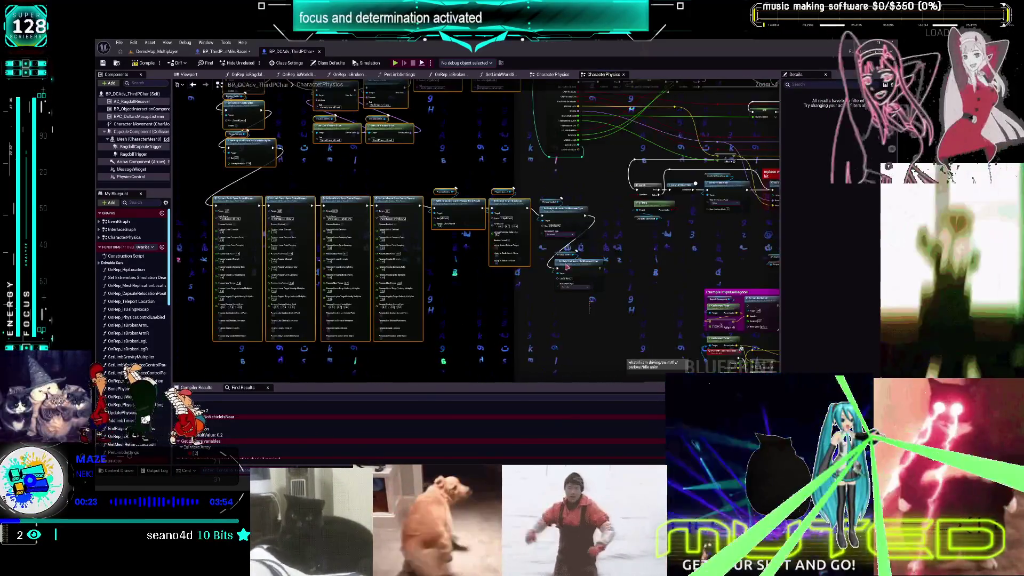
scroll(539, 243, down, 5)
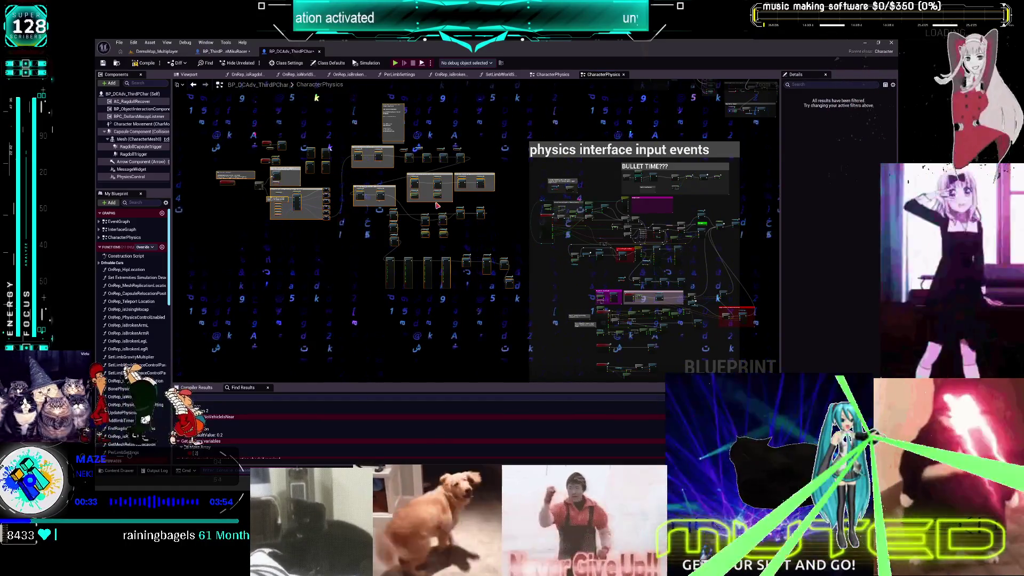
scroll(437, 220, up, 5)
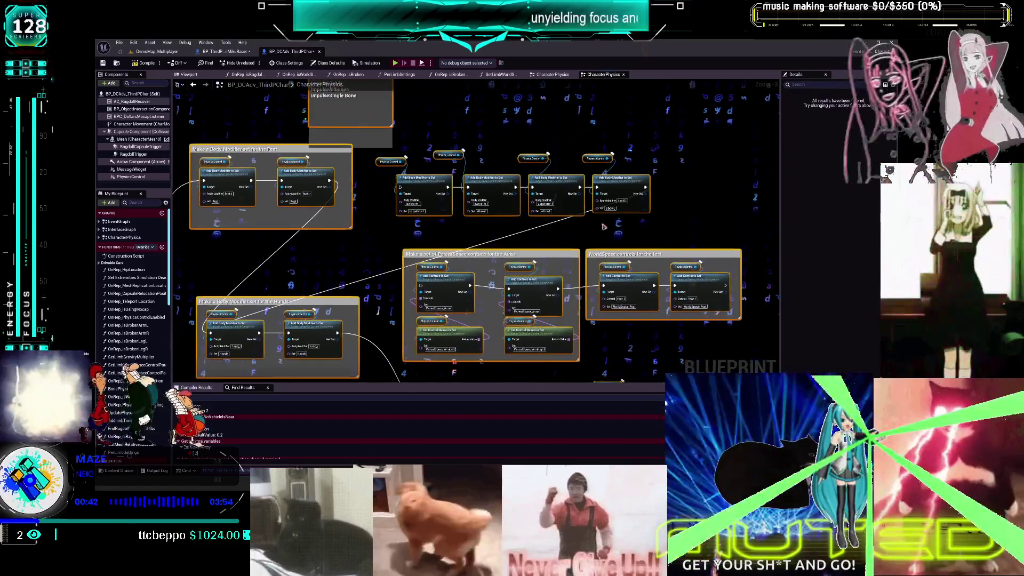
Survey the Add Body Modifier nodes and lower node groups around the Arms and Feet comments
drag(566, 186, 684, 223)
mouse_move(388, 155)
mouse_down()
mouse_move(473, 235)
mouse_move(519, 213)
mouse_move(530, 183)
mouse_up()
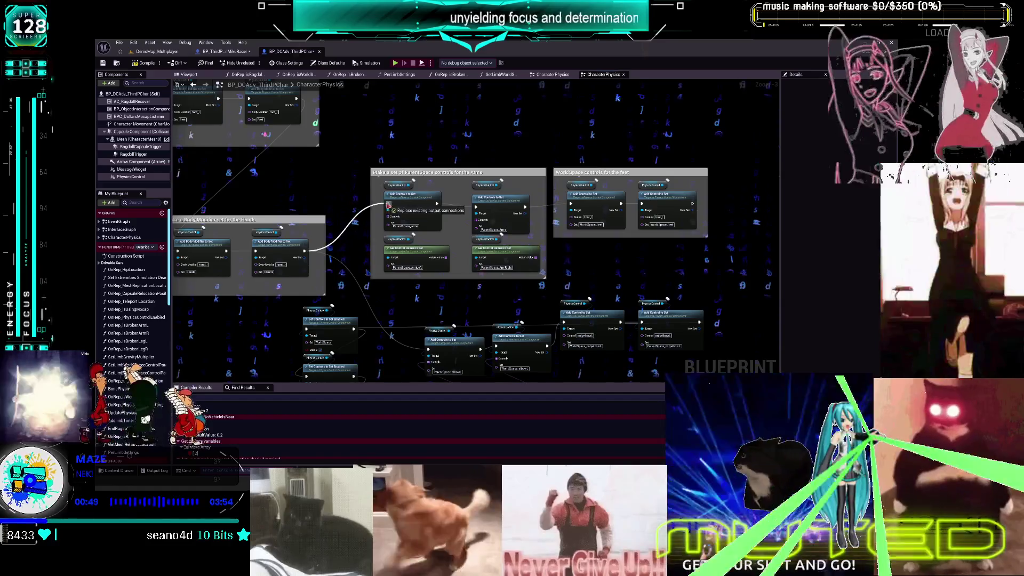
drag(502, 249, 502, 192)
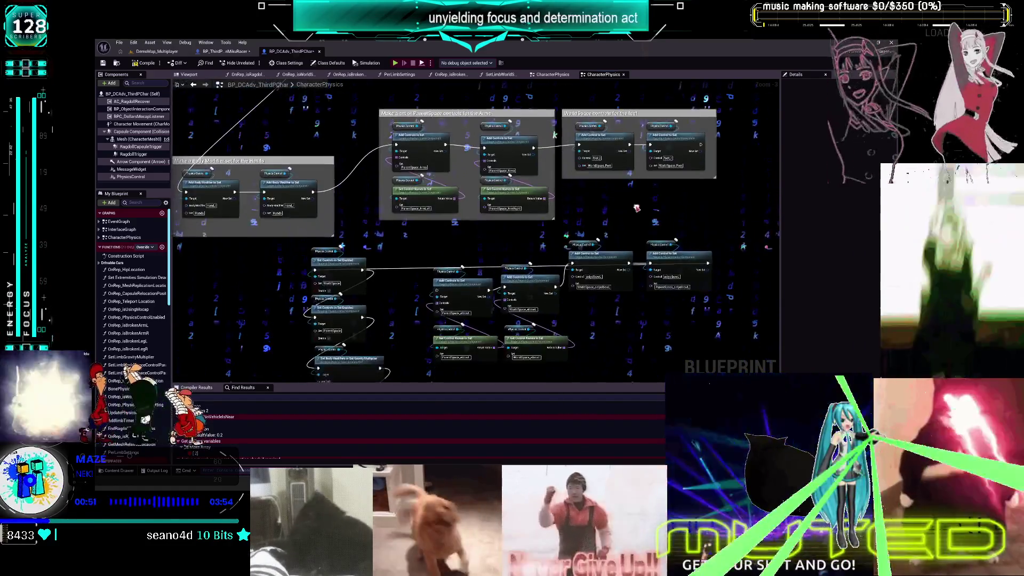
scroll(586, 224, down, 1)
drag(628, 213, 626, 268)
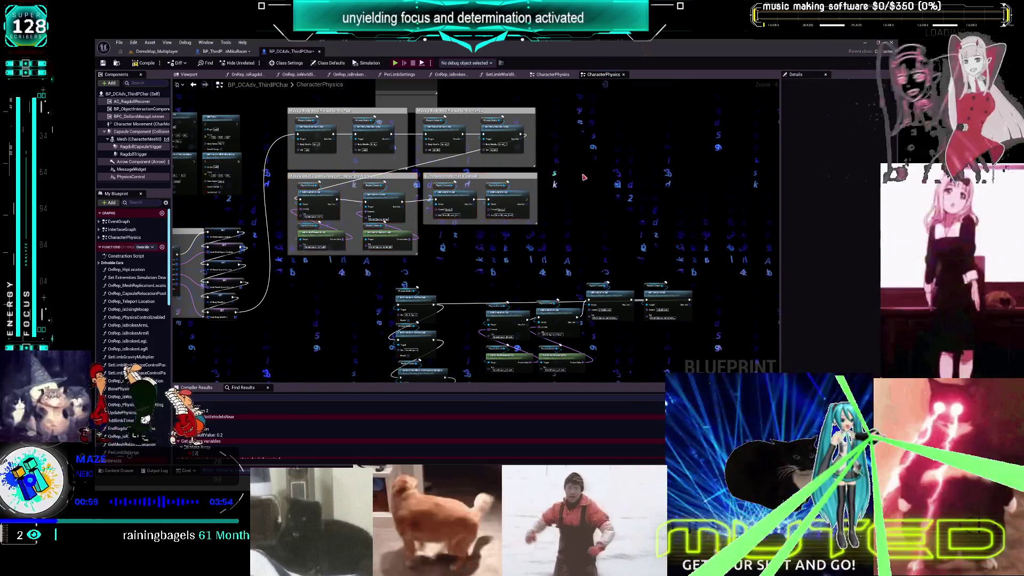
scroll(419, 185, up, 1)
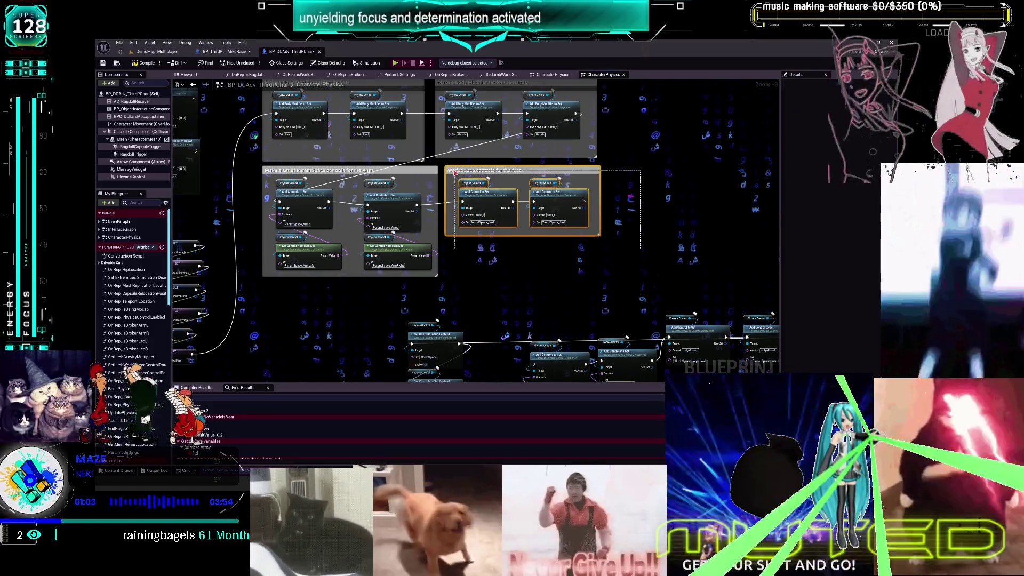
mouse_move(666, 173)
mouse_down()
mouse_move(550, 182)
mouse_move(491, 21)
mouse_up()
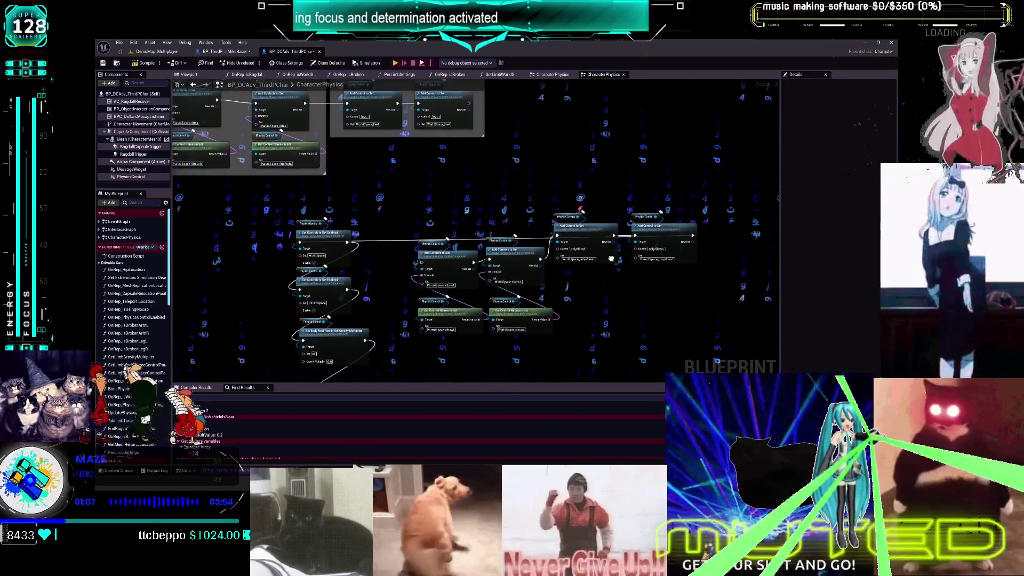
Select the loose lower group of Add Control to Set nodes and remove it
drag(635, 229, 642, 178)
drag(421, 288, 372, 202)
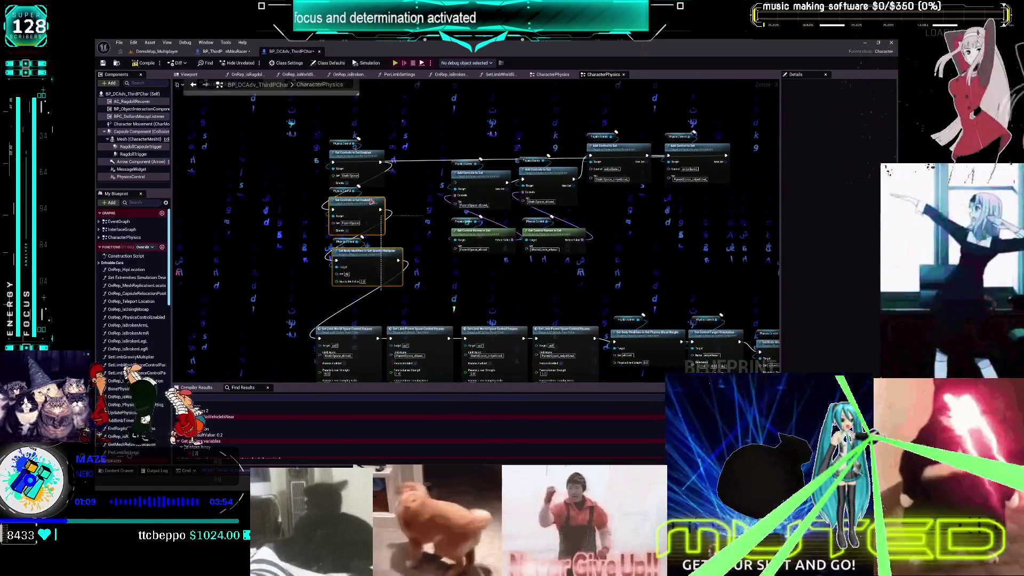
mouse_move(338, 142)
mouse_down()
mouse_move(410, 231)
mouse_move(621, 390)
mouse_up()
scroll(410, 230, up, 1)
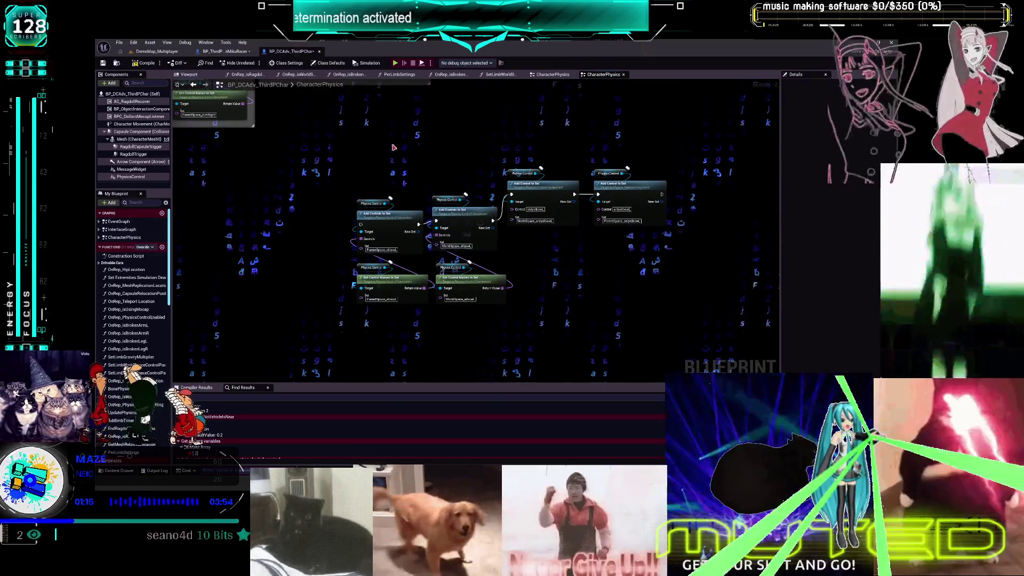
drag(393, 148, 471, 247)
scroll(445, 248, down, 1)
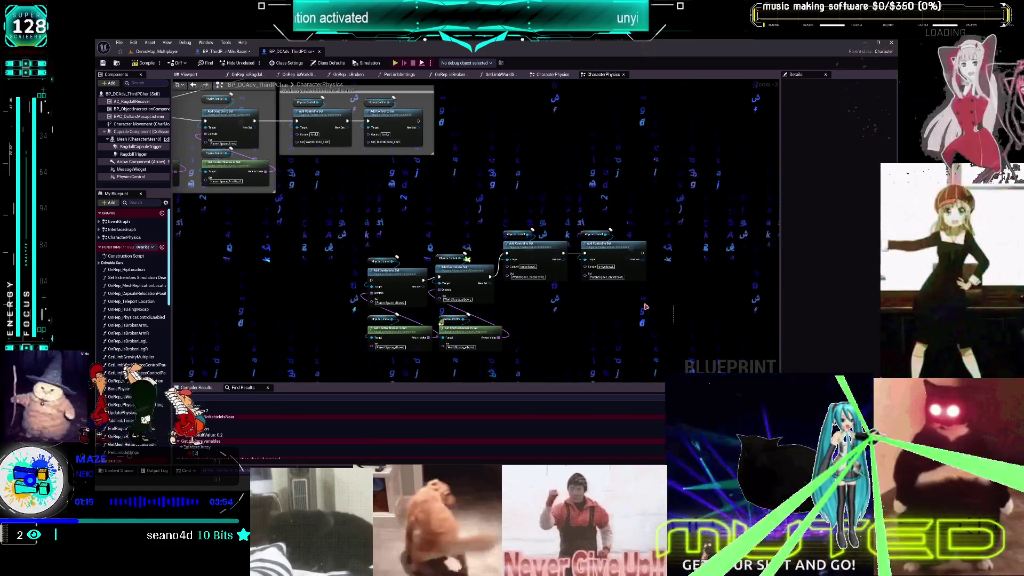
drag(614, 290, 613, 288)
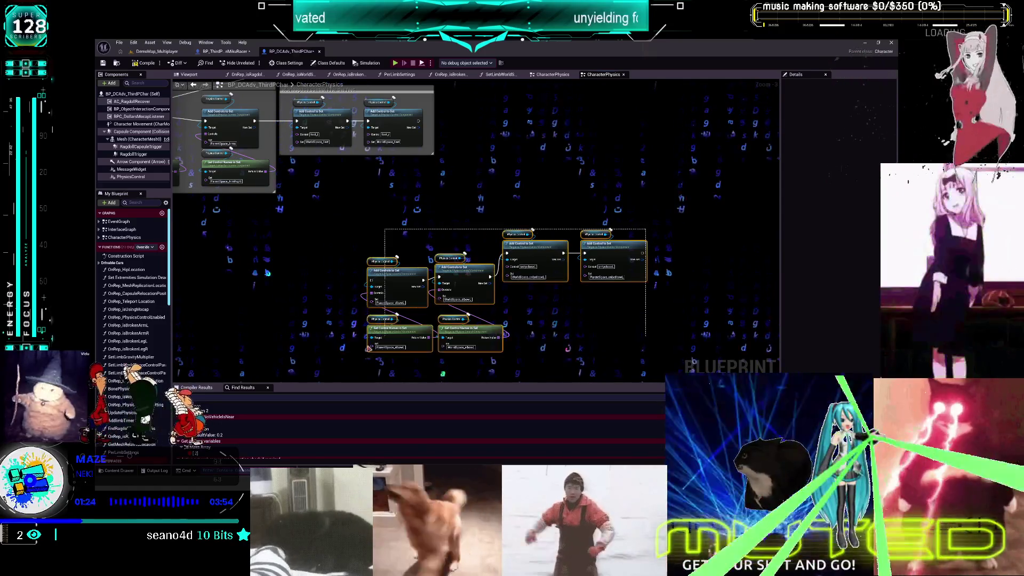
key(ctrl+z)
drag(373, 258, 411, 335)
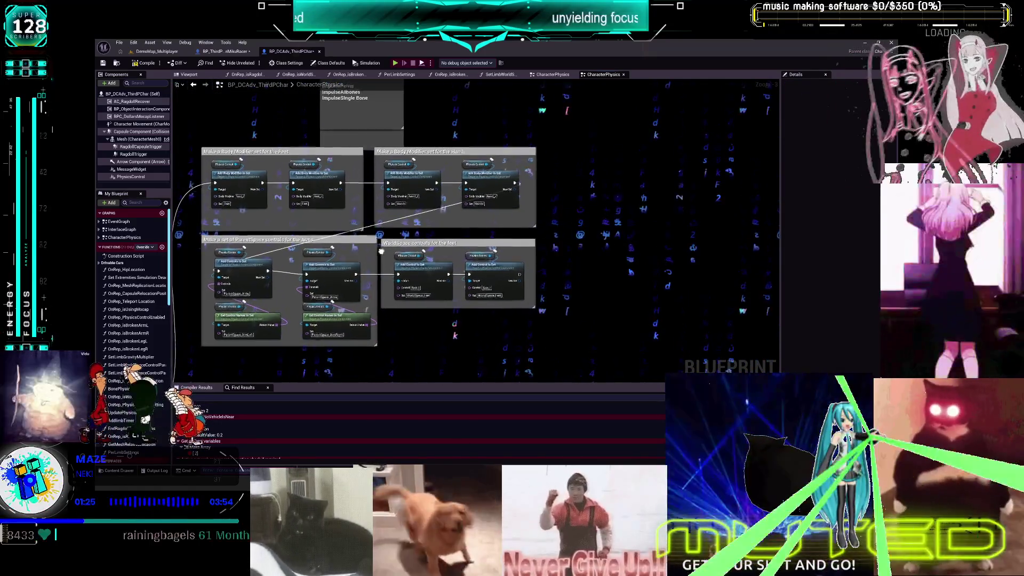
Delete the Arms ParentSpace control group
drag(363, 249, 220, 335)
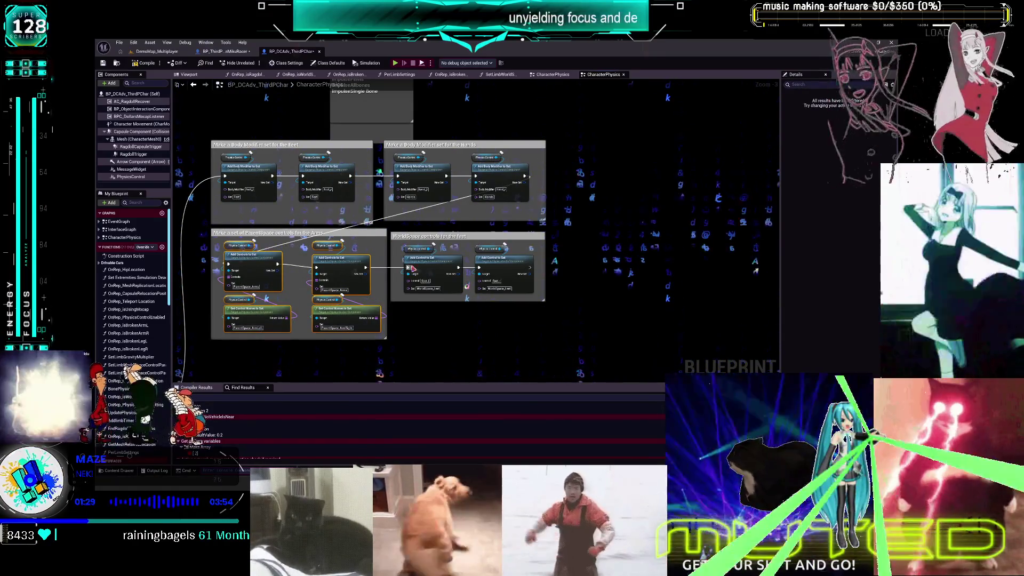
click(425, 330)
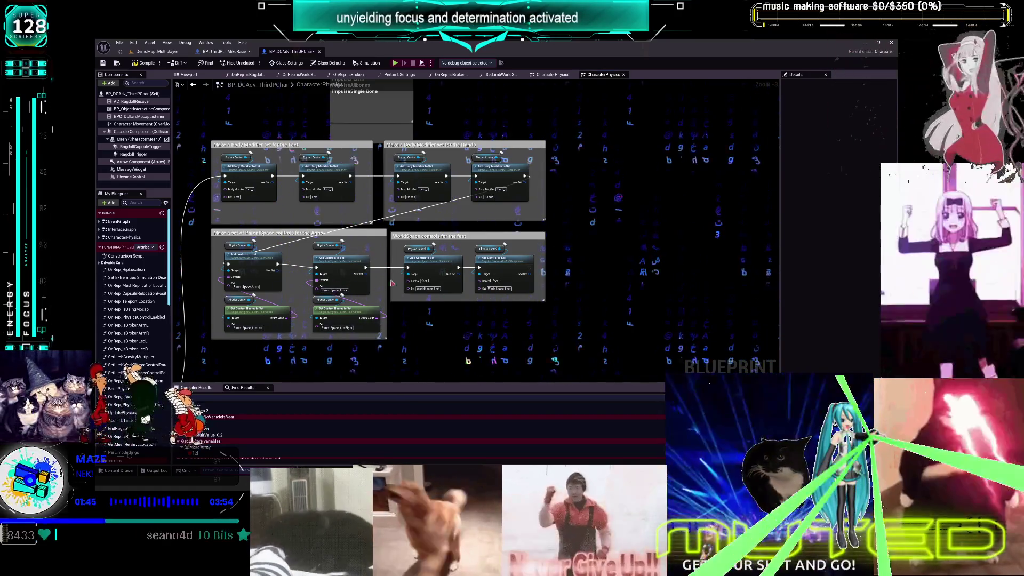
drag(392, 283, 416, 253)
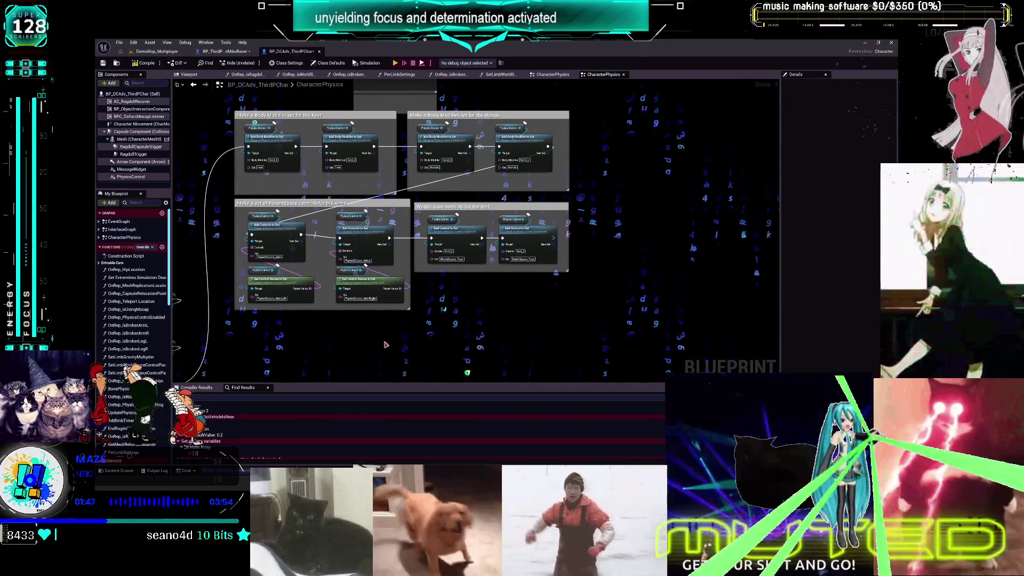
mouse_move(397, 345)
mouse_down()
mouse_move(296, 291)
mouse_move(227, 193)
mouse_up()
key(Delete)
Move the feet WorldSpace control group below the body-modifier groups
click(441, 234)
mouse_move(441, 234)
mouse_down()
mouse_move(580, 196)
mouse_move(602, 148)
mouse_up()
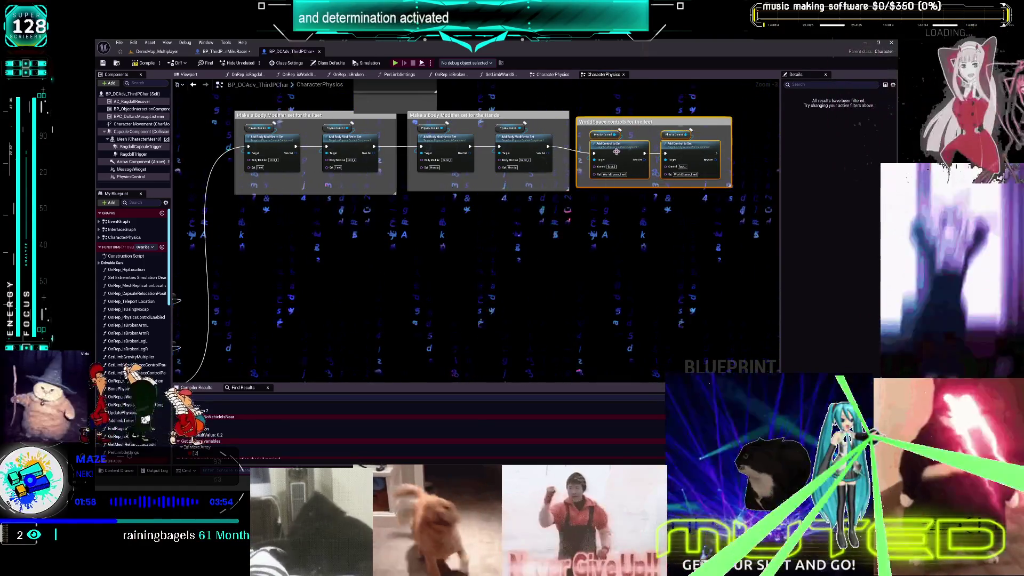
drag(616, 151, 616, 148)
click(684, 180)
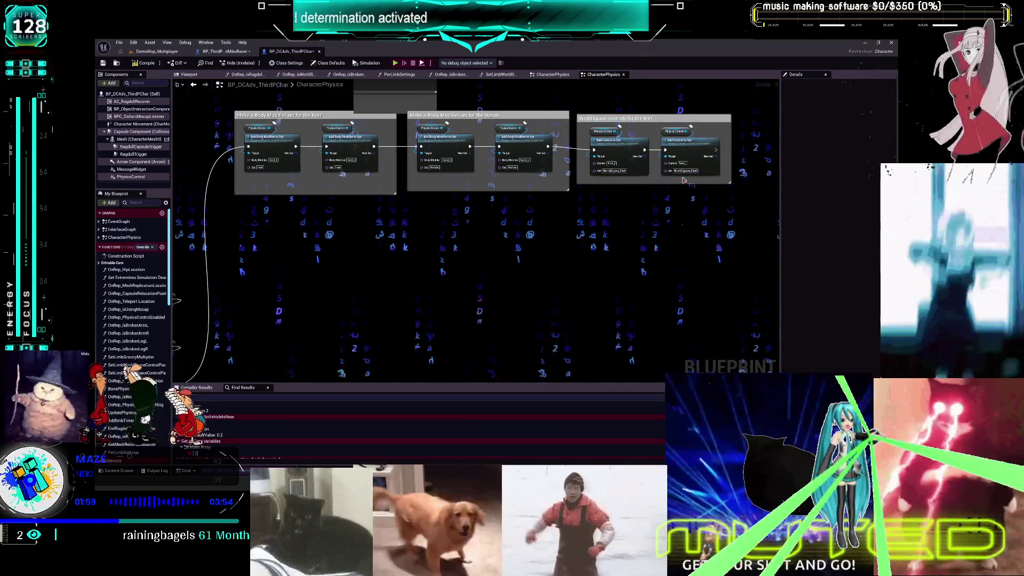
mouse_move(616, 143)
mouse_down()
mouse_move(382, 242)
mouse_move(277, 237)
mouse_up()
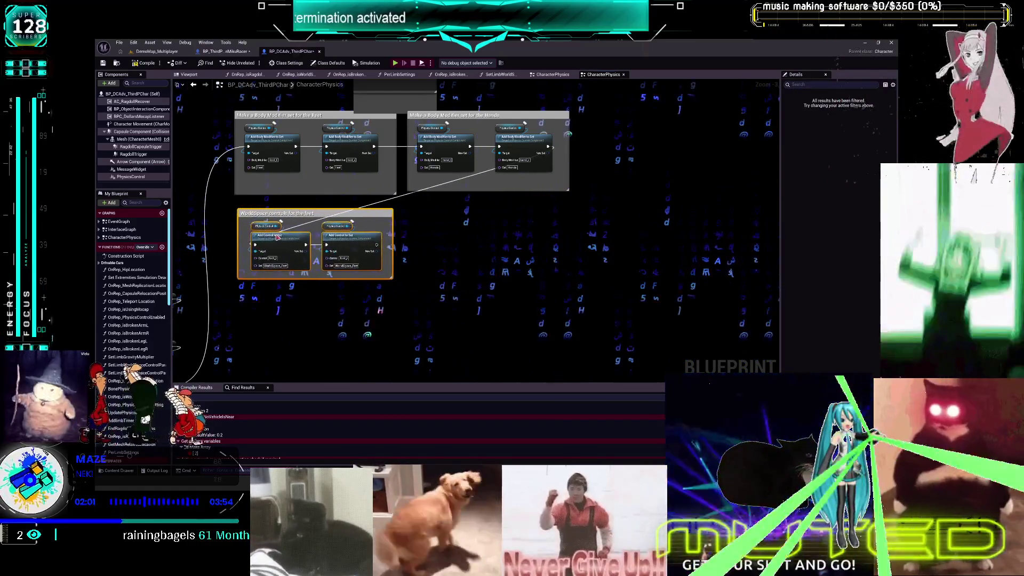
Duplicate the feet WorldSpace group and change the copy's value to WorldSpace_Hands
key(ctrl+c)
key(ctrl+v)
drag(462, 271, 430, 240)
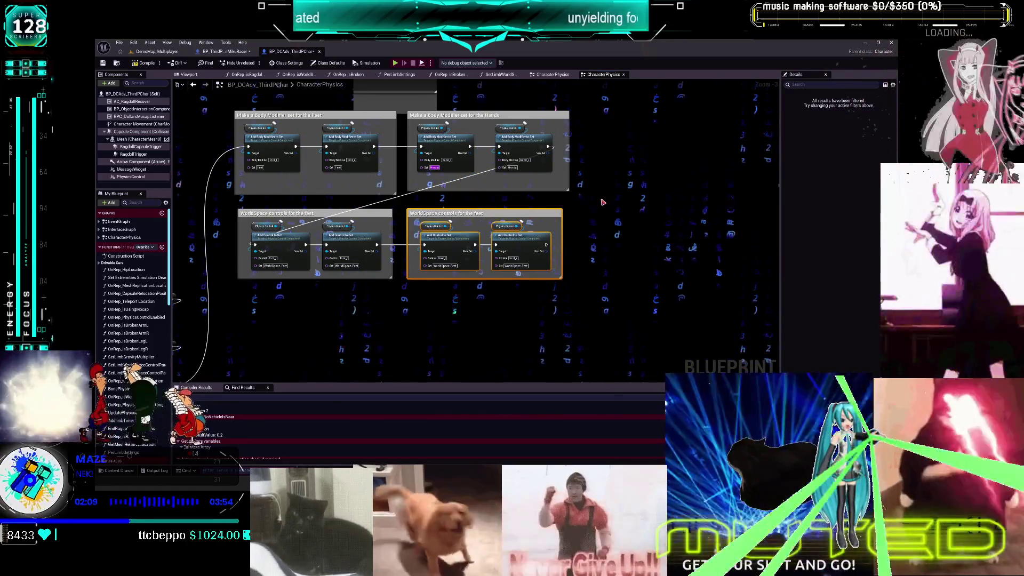
click(446, 265)
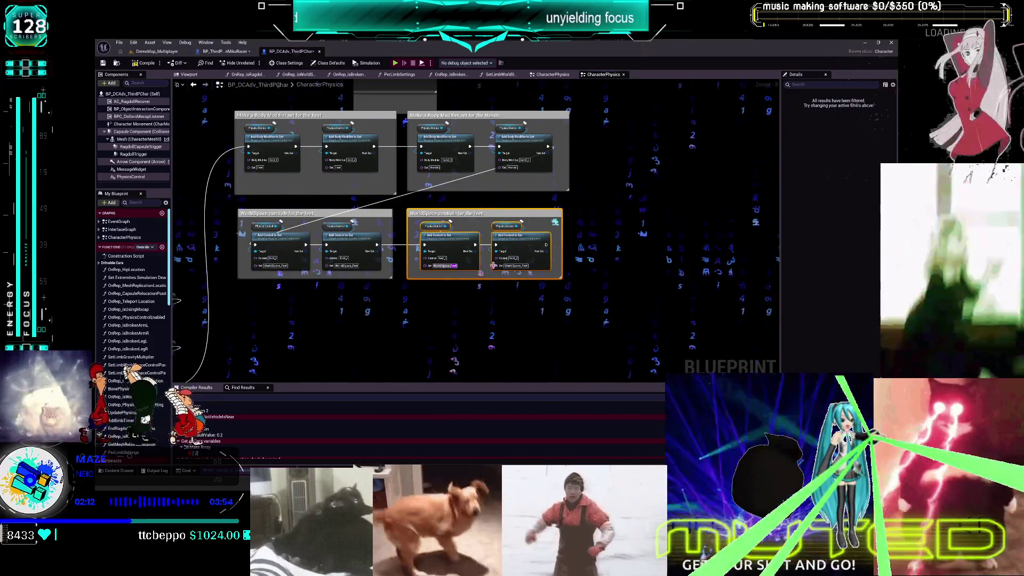
text(HandsHandsHands)
click(502, 295)
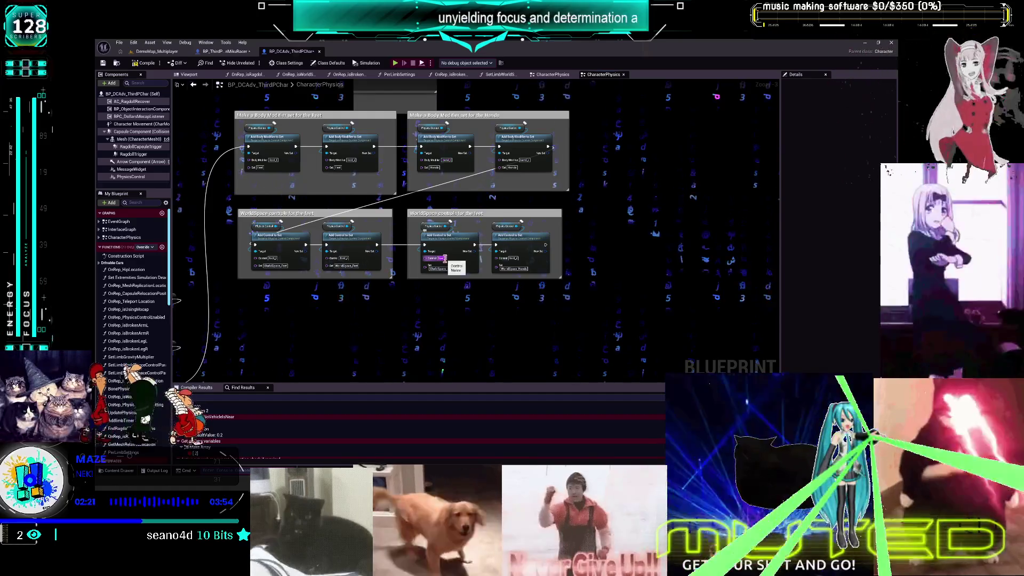
click(538, 164)
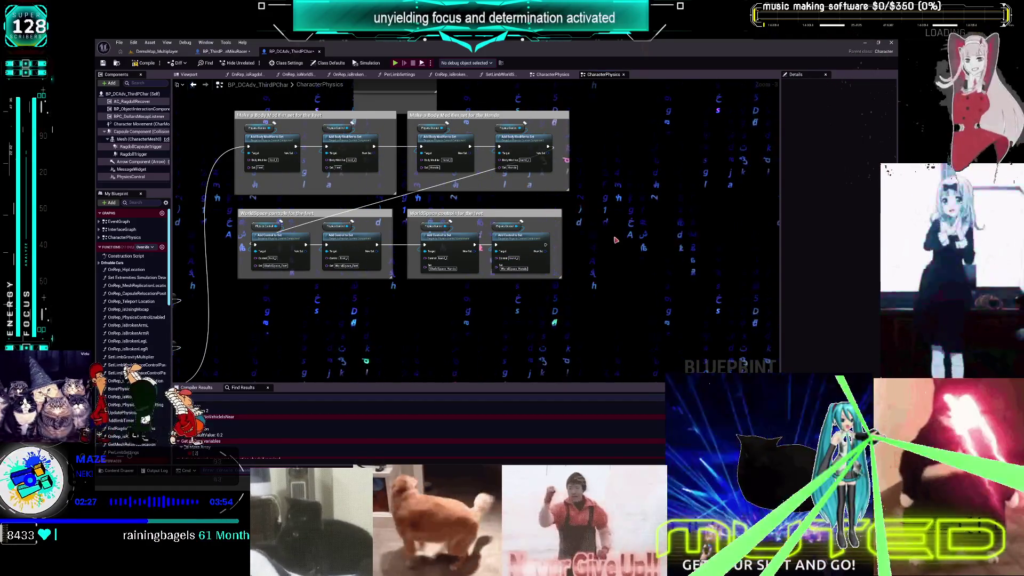
scroll(613, 232, down, 2)
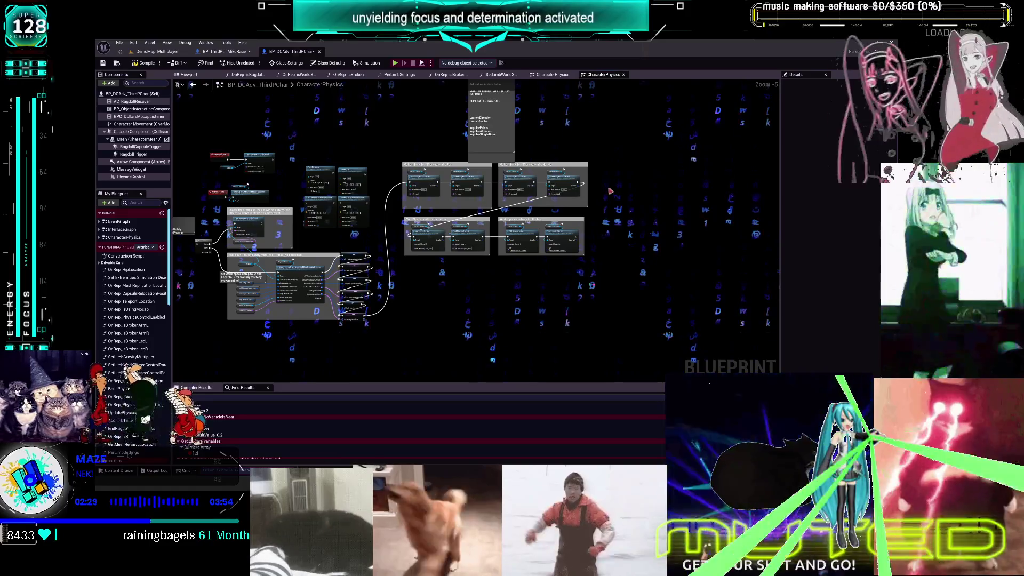
Rearrange Set Constraint Profile for All, the Mesh getter, SetRagdollPhat and DestroyControls nodes
scroll(414, 182, up, 2)
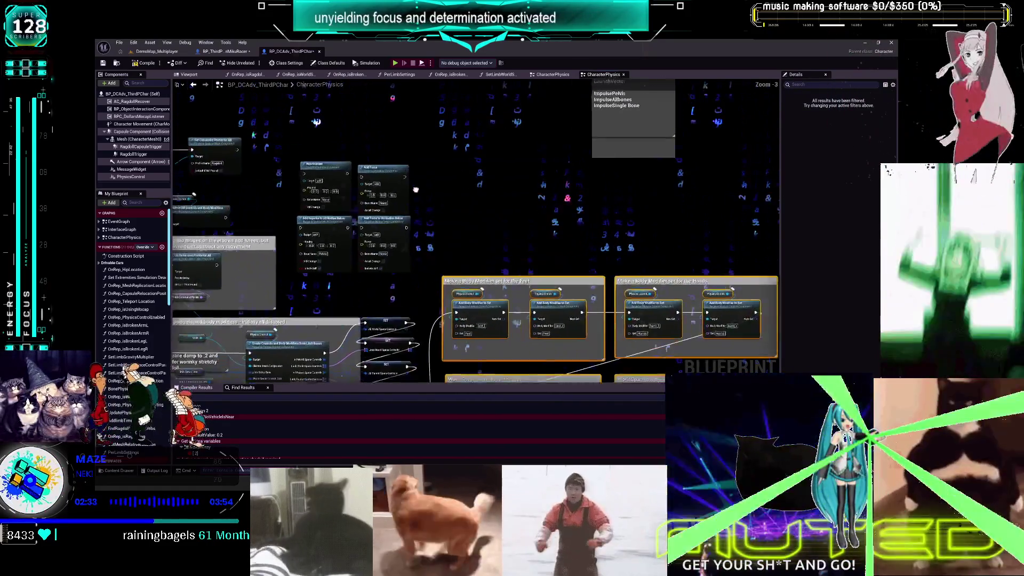
drag(416, 190, 518, 180)
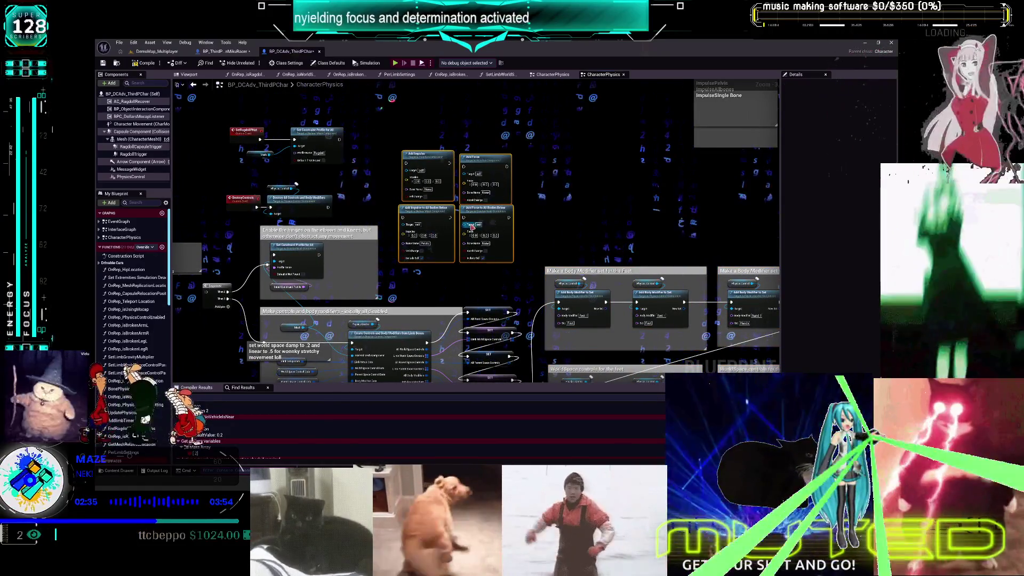
drag(331, 178, 418, 192)
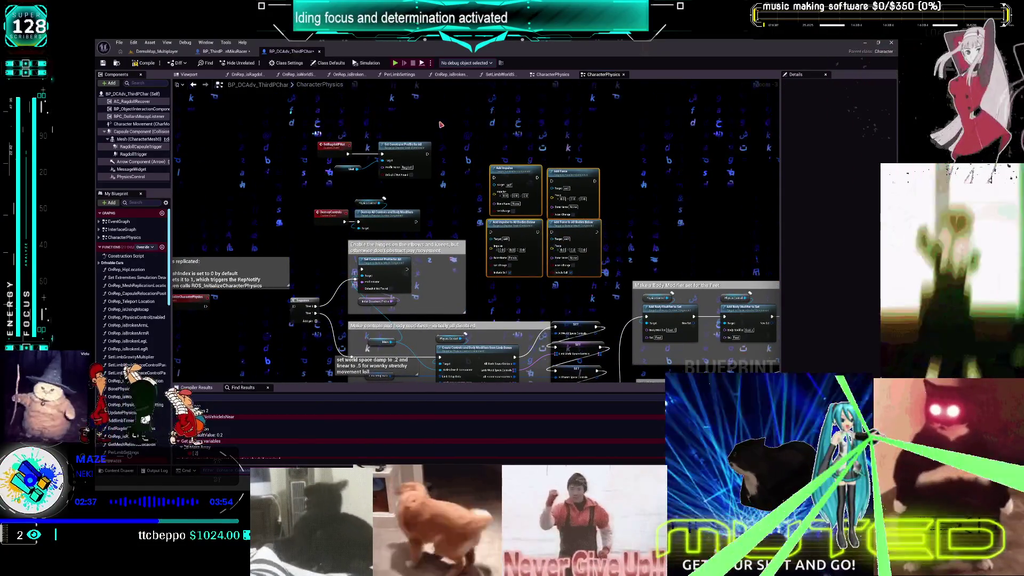
drag(422, 155, 406, 155)
drag(323, 171, 325, 169)
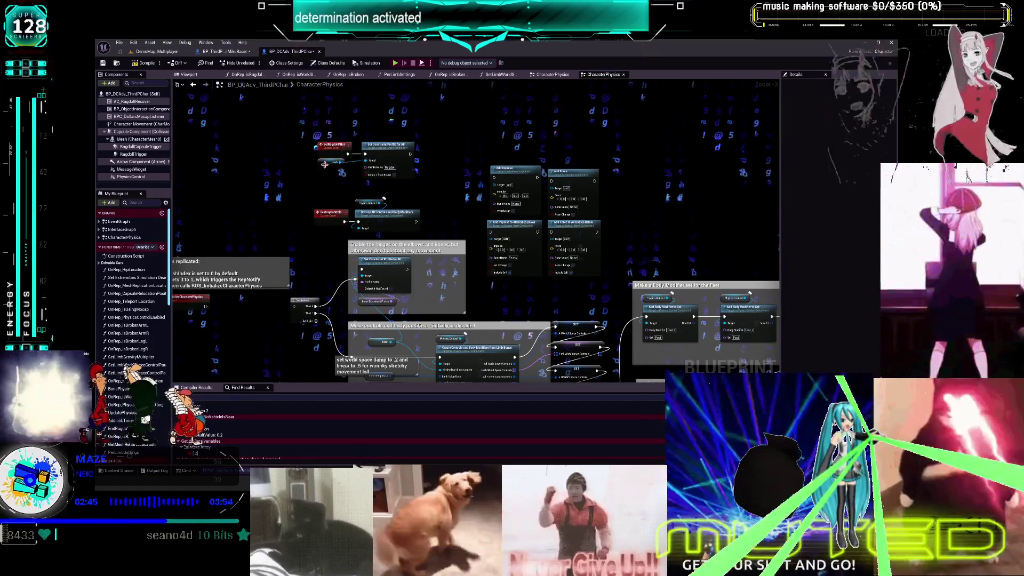
drag(369, 148, 370, 139)
click(319, 264)
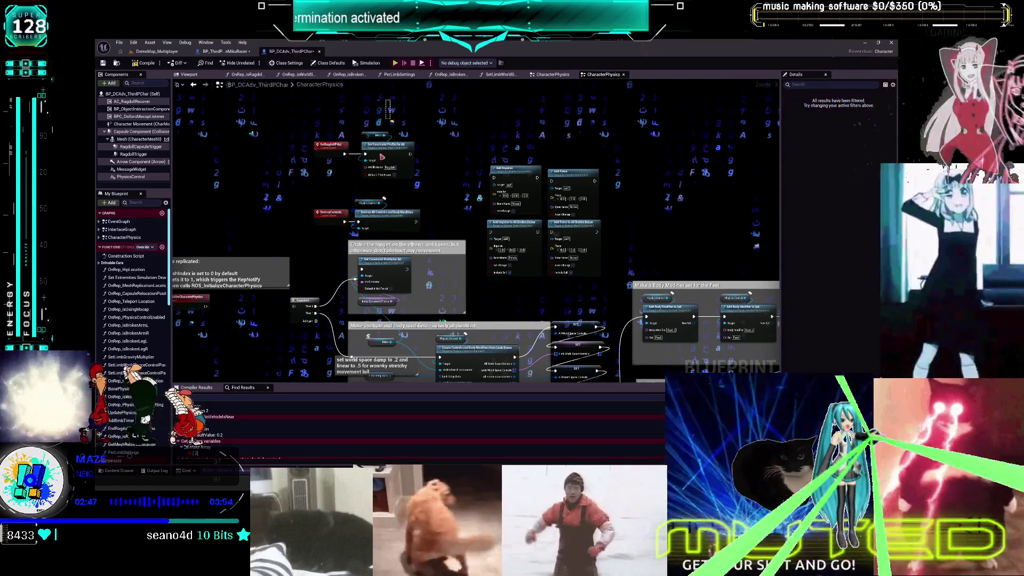
drag(384, 212, 325, 219)
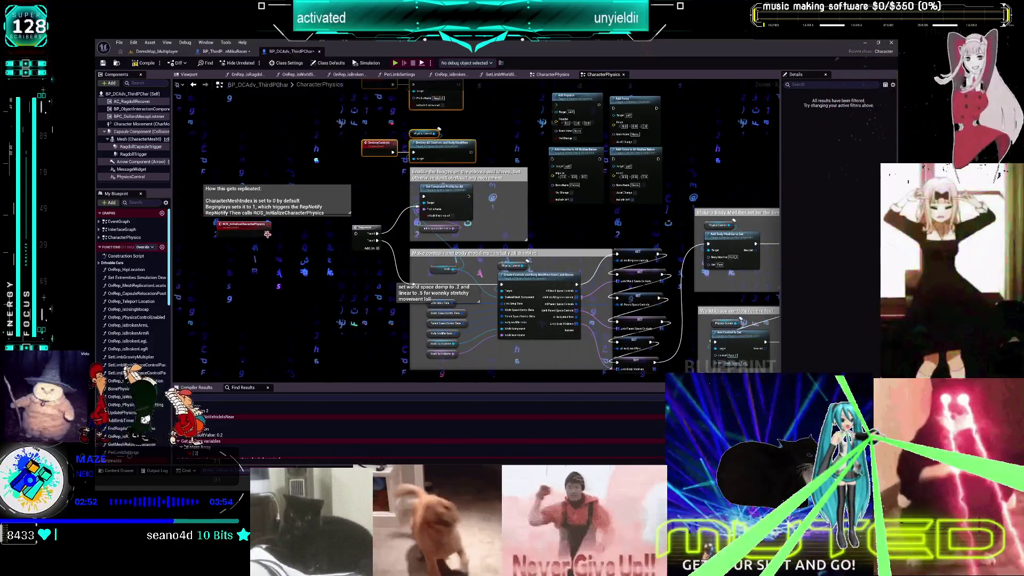
Wire ROS_InitializeCharacterPhysics into the Sequence, place destroy-controls nodes beside it, and resize the replication comment
mouse_move(267, 234)
mouse_down()
mouse_move(349, 243)
mouse_move(355, 233)
mouse_up()
mouse_move(305, 241)
mouse_down()
mouse_move(243, 228)
mouse_move(310, 227)
mouse_up()
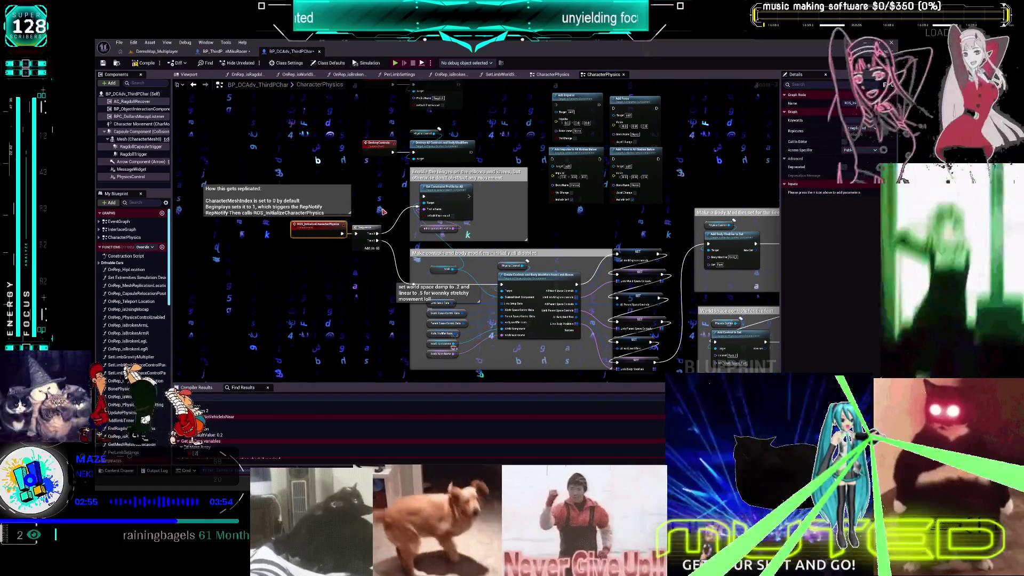
mouse_move(429, 161)
mouse_down()
mouse_move(337, 252)
mouse_move(351, 270)
mouse_up()
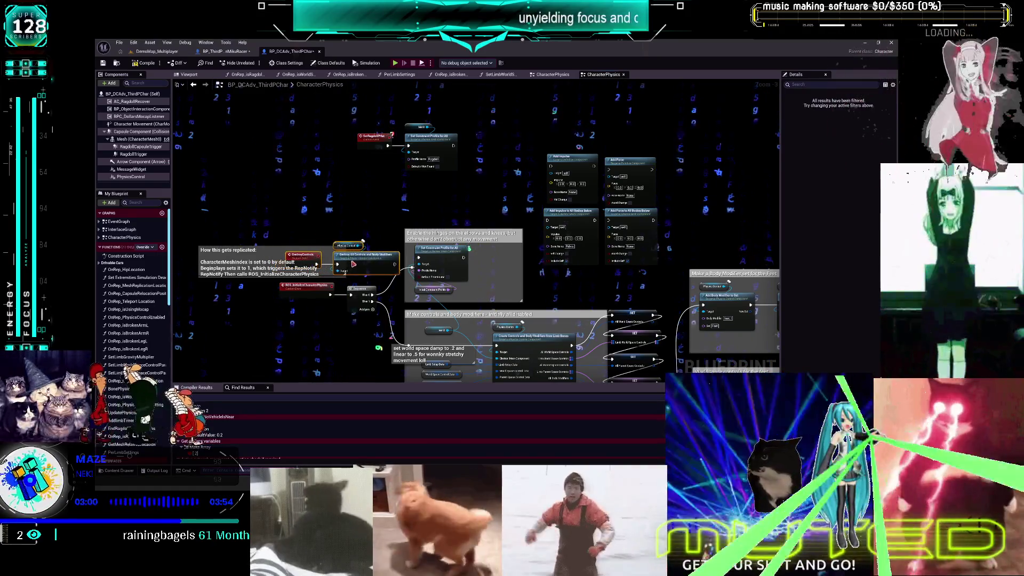
drag(272, 251, 289, 115)
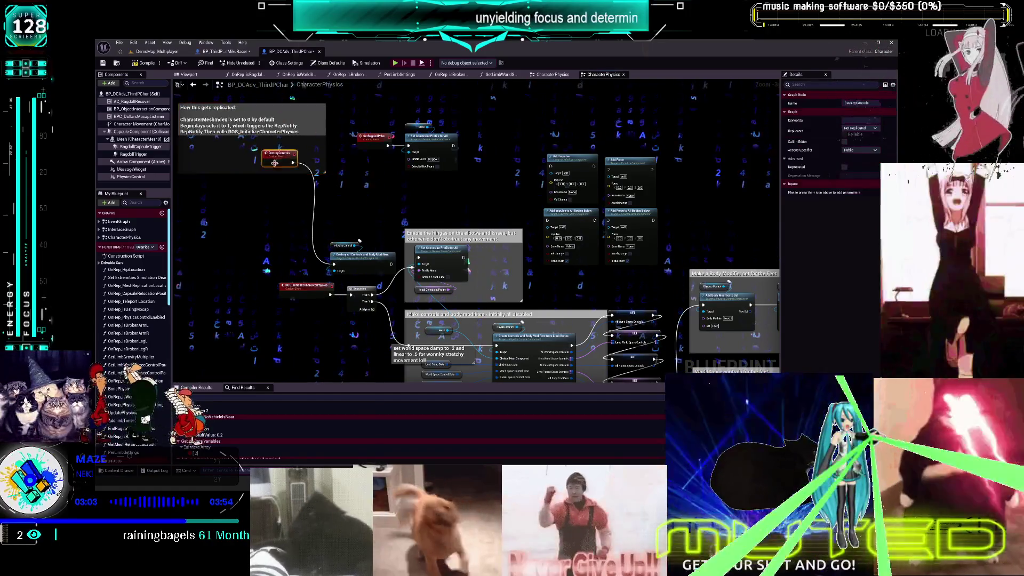
drag(281, 162, 300, 263)
double_click(376, 136)
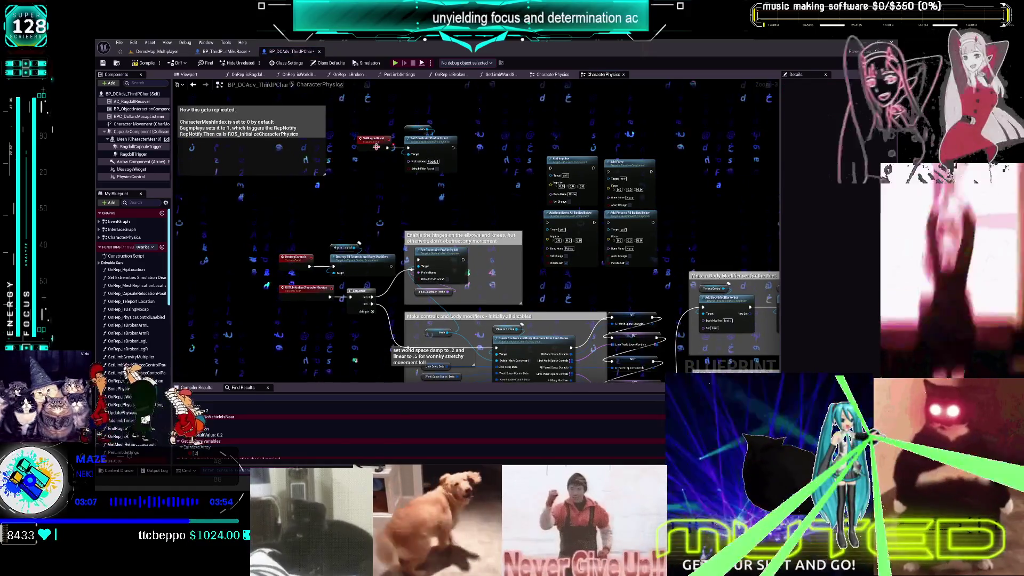
right_click(377, 142)
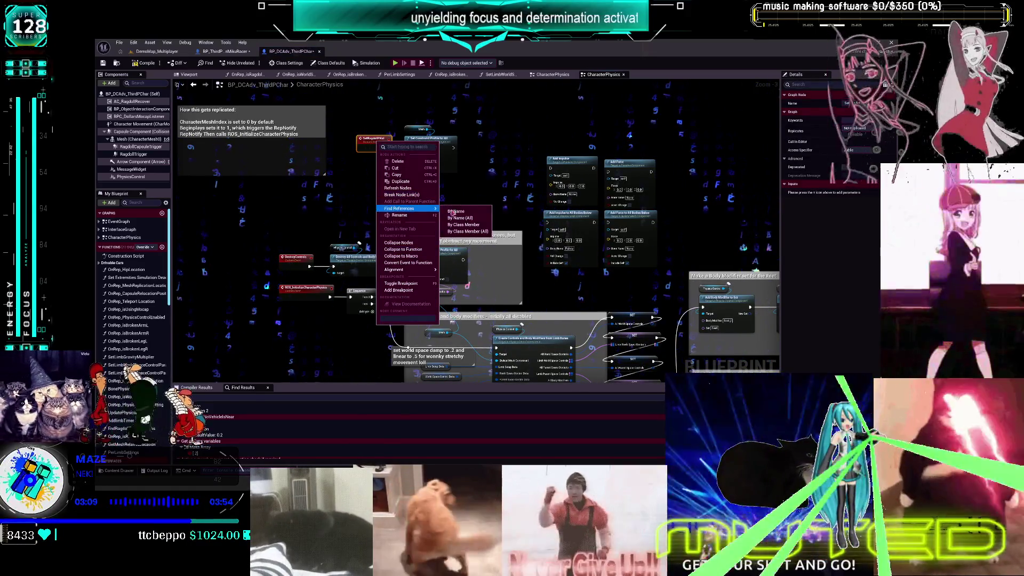
Find references to SetRagdollPhys, then delete it and its constraint-profile nodes
click(463, 209)
click(273, 412)
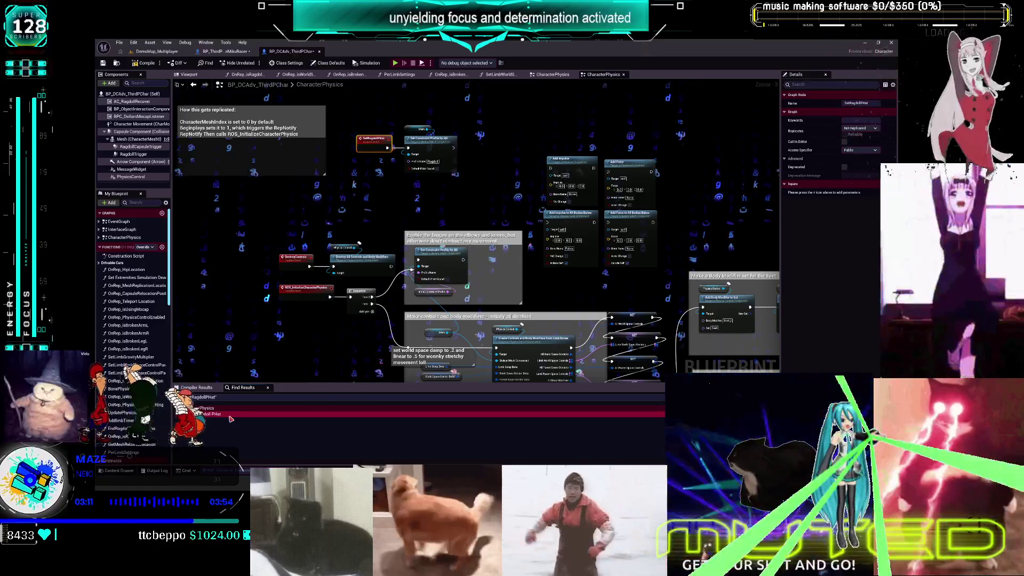
drag(465, 185, 407, 126)
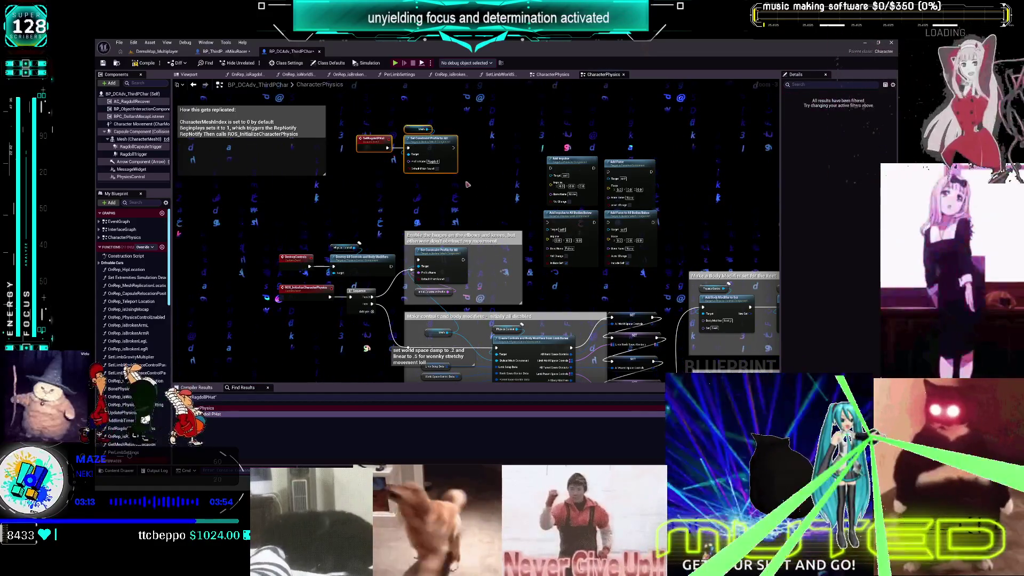
key(Delete)
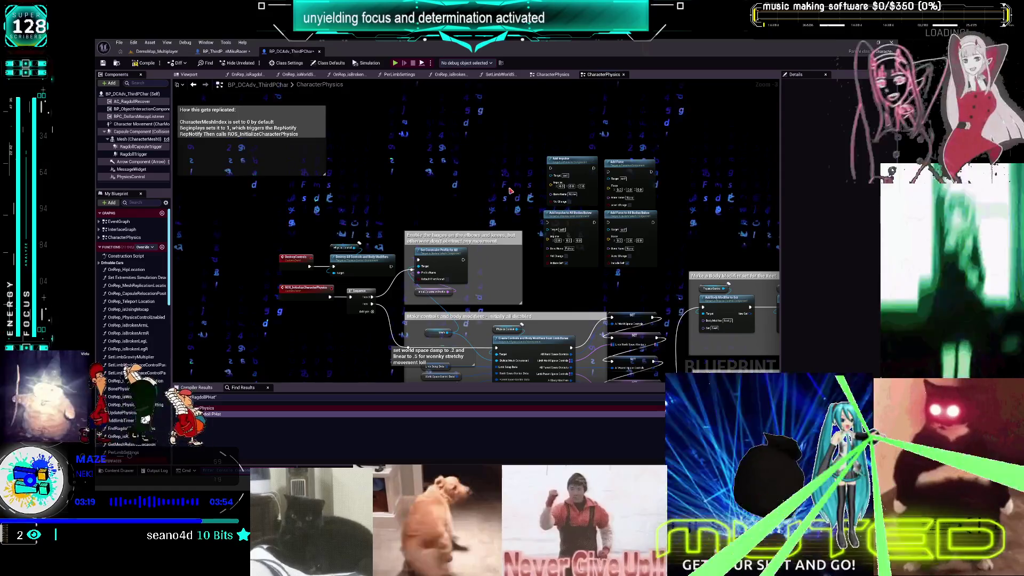
Move the 'How this gets replicated' comment down and right
drag(519, 111, 560, 126)
click(335, 150)
mouse_move(335, 151)
mouse_down()
mouse_move(422, 214)
mouse_move(403, 213)
mouse_up()
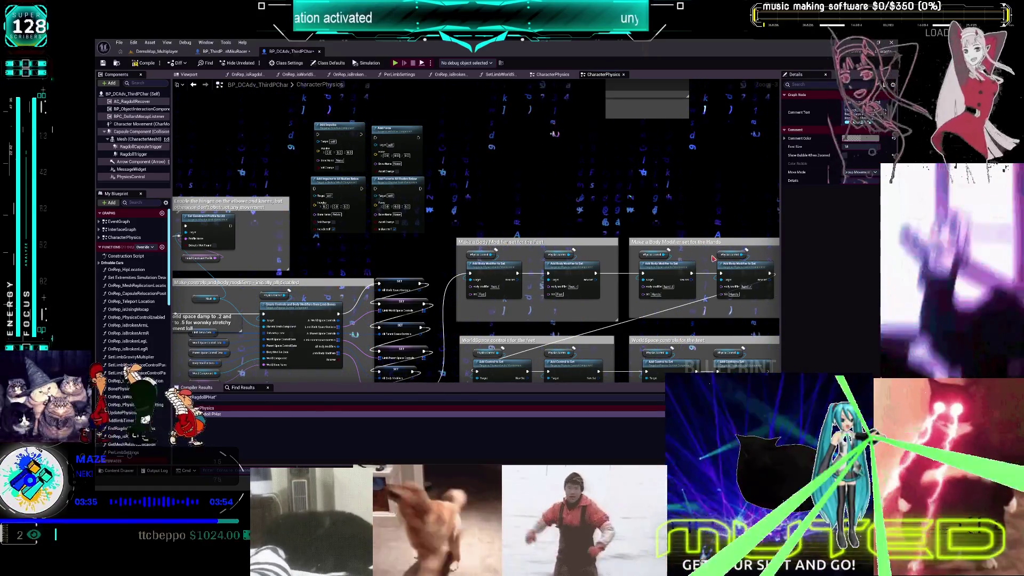
scroll(648, 299, down, 1)
drag(648, 299, 621, 224)
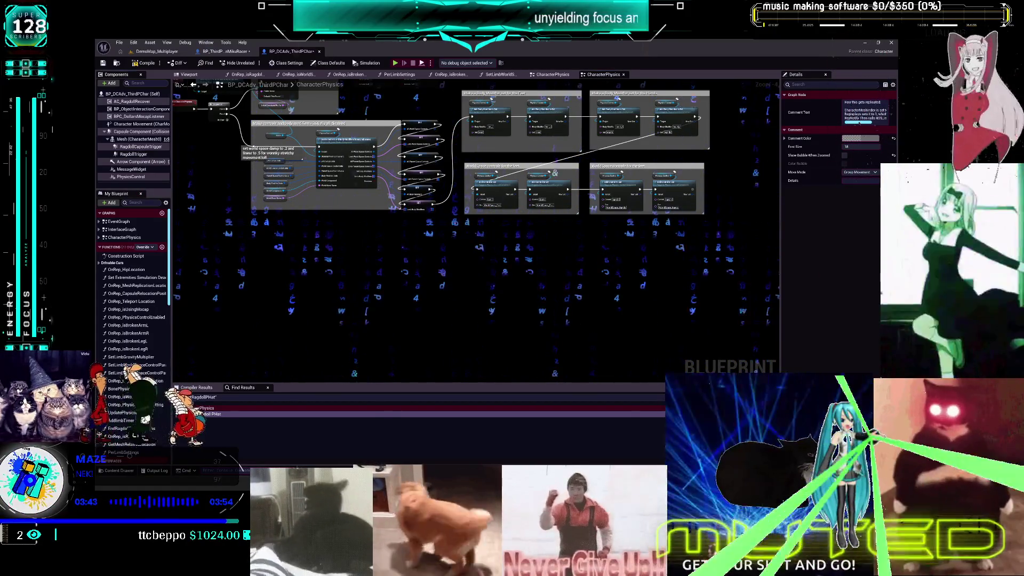
Search 'all bodies below mesh' and add a Set All Bodies Below Simulate Physics node
right_click(473, 255)
text(seta)
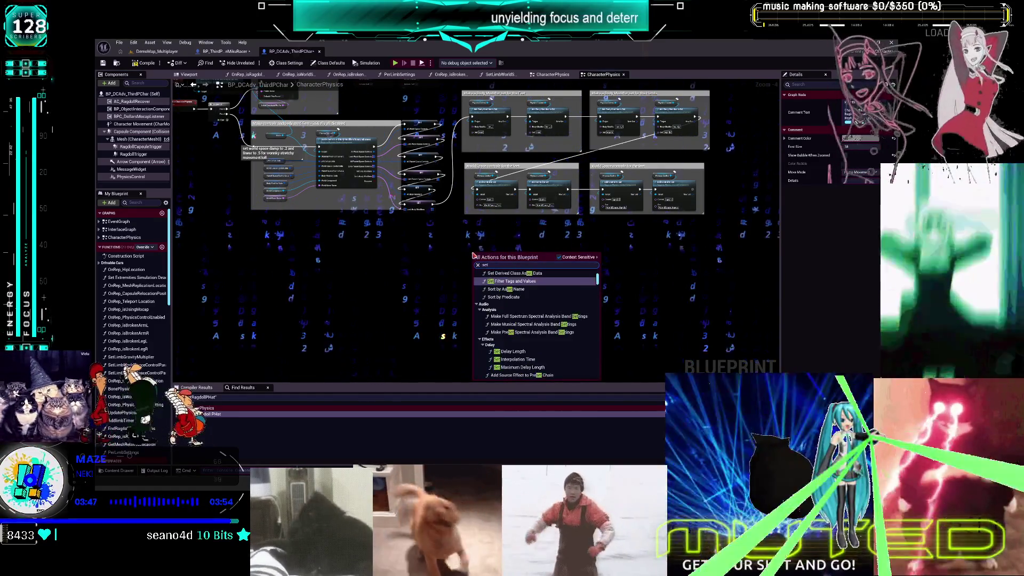
key(BackSpace)
text(all)
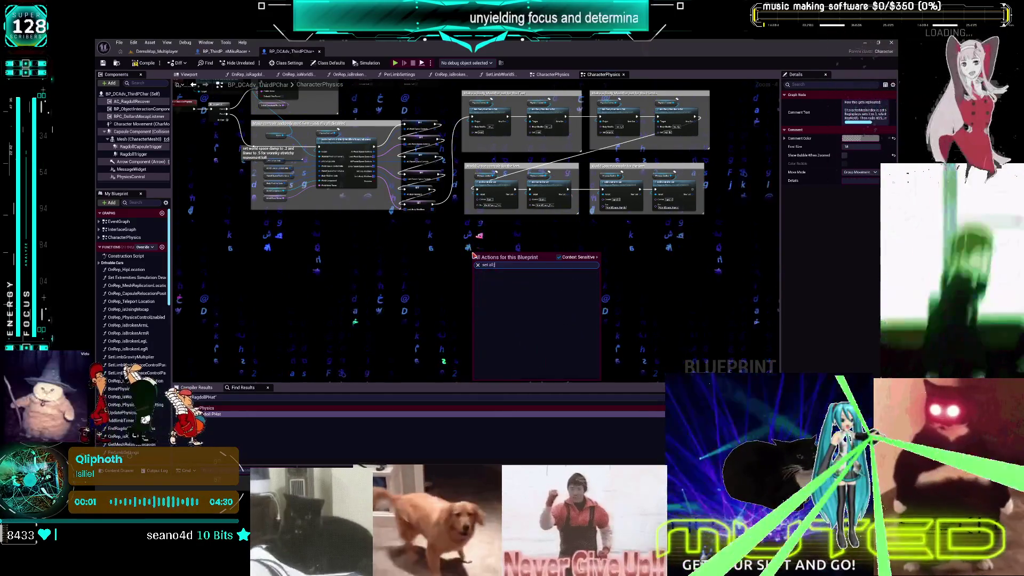
text( bodies be)
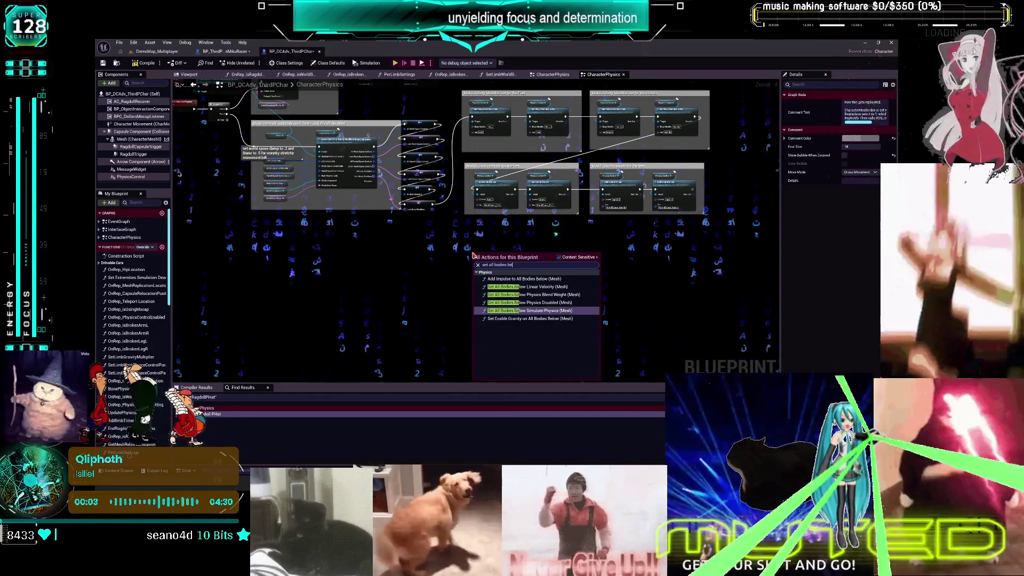
text(low mesh)
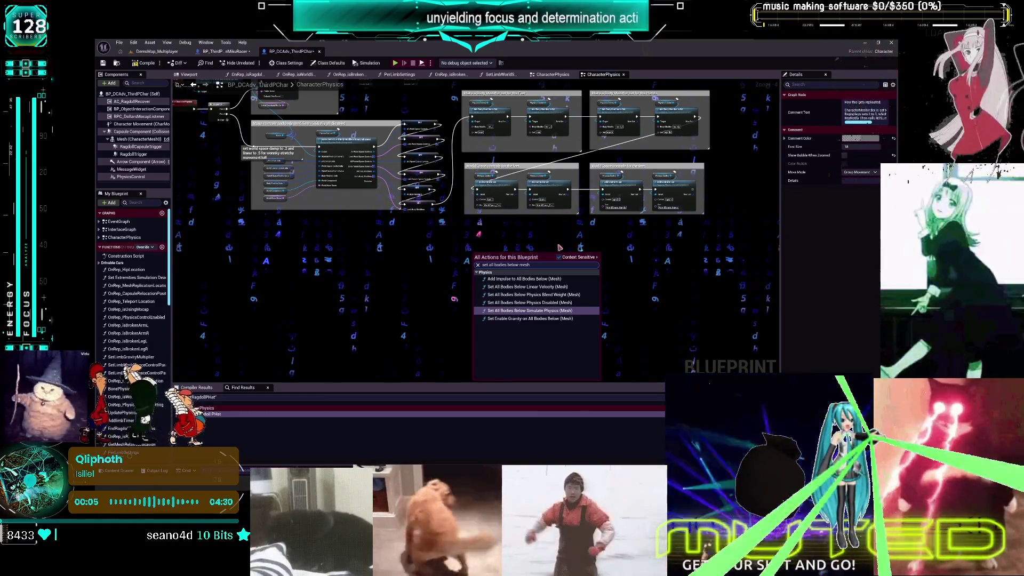
click(526, 311)
scroll(520, 334, up, 2)
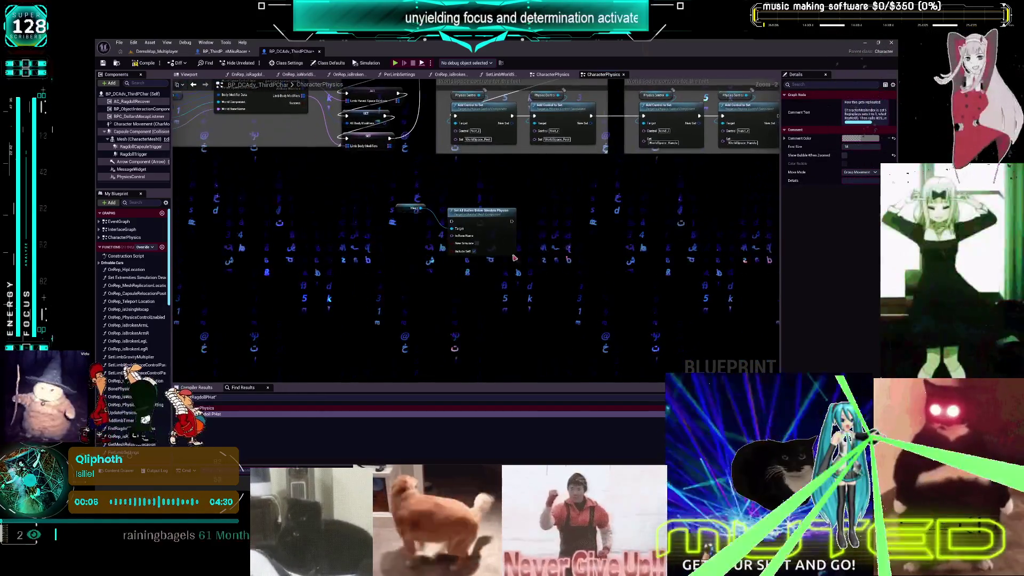
Add a Physical Animation component to the character from the Components panel
click(113, 84)
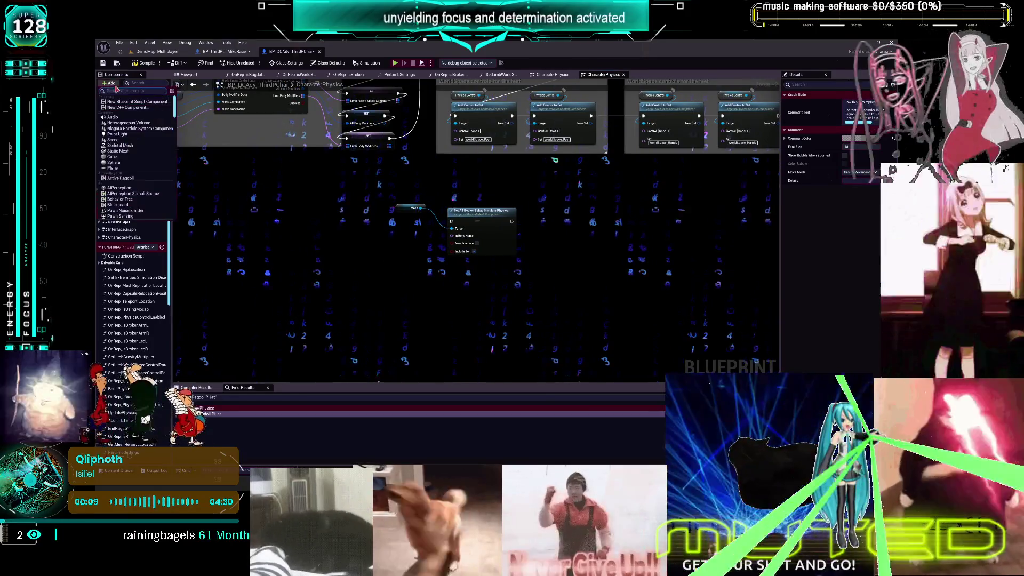
text(a)
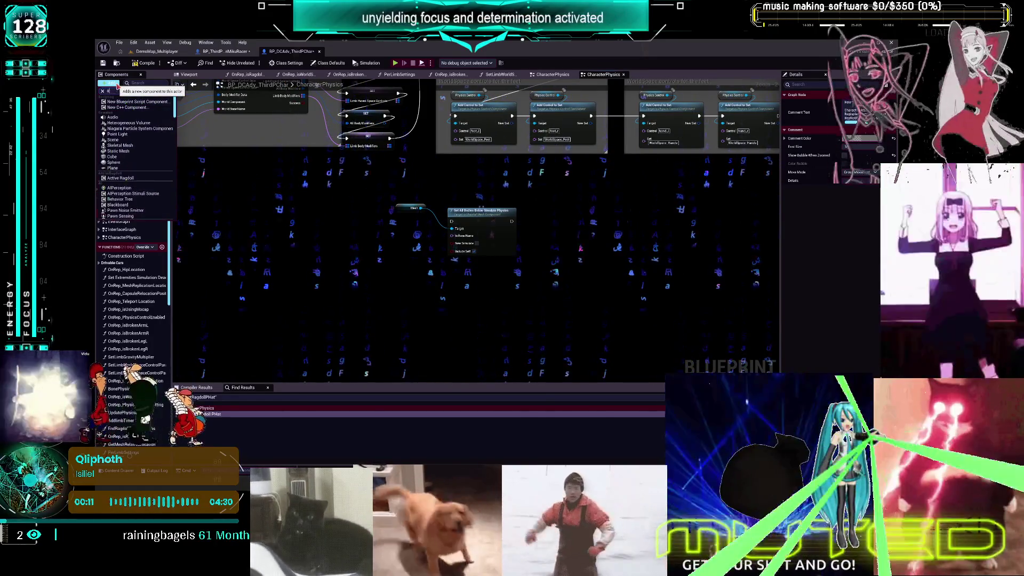
text(nimation)
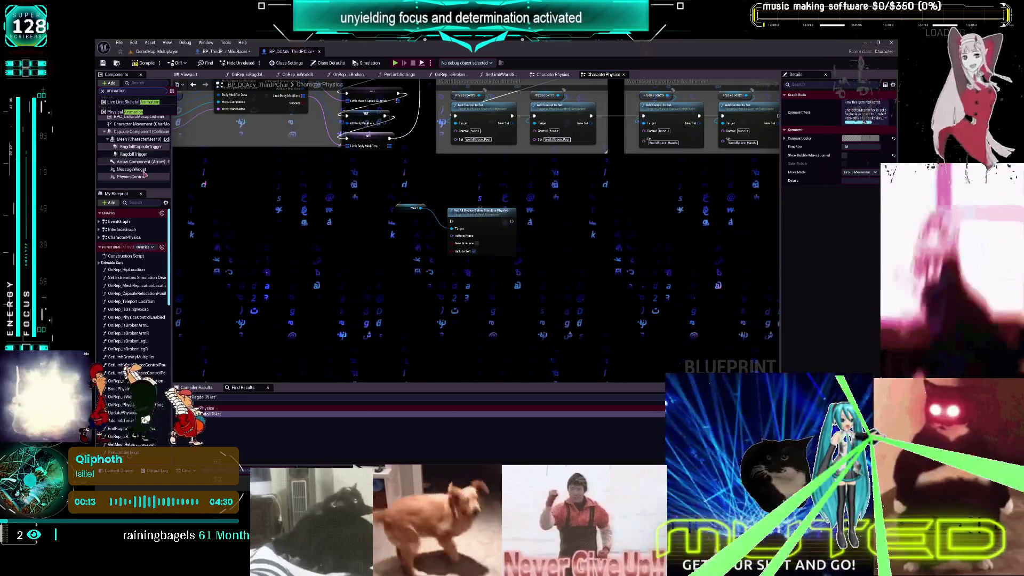
click(130, 113)
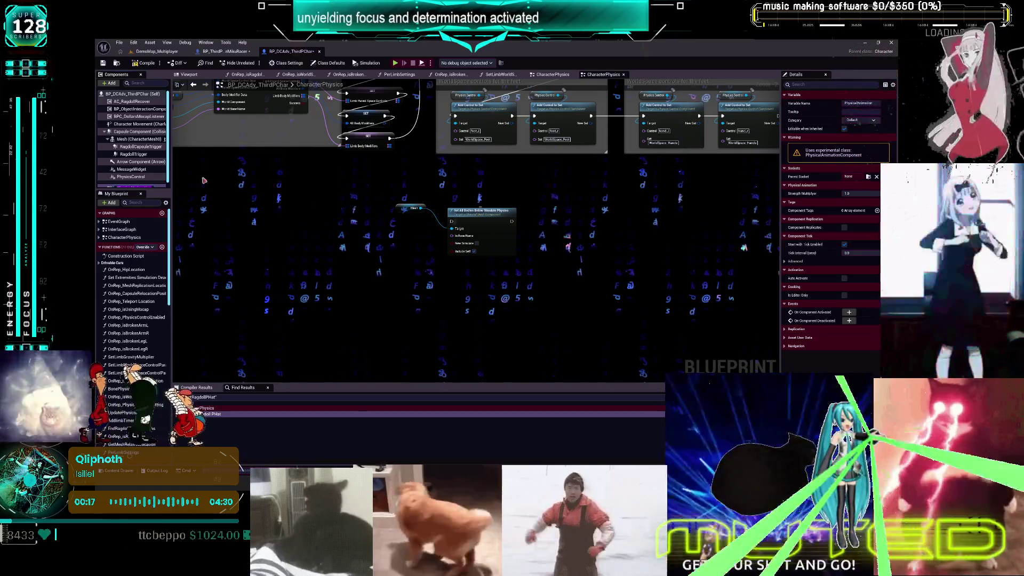
Drag a PhysicalAnimation reference into the graph and select the Mesh and Simulate Physics nodes
drag(133, 181, 392, 278)
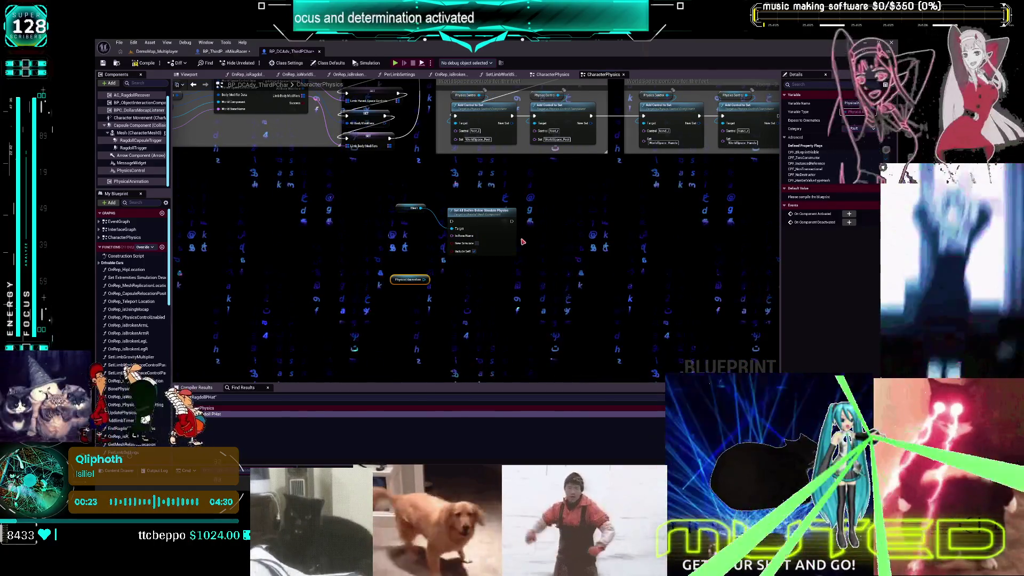
mouse_move(392, 202)
mouse_down()
mouse_move(504, 233)
mouse_move(524, 265)
mouse_move(521, 335)
mouse_up()
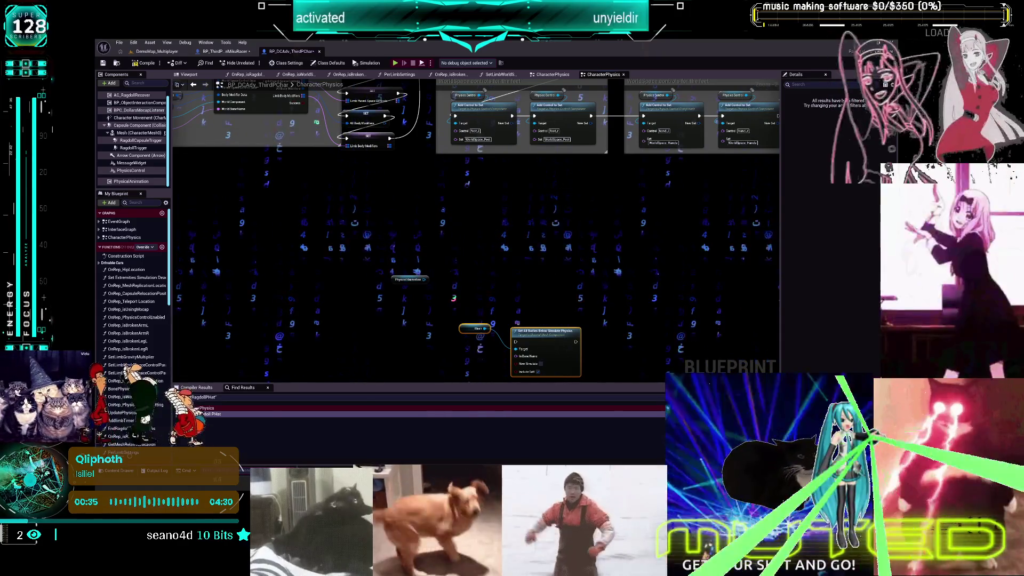
scroll(521, 302, up, 2)
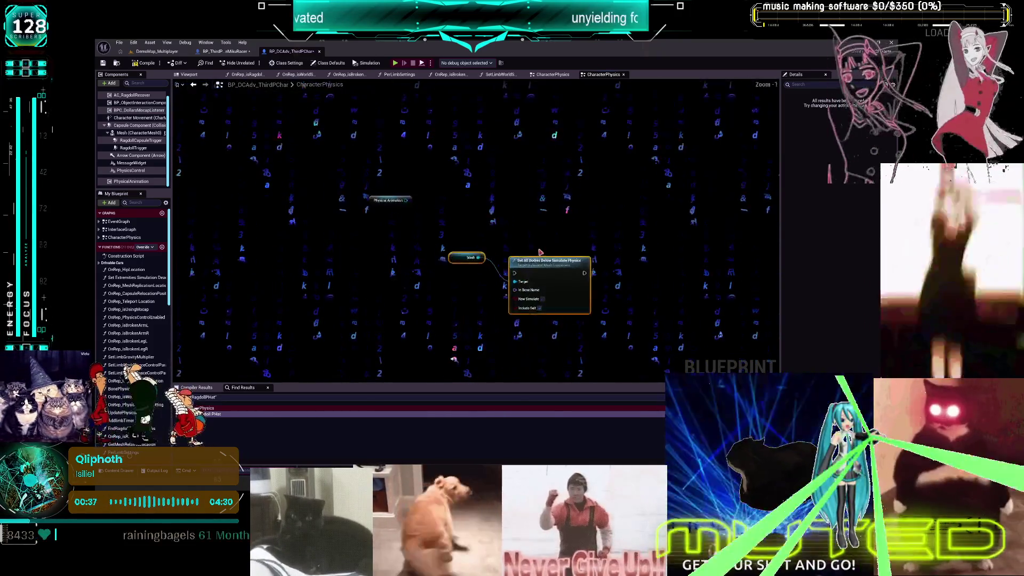
Move the Mesh and Set All Bodies Below Simulate Physics nodes beside Physical Animation and tick New Simulate
drag(454, 261, 355, 227)
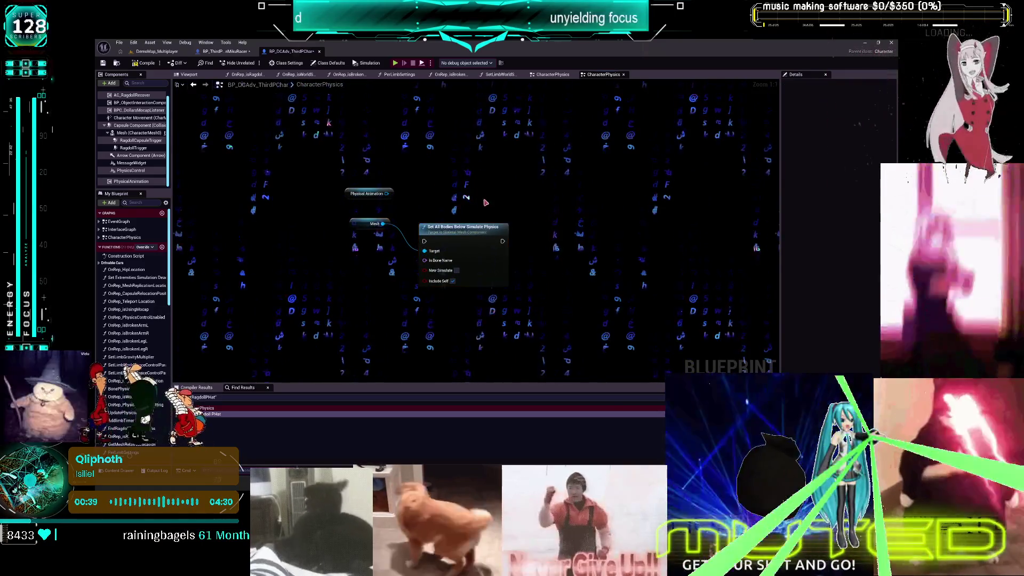
click(553, 213)
key(Home)
drag(523, 246, 527, 211)
click(535, 260)
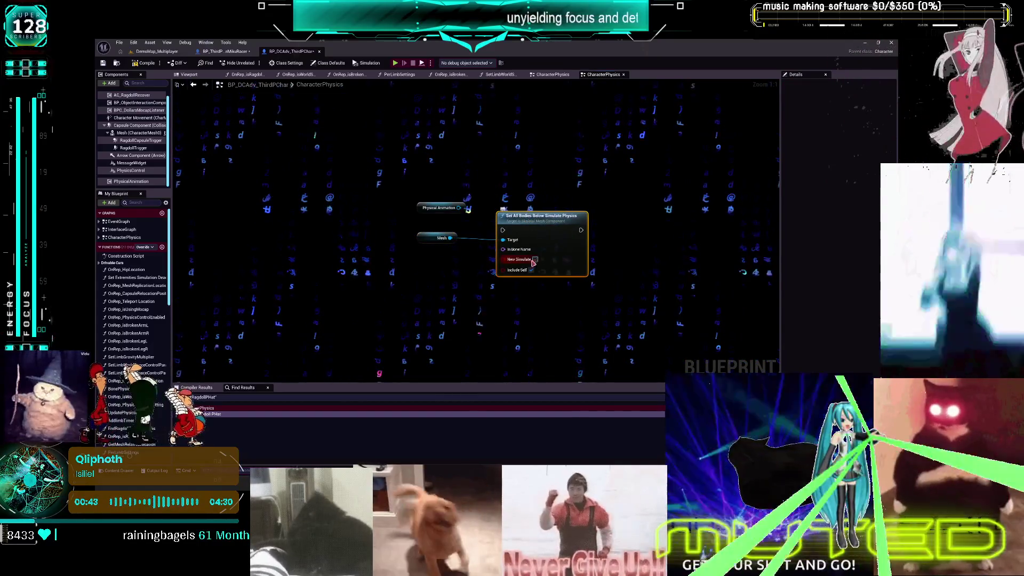
right_click(437, 271)
click(412, 267)
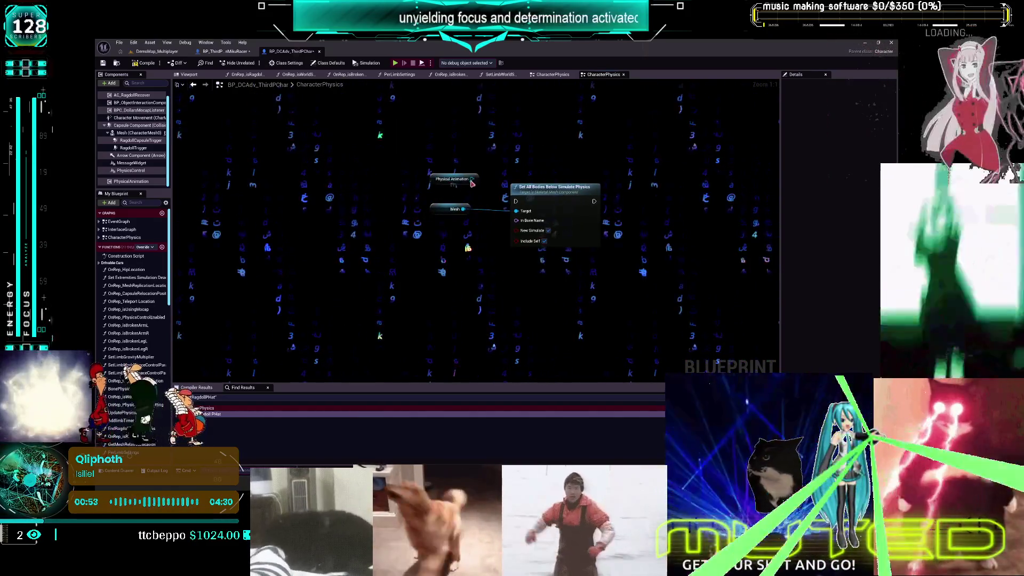
drag(471, 179, 483, 352)
Add an Apply Physical Animation Profile Below node from Physical Animation beside Simulate Physics
text(ap)
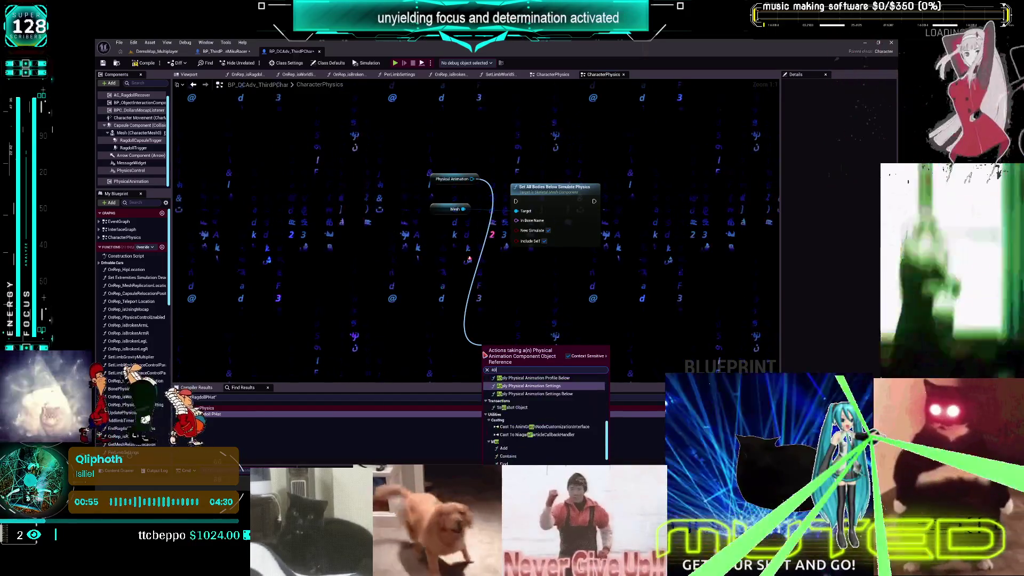
text(ply phys)
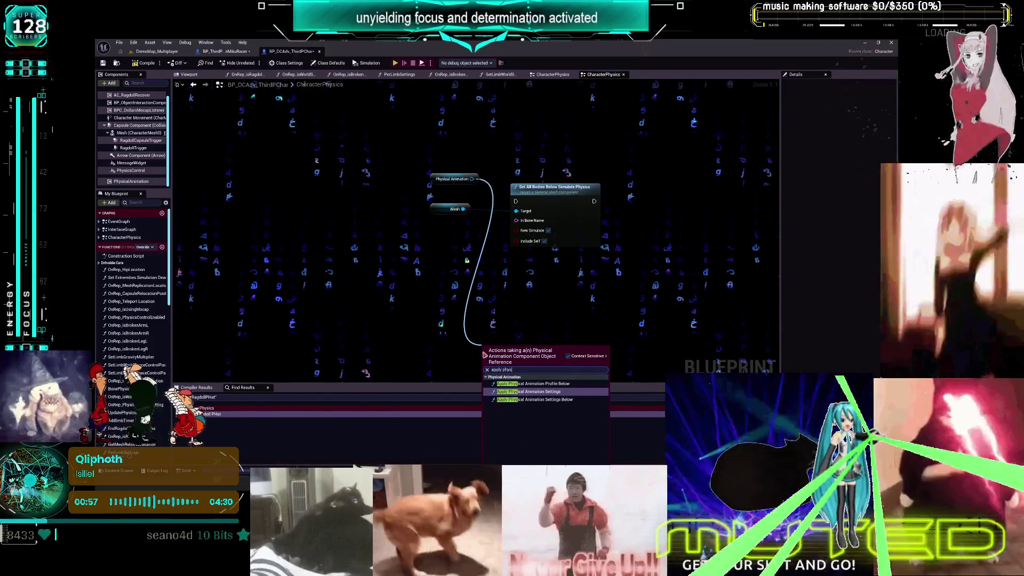
click(568, 384)
drag(565, 368, 574, 275)
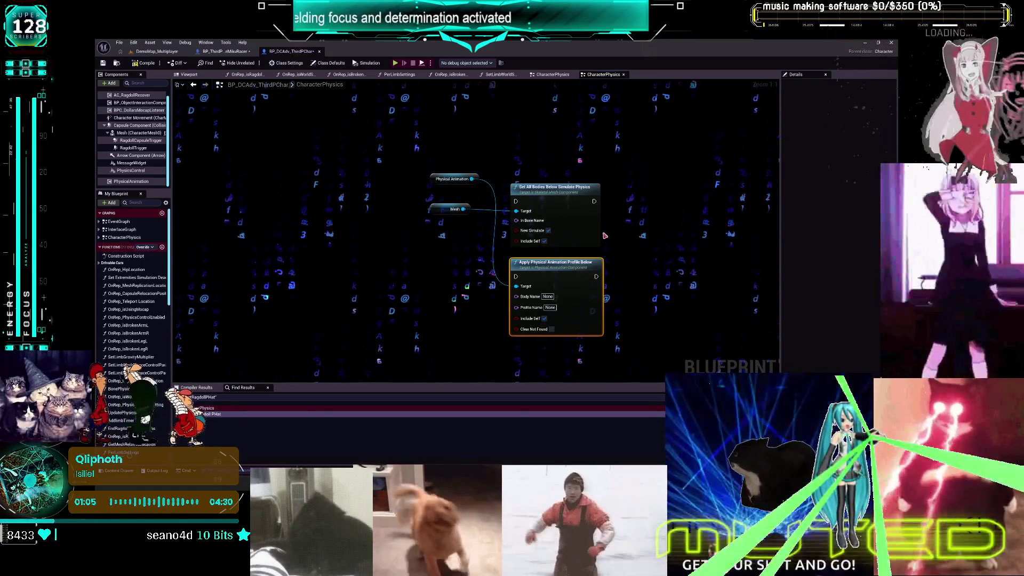
drag(448, 179, 443, 287)
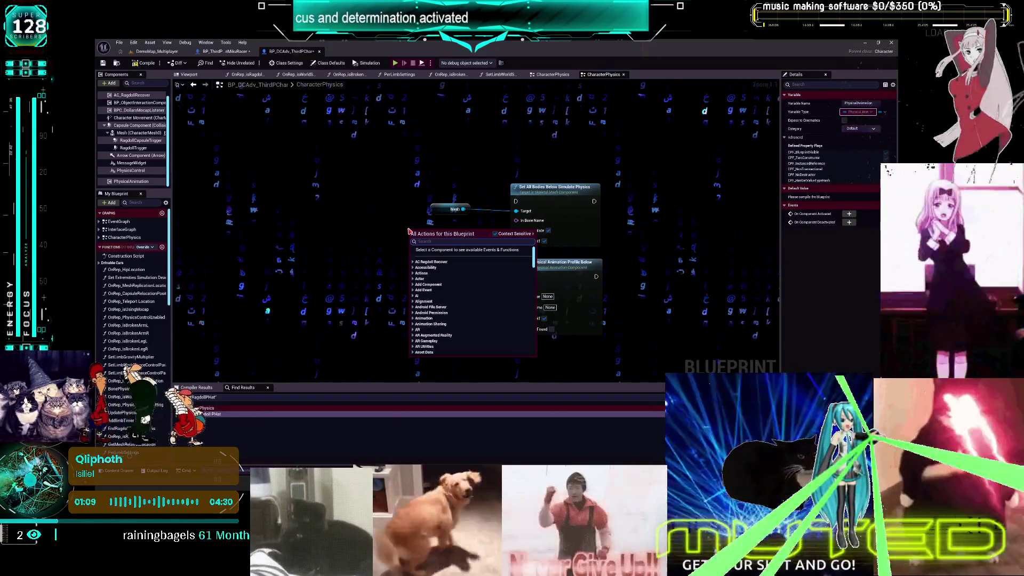
Add a Make Literal Name node and set the Profile Name to LIMP
text(makename)
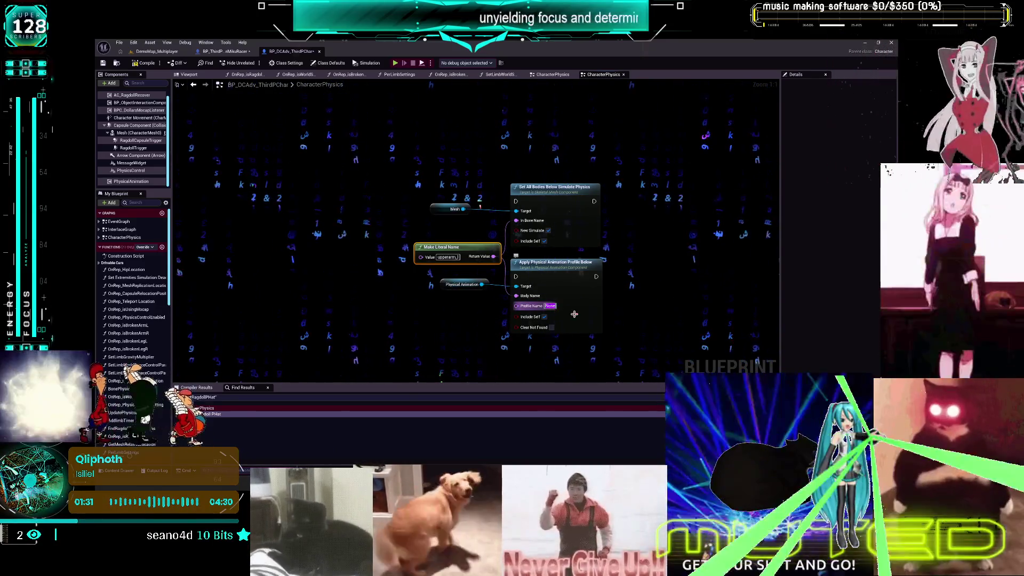
text(LIMP)
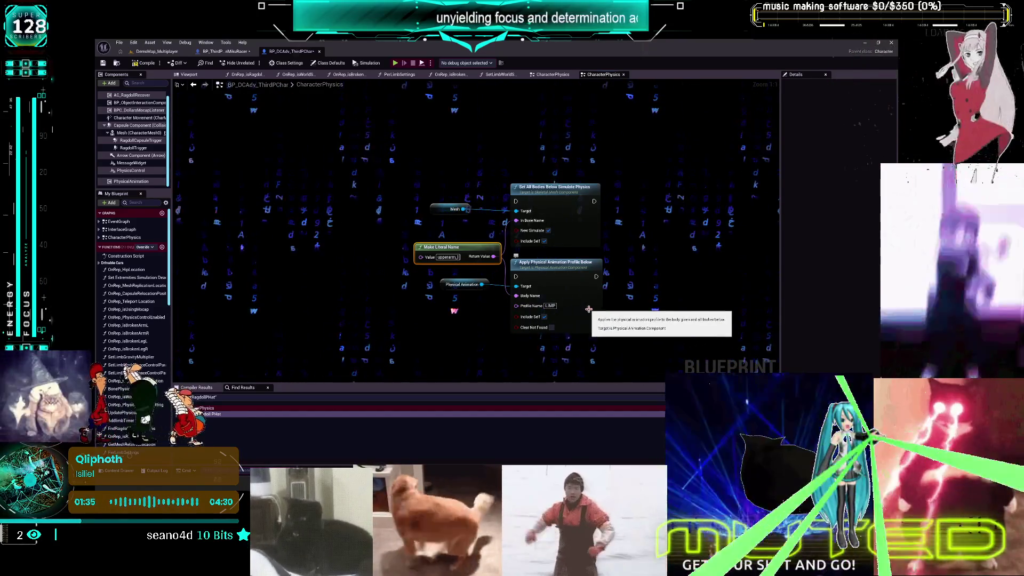
drag(648, 251, 639, 216)
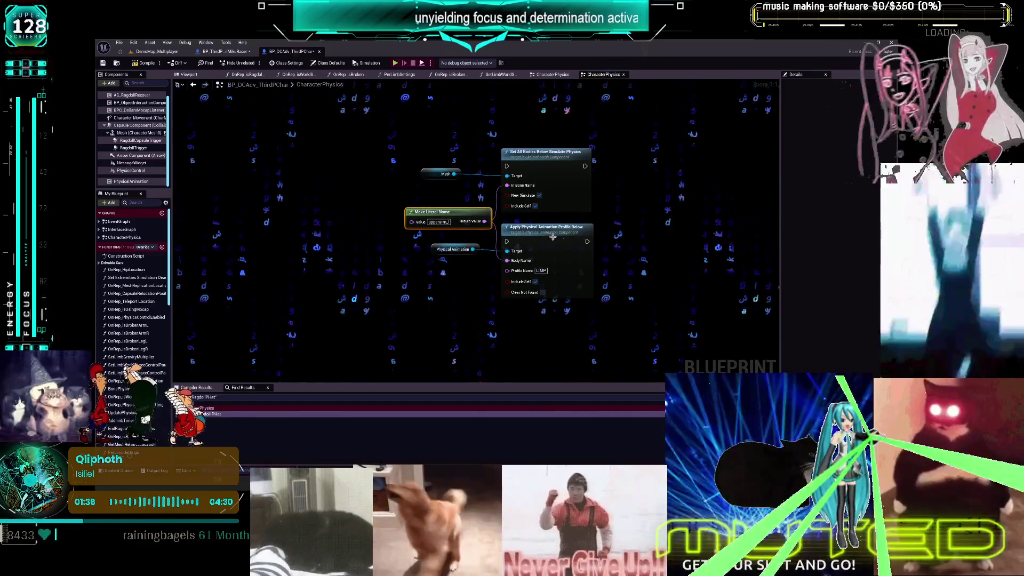
Add an Apply Physical Animation Settings node from Physical Animation and split its animation data pin
drag(476, 250, 627, 195)
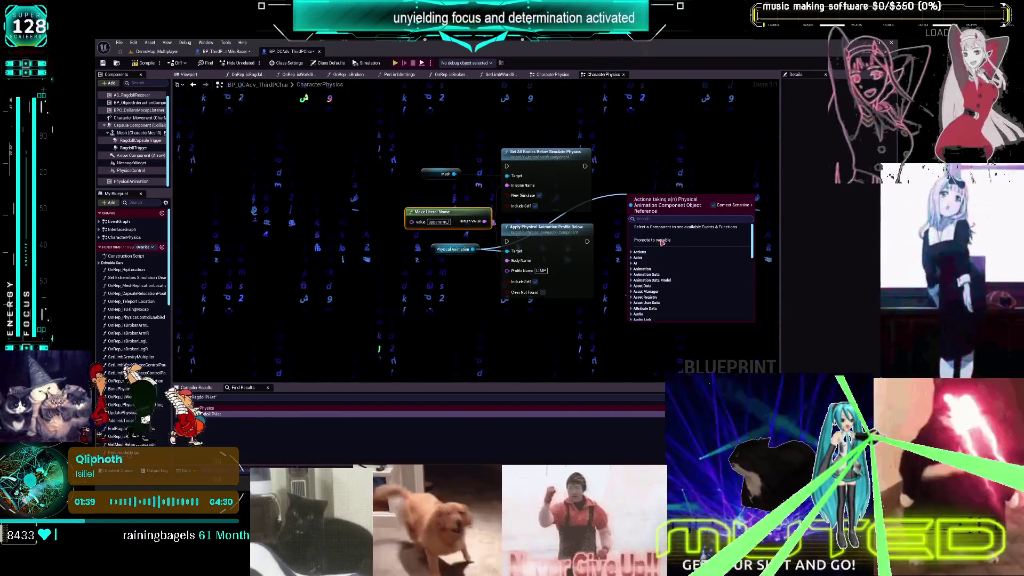
scroll(672, 266, down, 1)
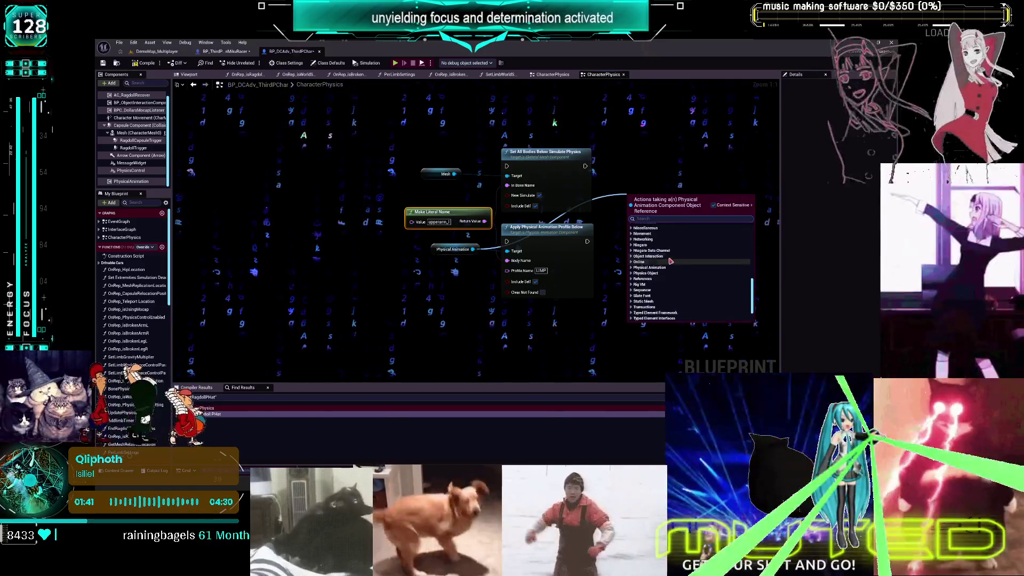
click(653, 277)
scroll(661, 272, down, 3)
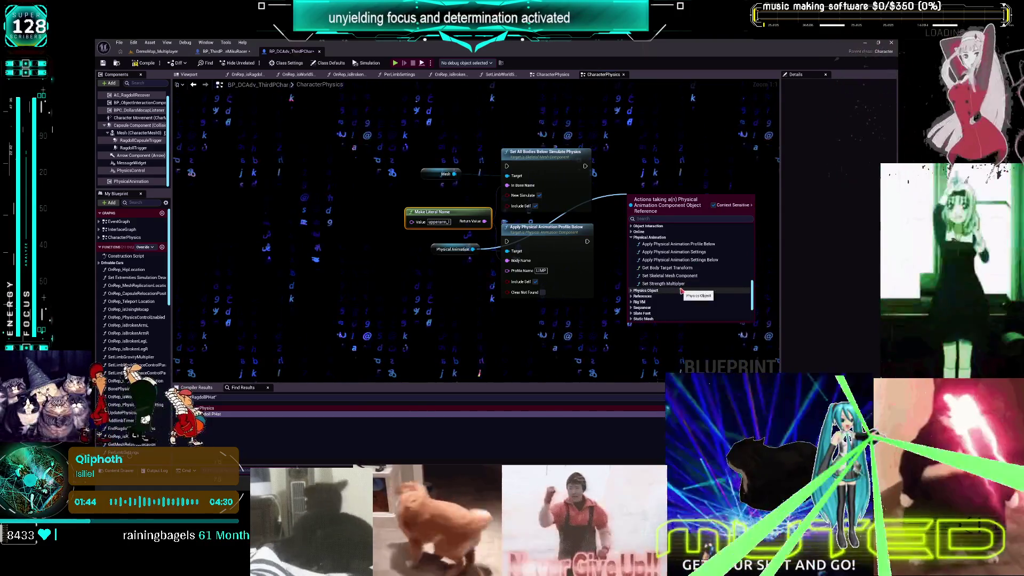
click(674, 252)
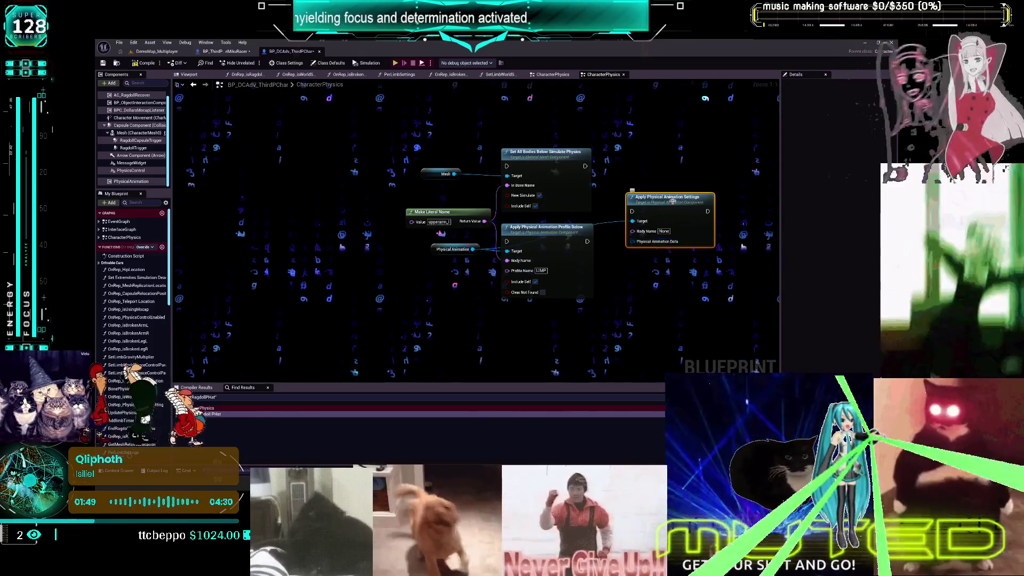
drag(643, 243, 654, 276)
right_click(654, 277)
click(668, 302)
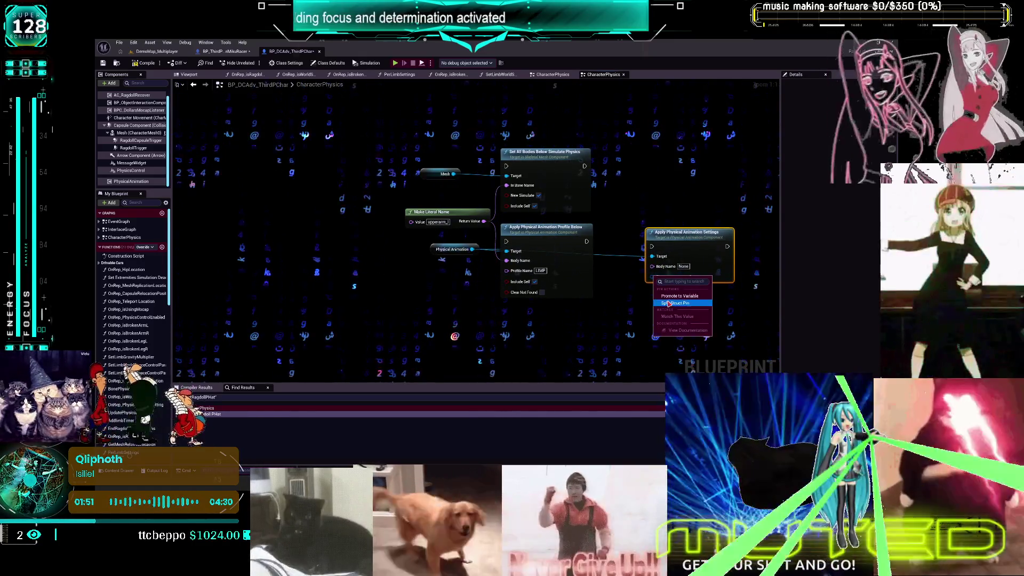
drag(708, 232, 683, 192)
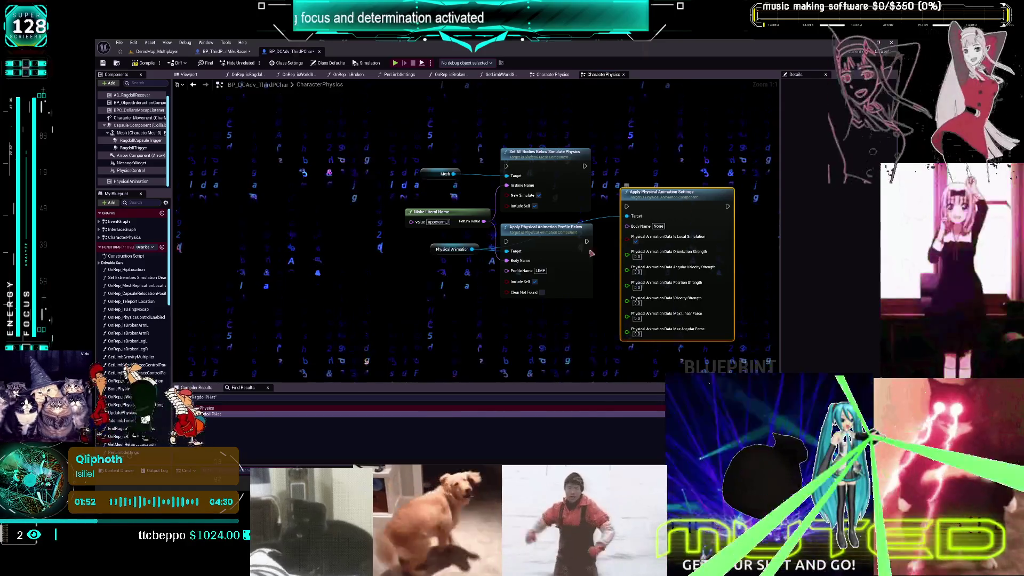
Wire the Make Literal Name output into Body Name and browse Physical Animation's functions again
drag(483, 220, 627, 225)
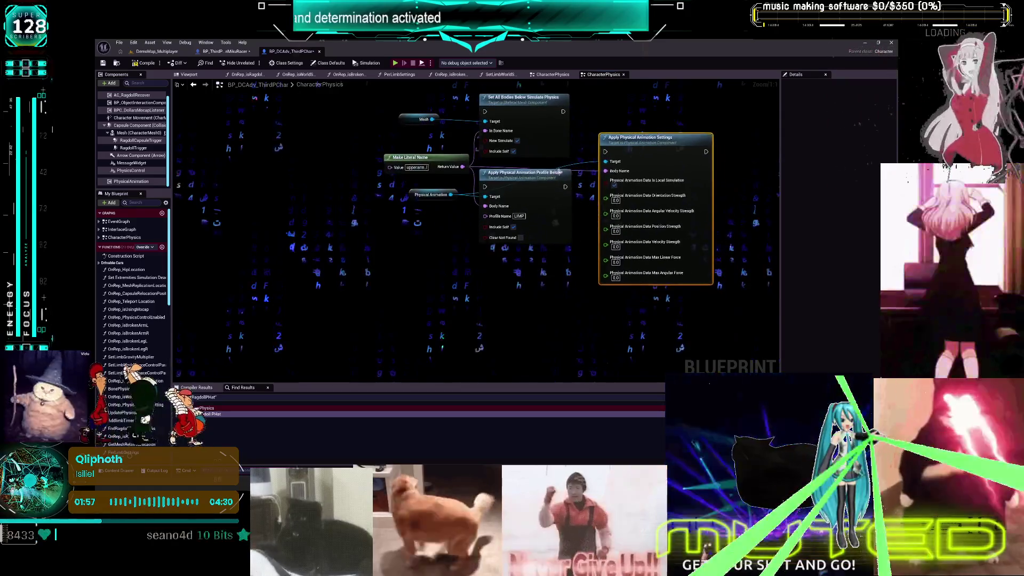
drag(450, 195, 483, 292)
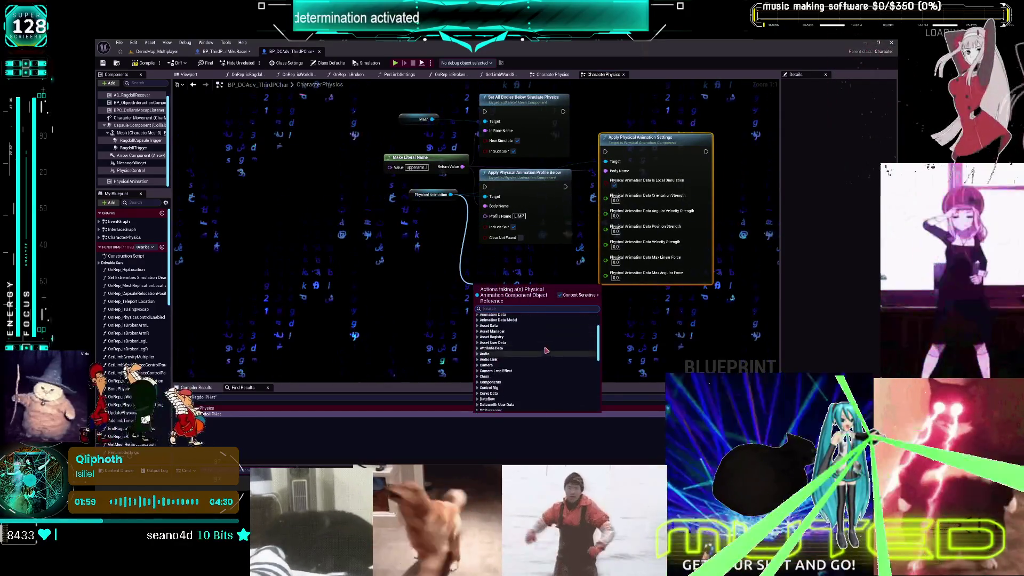
scroll(499, 348, down, 15)
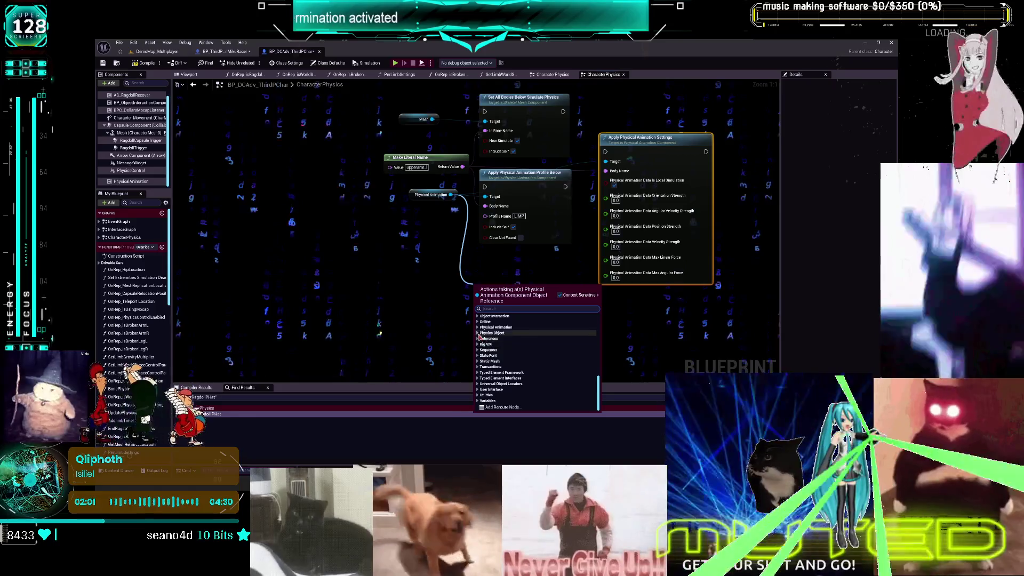
click(498, 327)
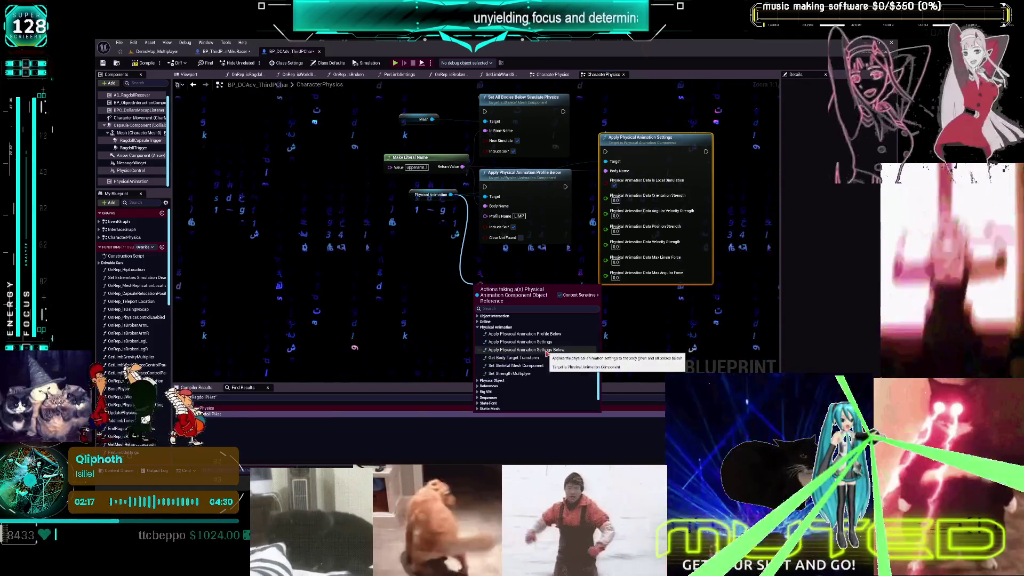
Swap the old settings node for Apply Physical Animation Settings Below and split its animation data pin
click(527, 349)
click(629, 230)
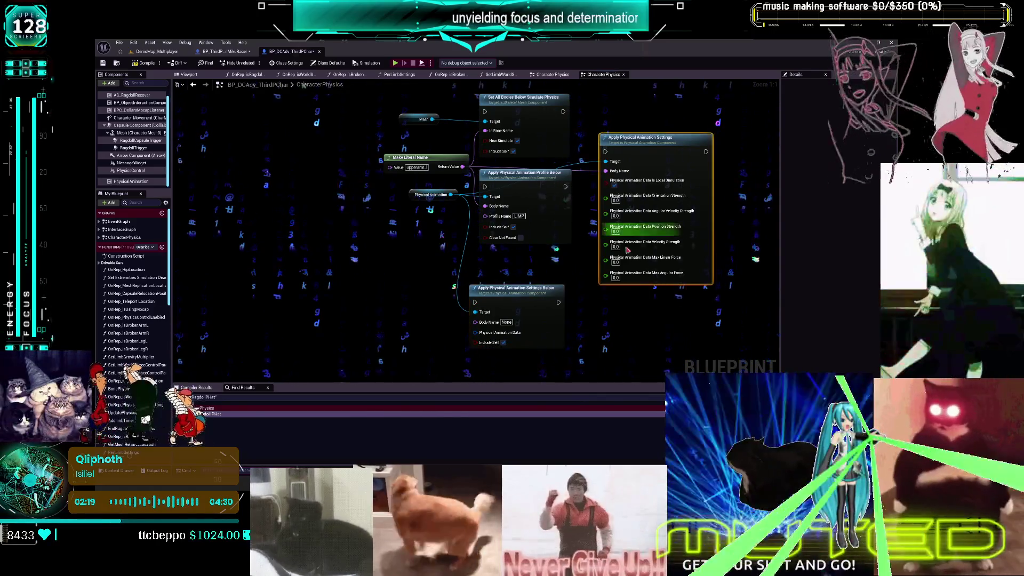
key(Delete)
drag(507, 328, 642, 193)
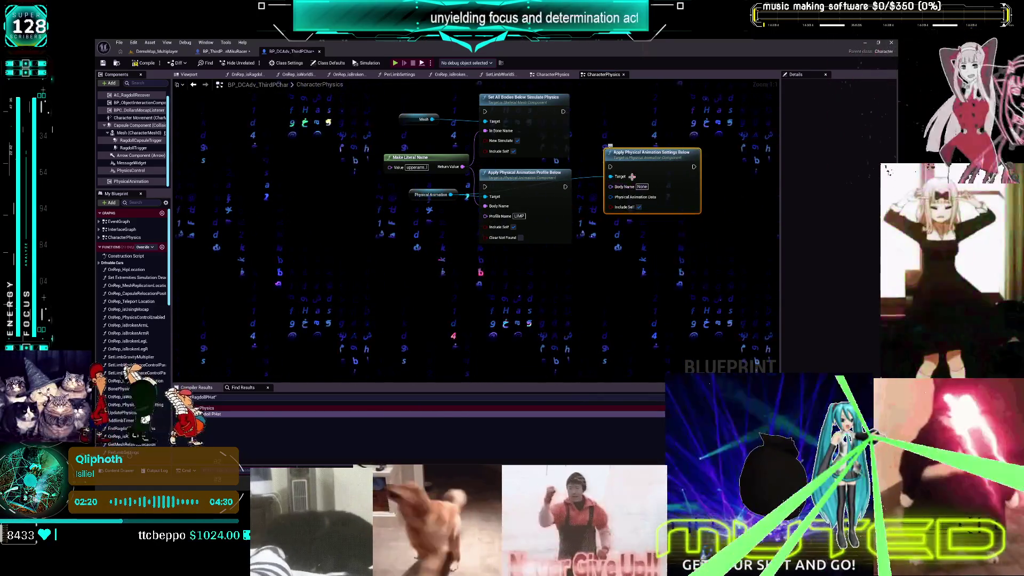
right_click(616, 199)
click(636, 224)
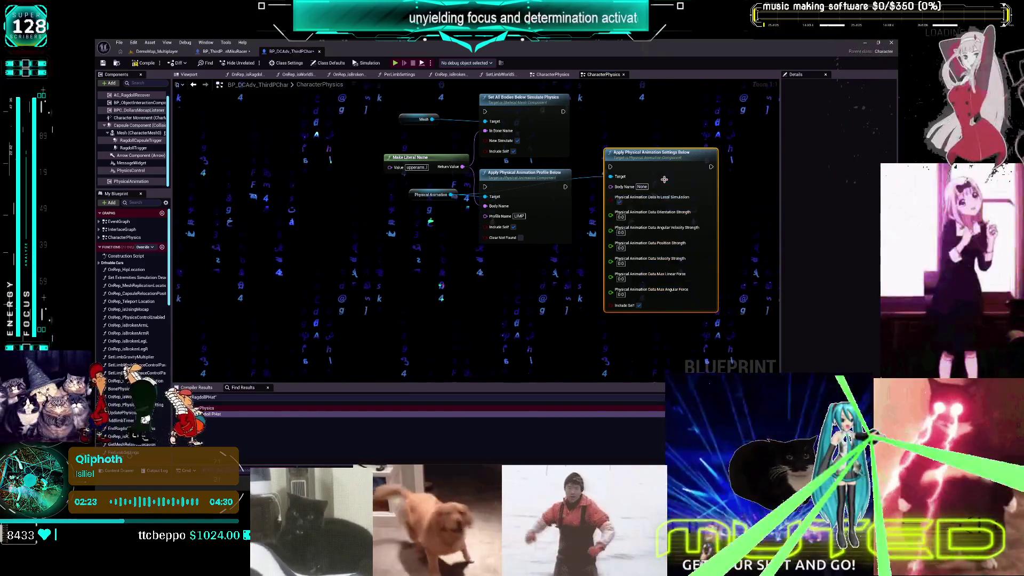
Drag a new wire off Physical Animation and expand its Physical Animation function category
mouse_move(449, 196)
mouse_down()
mouse_move(463, 294)
mouse_move(470, 287)
mouse_up()
scroll(501, 376, down, 10)
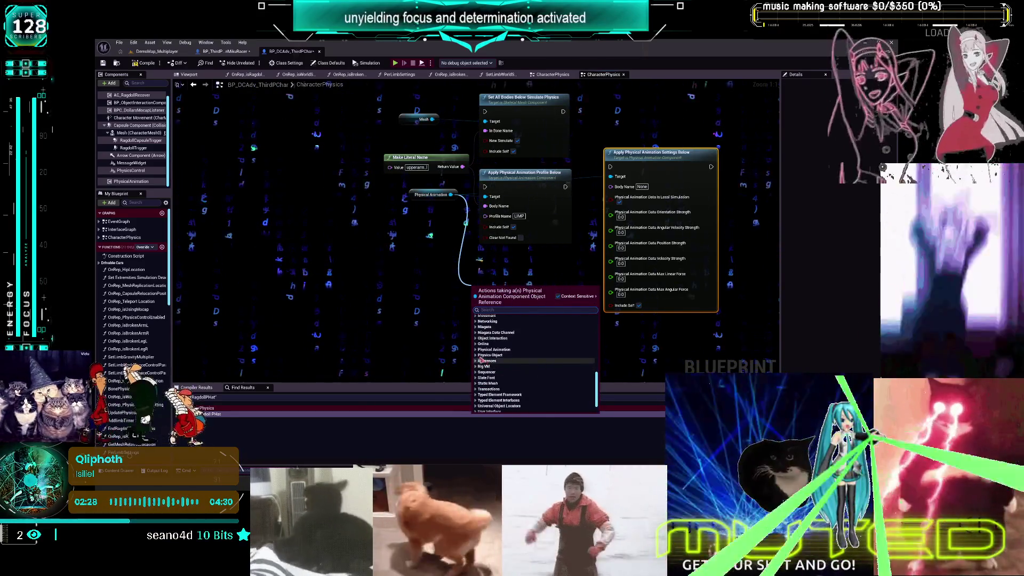
click(483, 349)
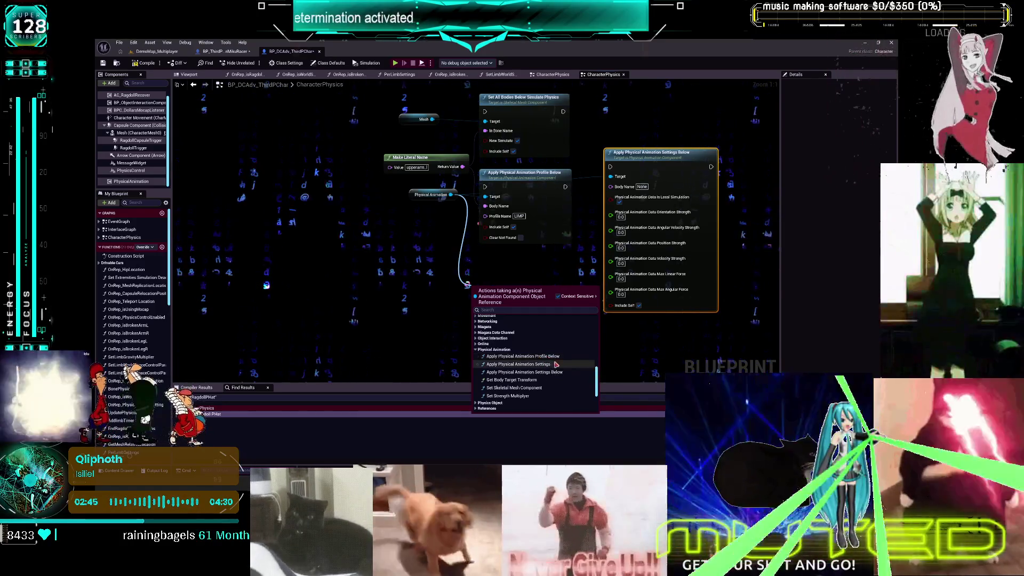
Add Set Skeletal Mesh Component and Set Strength Multiplier nodes targeting Physical Animation
click(563, 390)
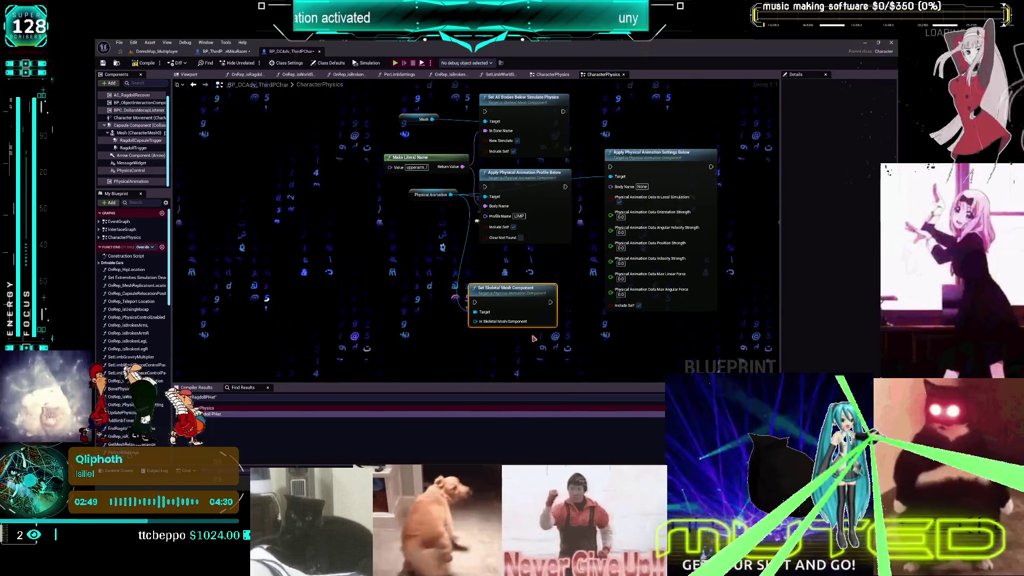
mouse_move(518, 311)
mouse_down()
mouse_move(469, 297)
mouse_move(414, 246)
mouse_up()
drag(451, 194, 484, 293)
scroll(541, 359, down, 5)
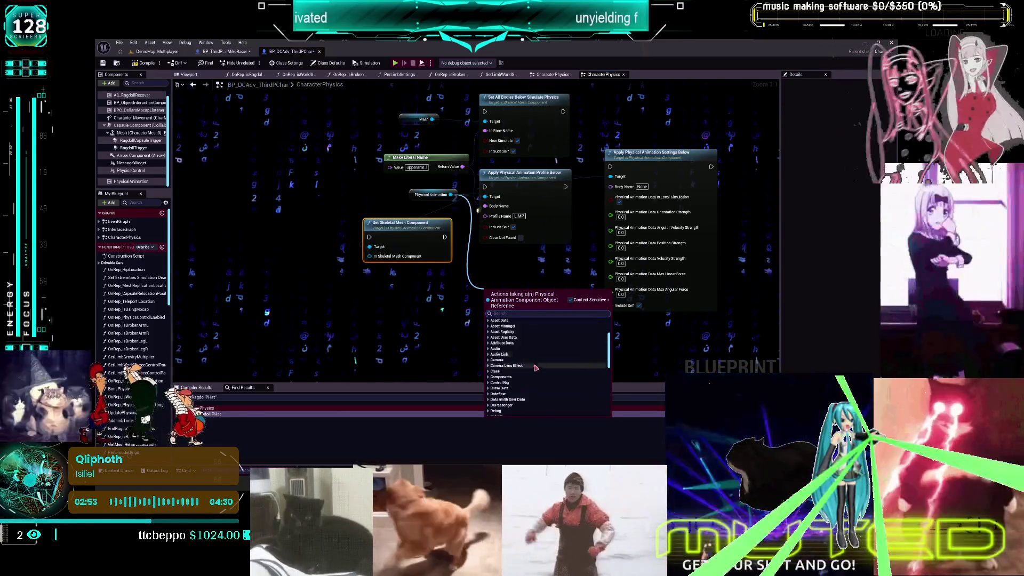
scroll(541, 358, down, 5)
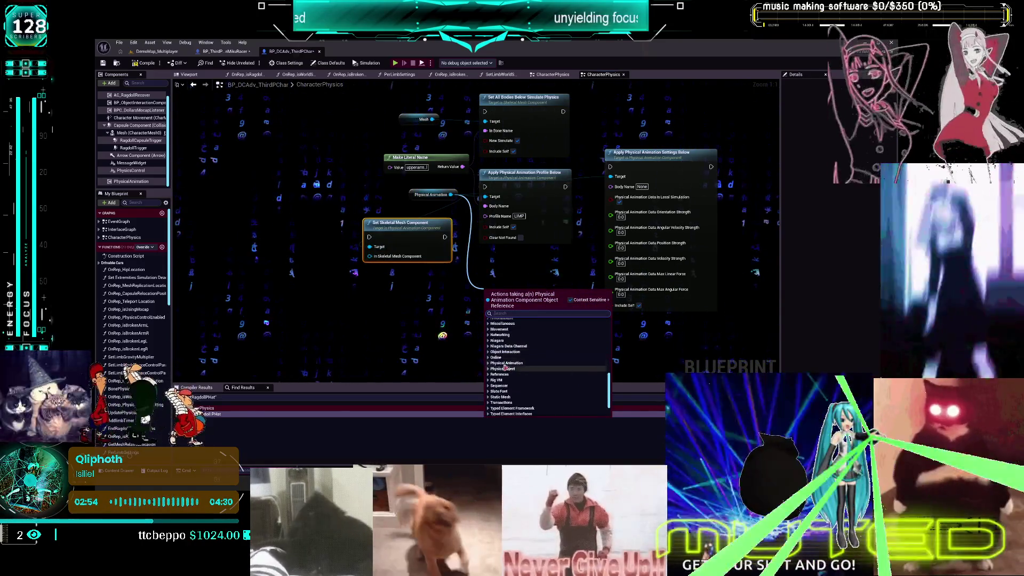
click(489, 363)
click(538, 392)
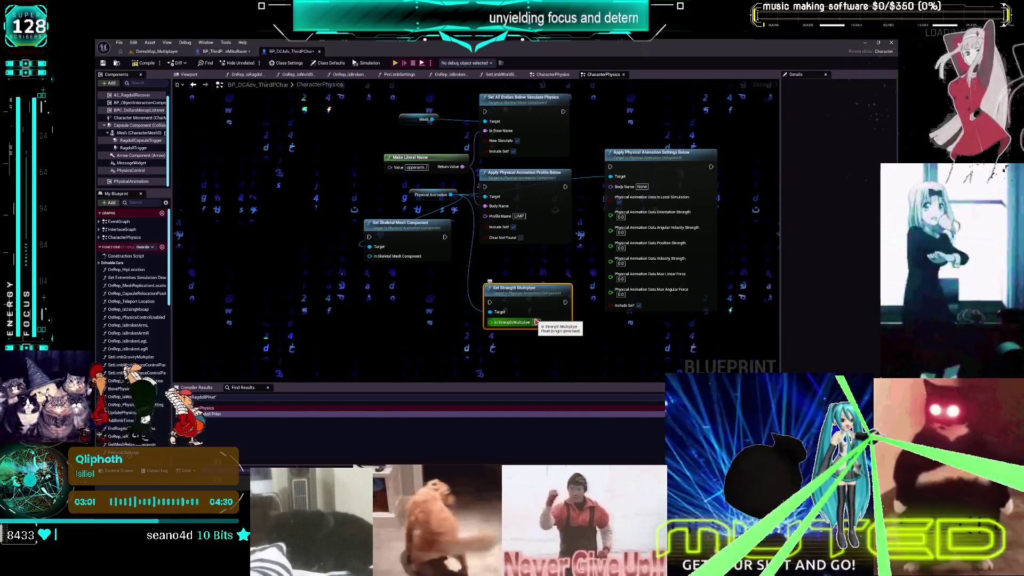
click(536, 322)
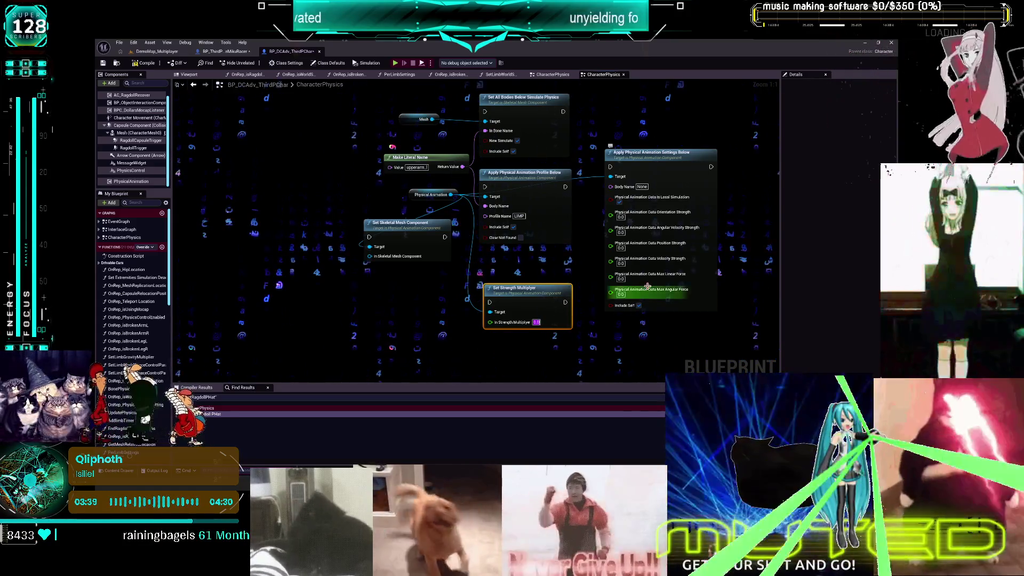
Set In Strength Multiplier to 10.0
text(10)
click(605, 348)
scroll(605, 348, down, 1)
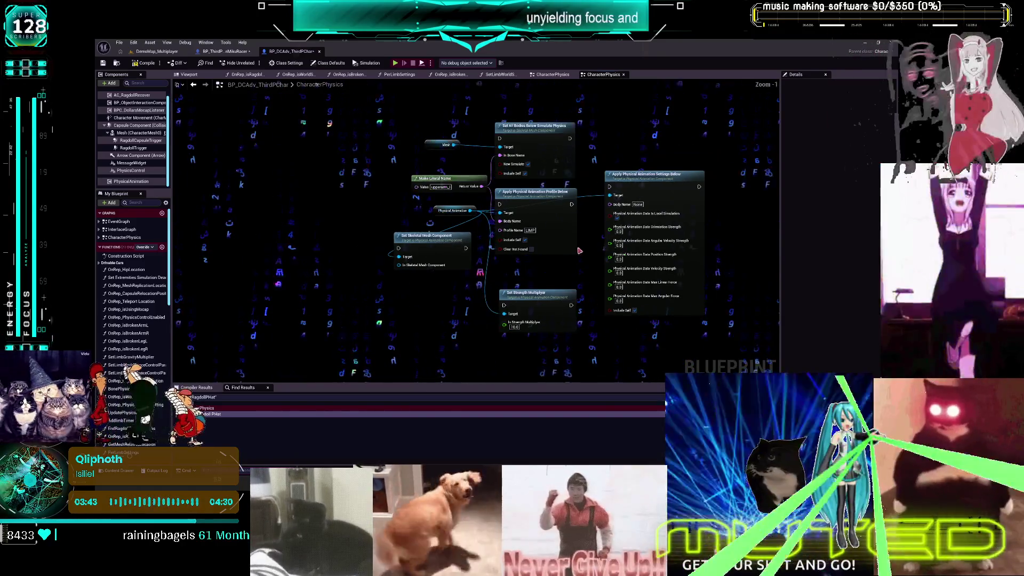
drag(410, 201, 442, 220)
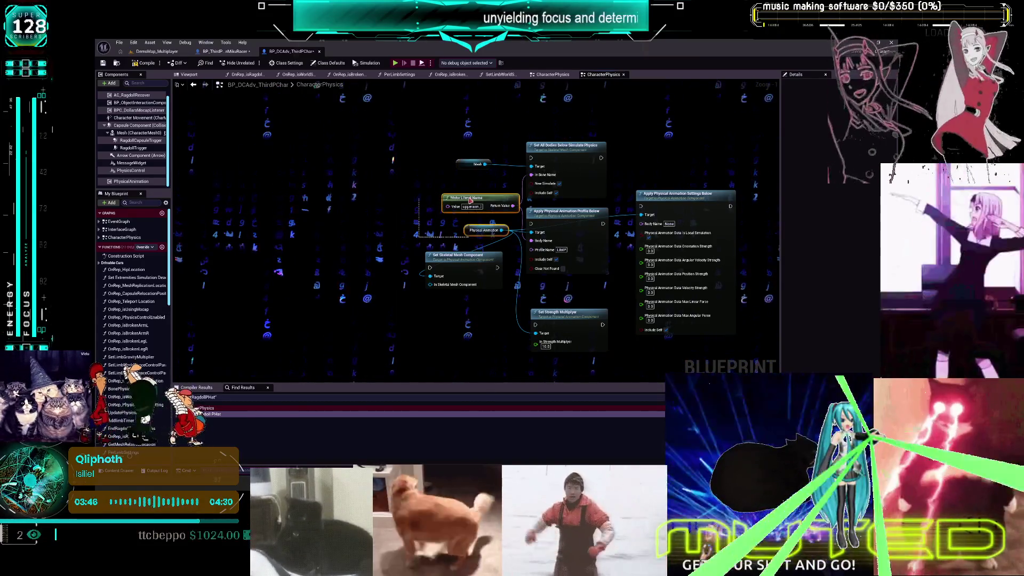
Rearrange the Make Literal Name, Physical Animation, profile, Set Skeletal Mesh Component and Strength Multiplier nodes
drag(347, 208, 336, 194)
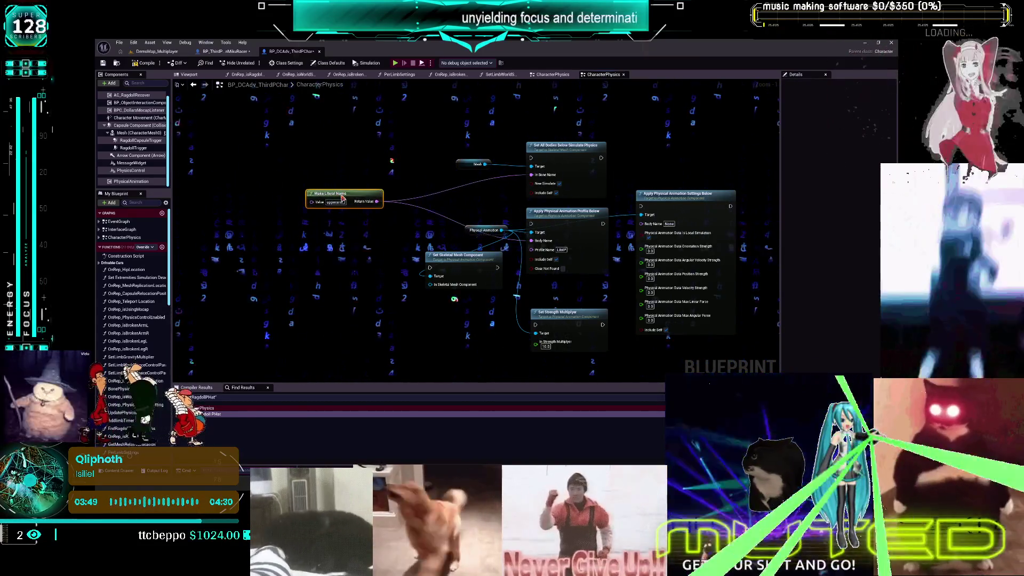
mouse_move(482, 230)
mouse_down()
mouse_move(532, 283)
mouse_move(621, 219)
mouse_move(621, 243)
mouse_move(605, 137)
mouse_move(522, 205)
mouse_up()
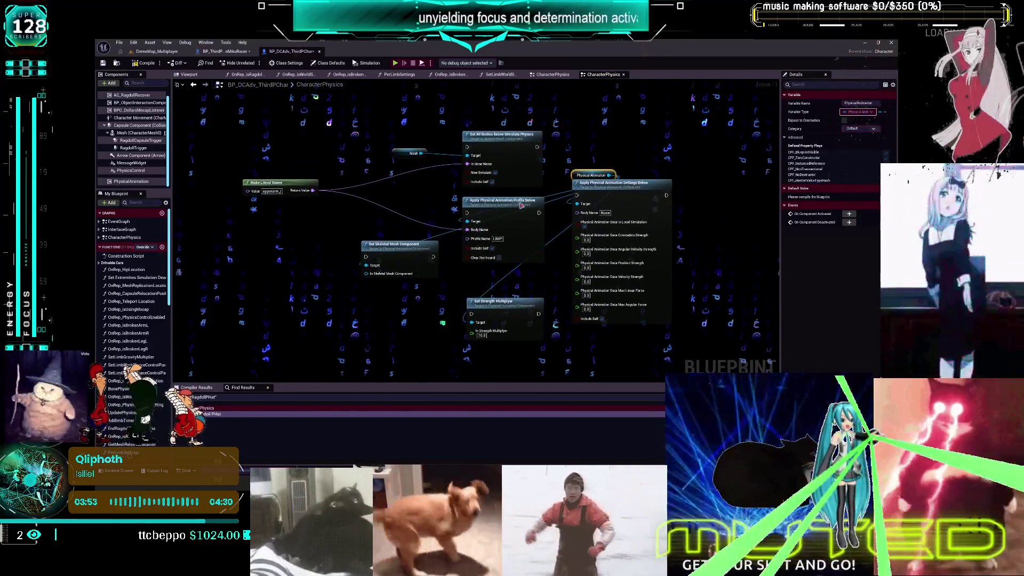
drag(734, 190, 734, 186)
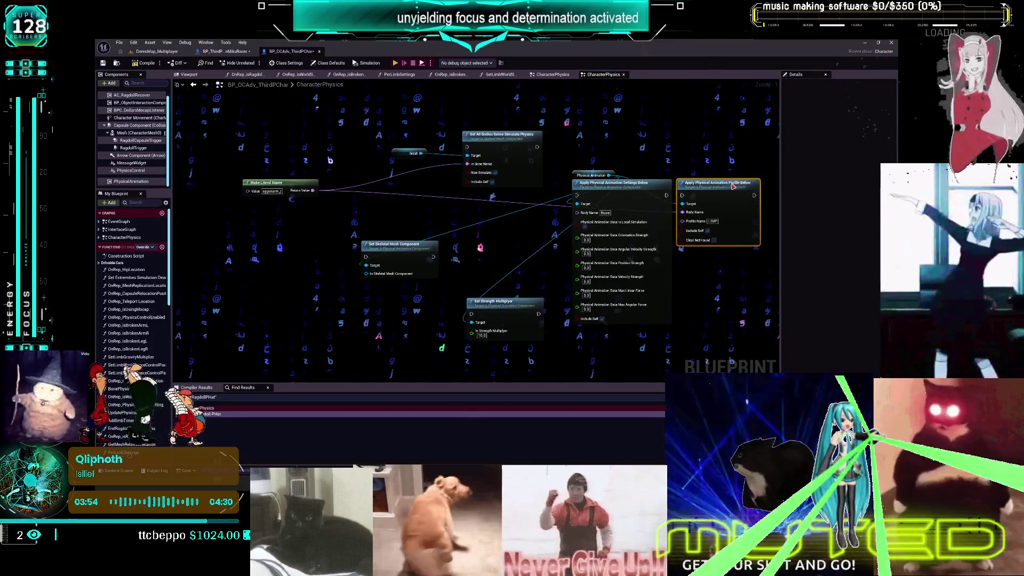
scroll(716, 118, down, 2)
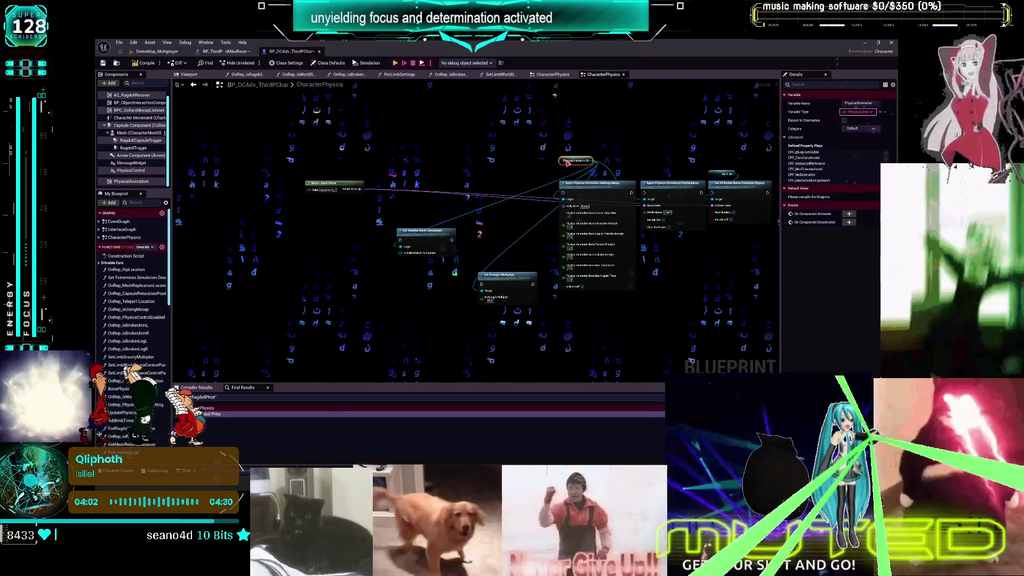
drag(427, 231, 647, 152)
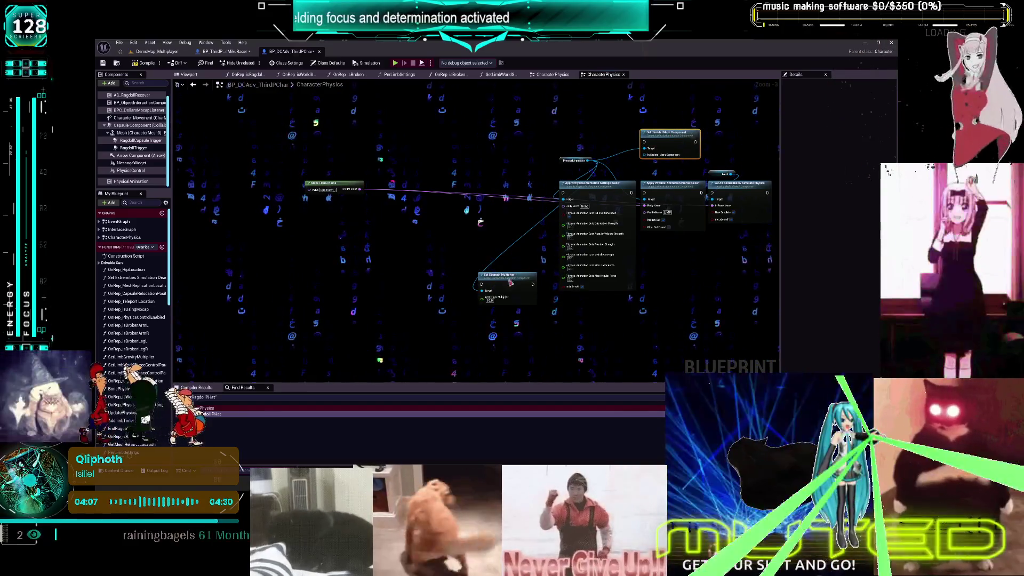
drag(510, 284, 584, 137)
drag(721, 113, 633, 153)
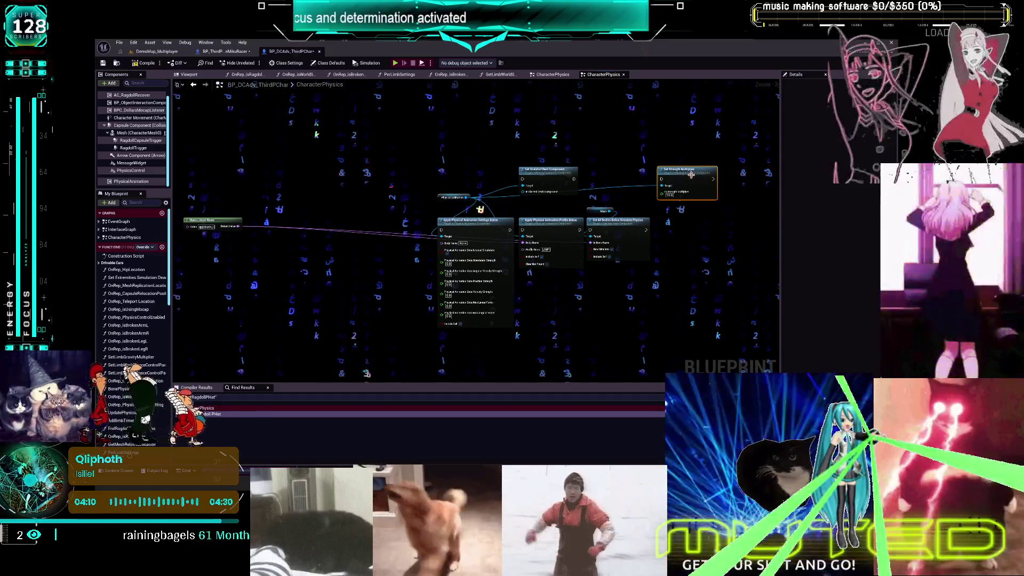
scroll(147, 149, up, 1)
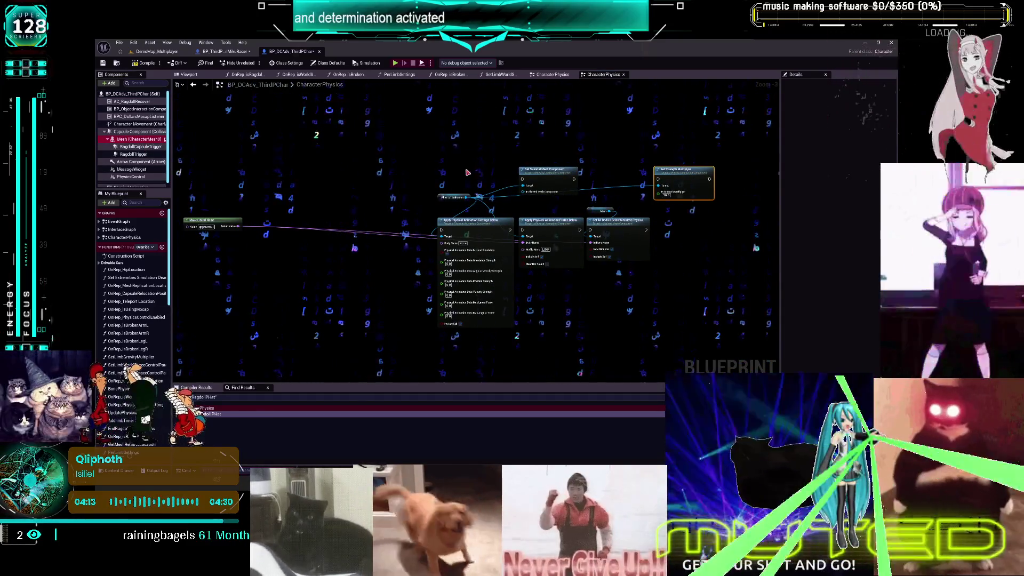
Drag the Mesh component into the graph as a reference
mouse_move(468, 169)
mouse_down()
mouse_move(525, 192)
mouse_move(511, 153)
mouse_up()
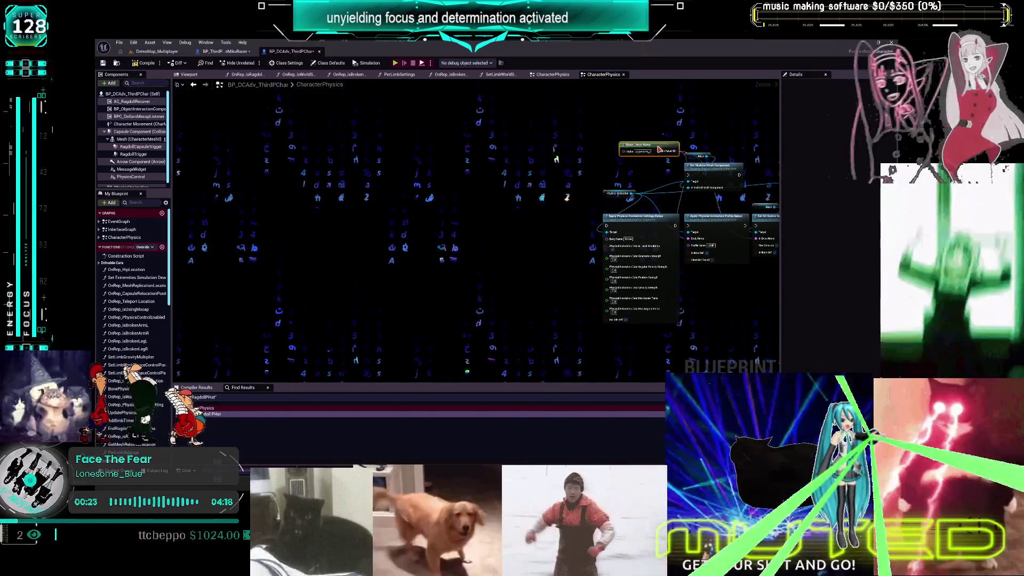
scroll(613, 169, up, 2)
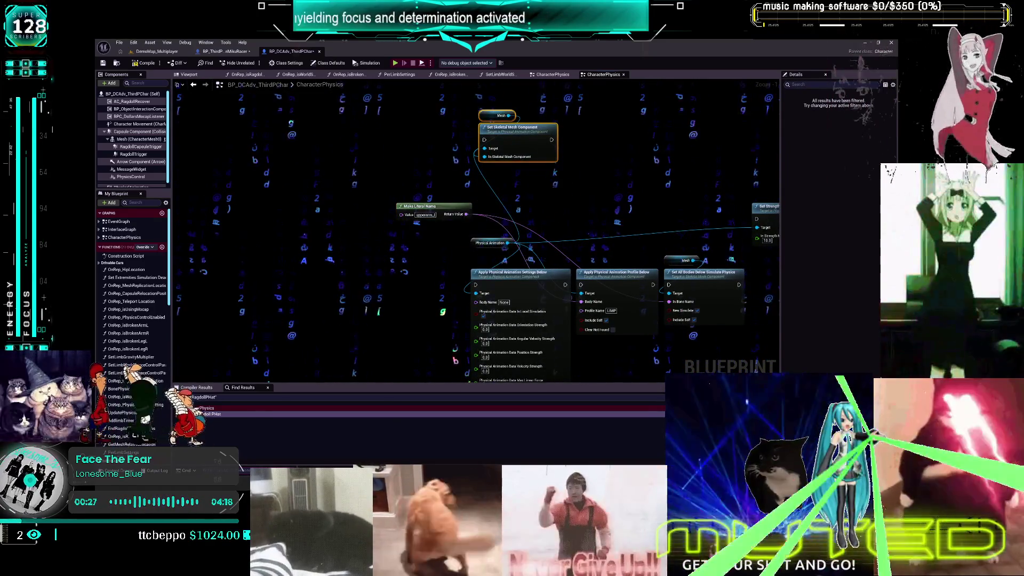
scroll(562, 182, down, 1)
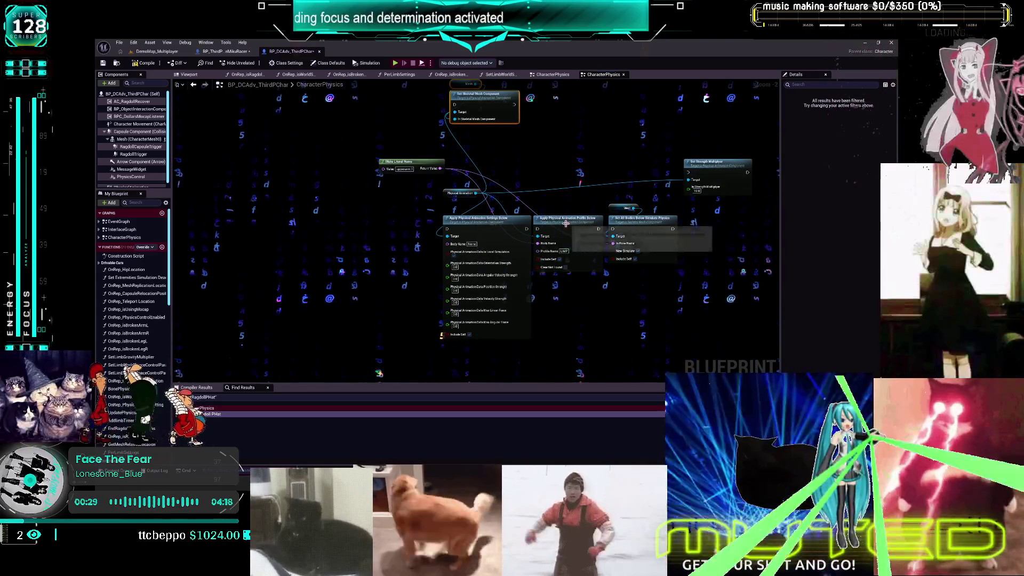
Line up the profile and settings nodes, then add Set All Bodies Below Linear Velocity from Mesh
mouse_move(566, 226)
mouse_down()
mouse_move(546, 150)
mouse_move(482, 139)
mouse_up()
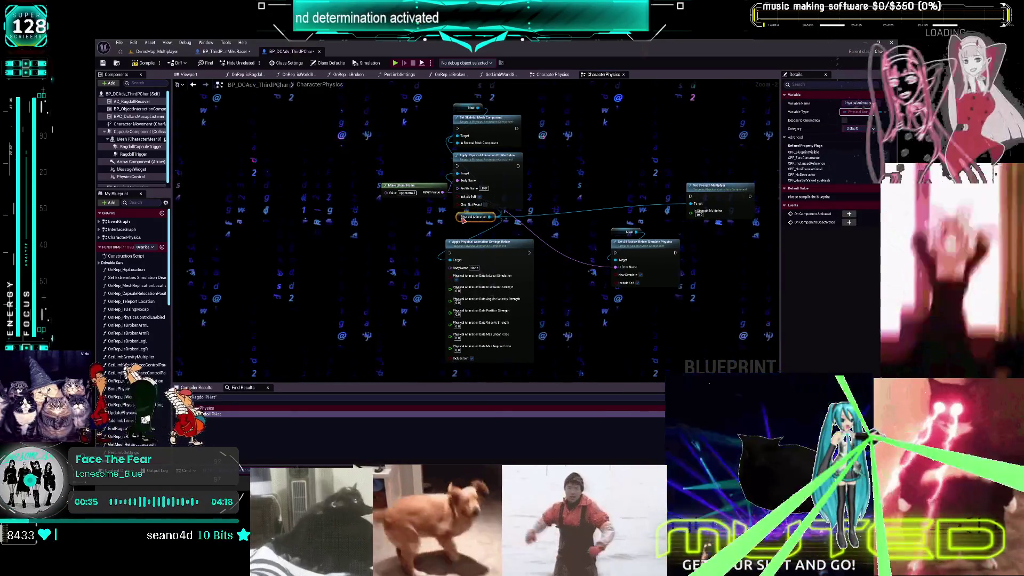
drag(461, 221, 460, 219)
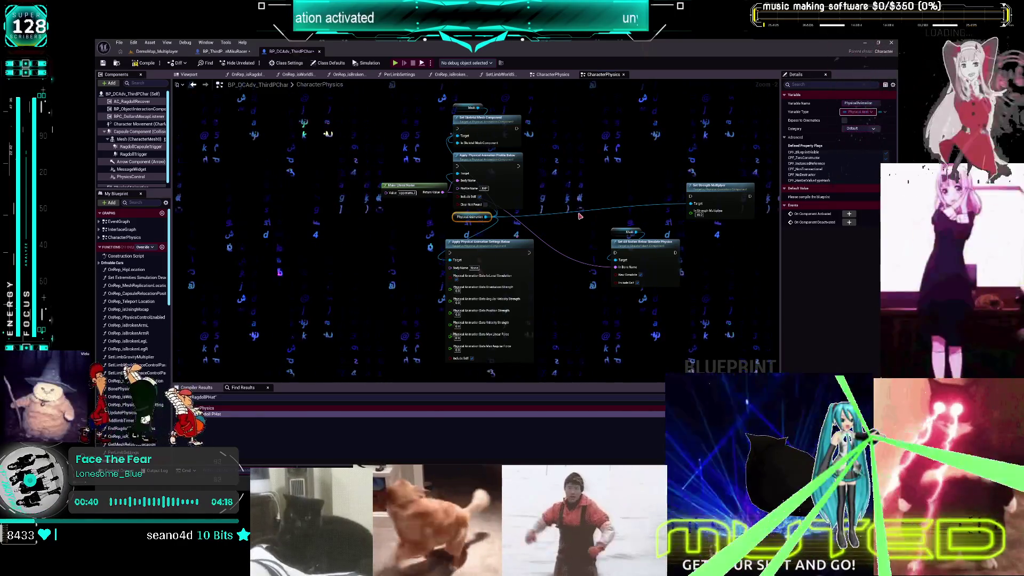
drag(514, 252, 526, 248)
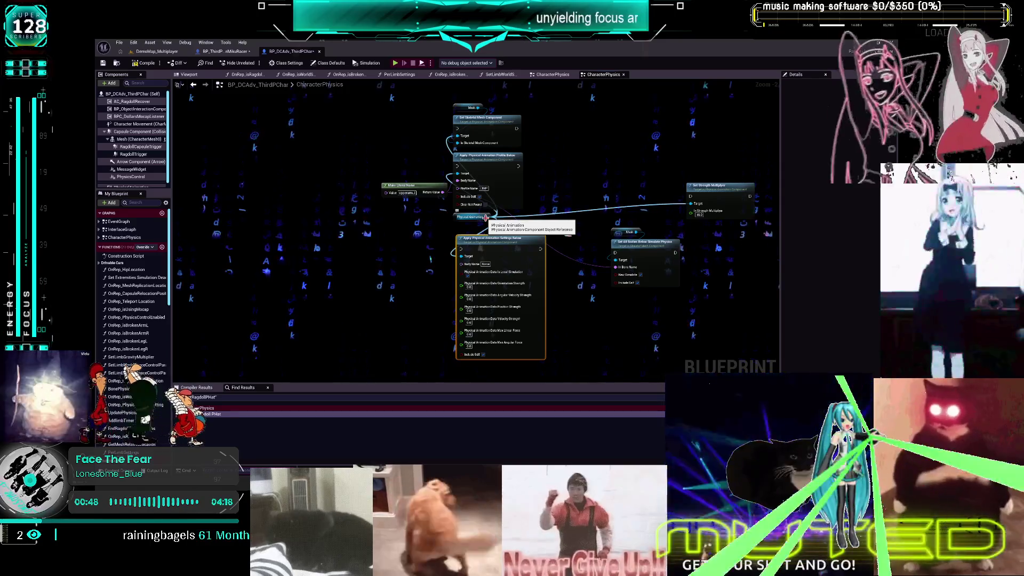
drag(478, 108, 594, 170)
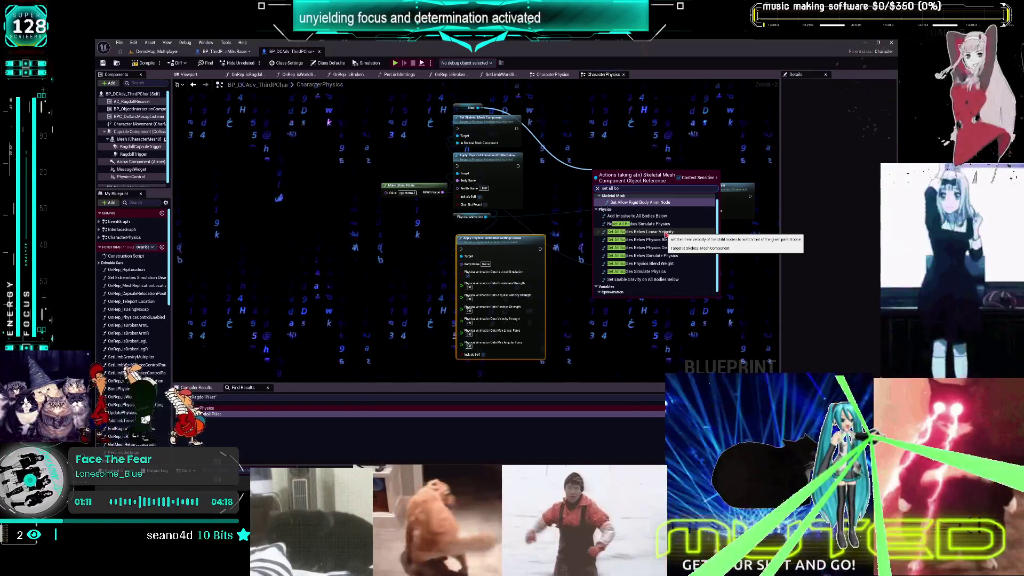
click(666, 233)
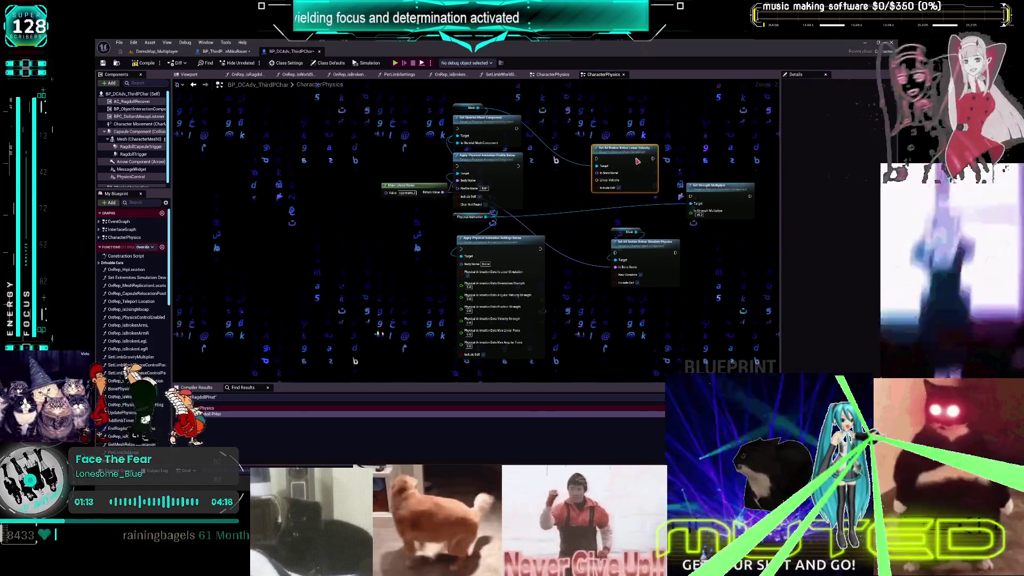
Move the Set All Bodies Below Linear Velocity node up and left
scroll(583, 223, down, 3)
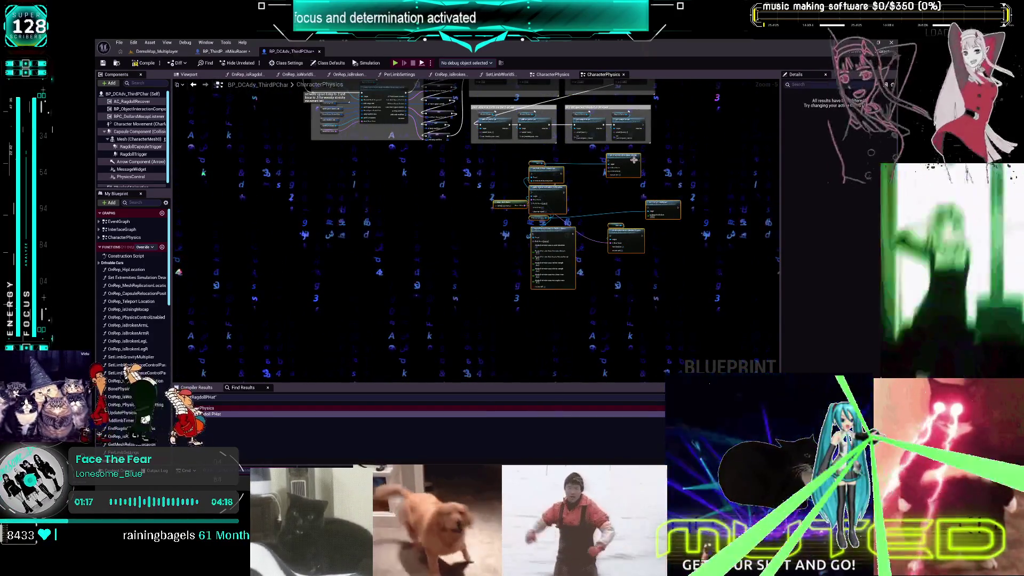
scroll(615, 261, up, 3)
click(611, 184)
drag(611, 184, 607, 145)
Search 'set phys' from the Mesh output and add Set All Bodies Below Physics Blend Weight
drag(449, 200, 575, 218)
text(s)
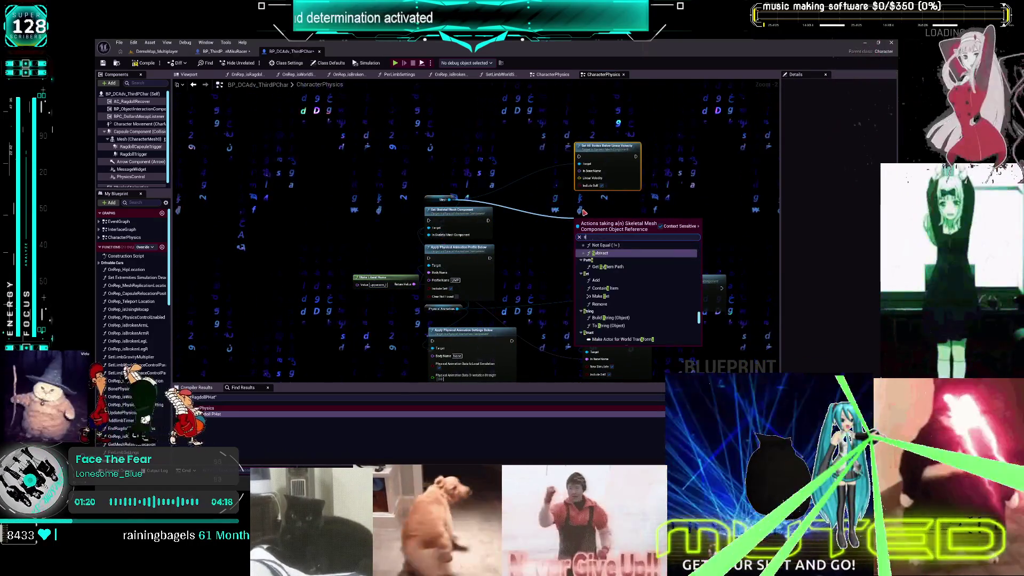
text(et phy)
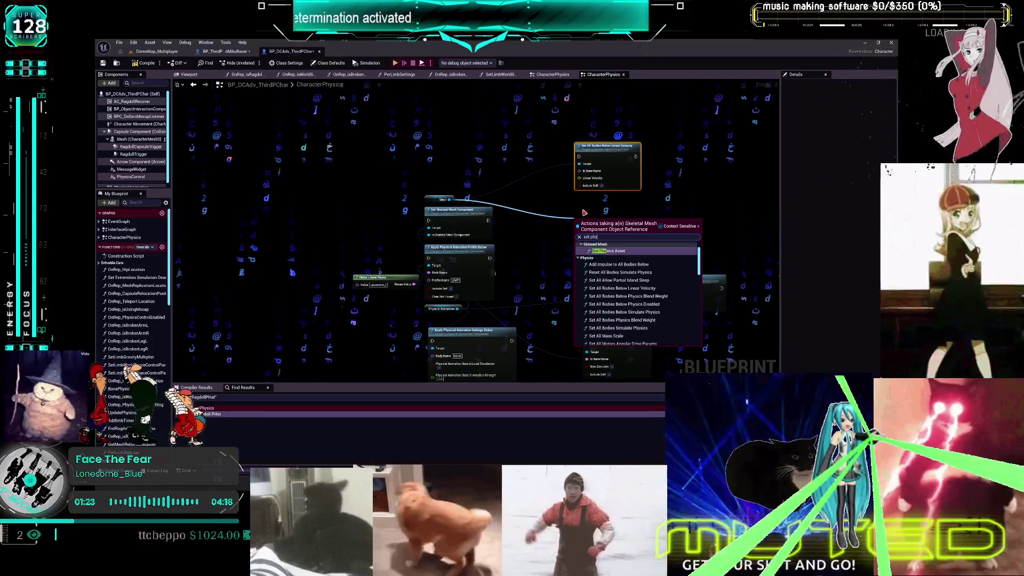
text(s)
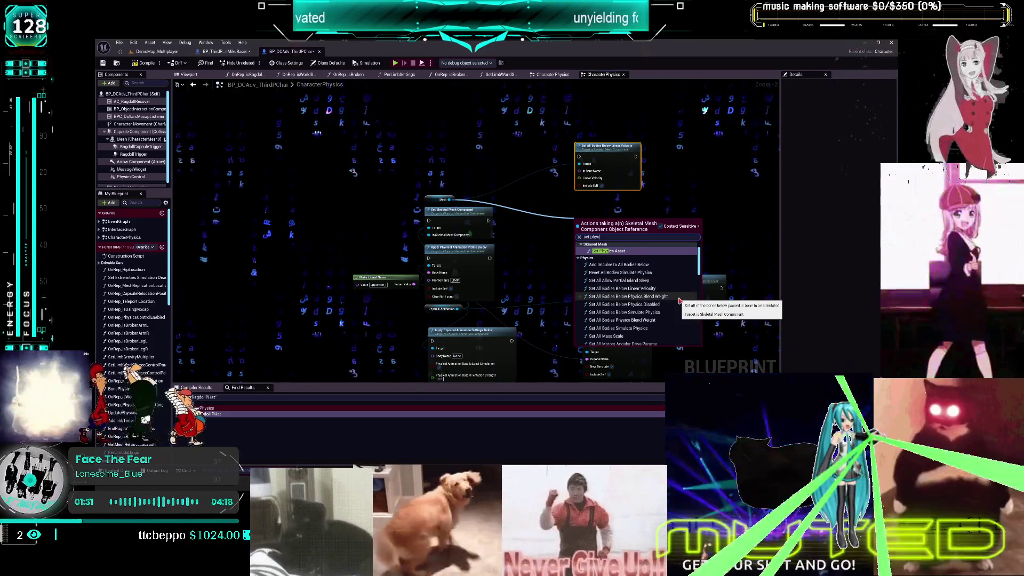
click(678, 297)
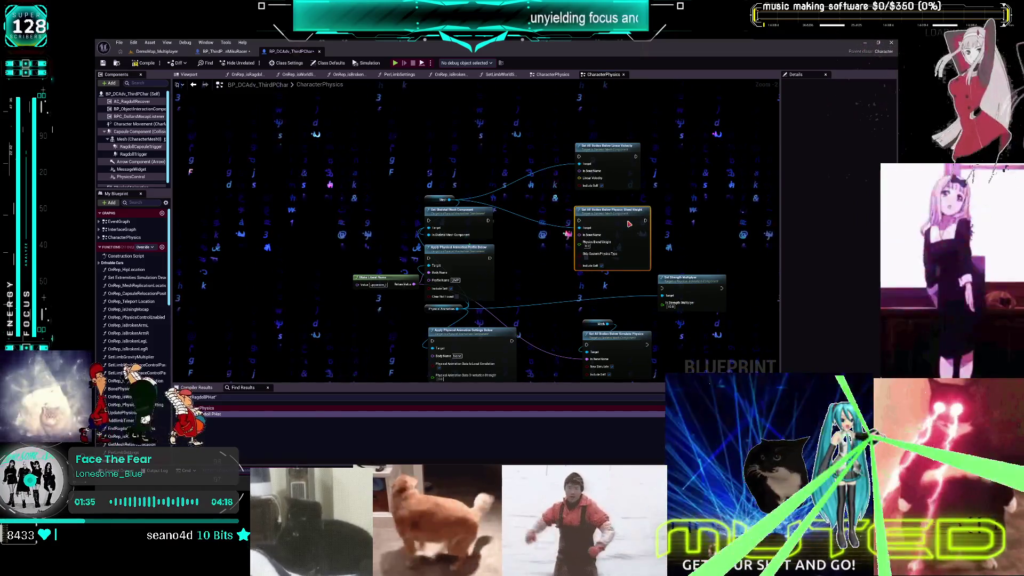
drag(629, 224, 628, 220)
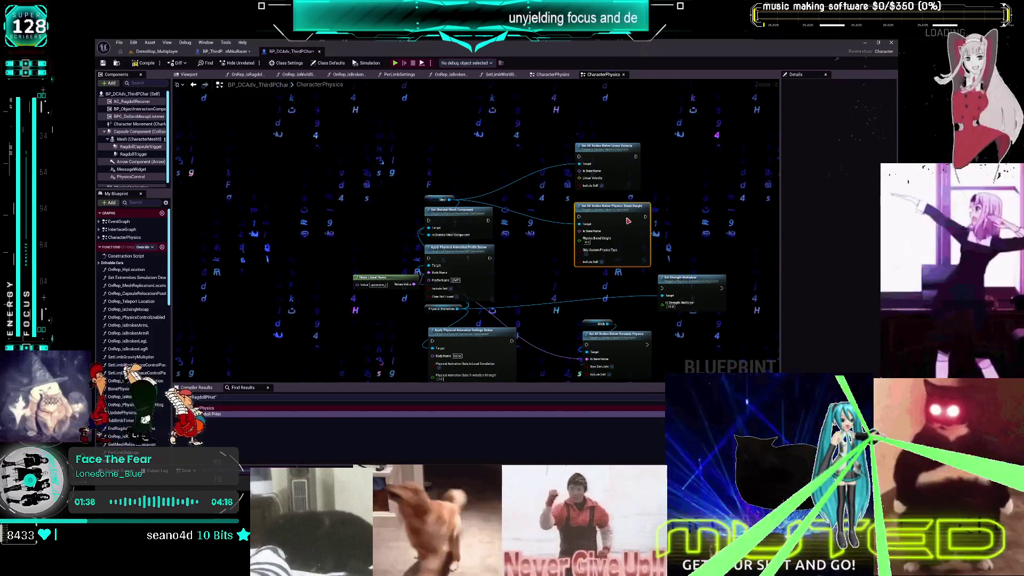
Move both physics nodes up together, then search 'set phys' from another Mesh wire
shift+click(621, 187)
drag(621, 199, 625, 154)
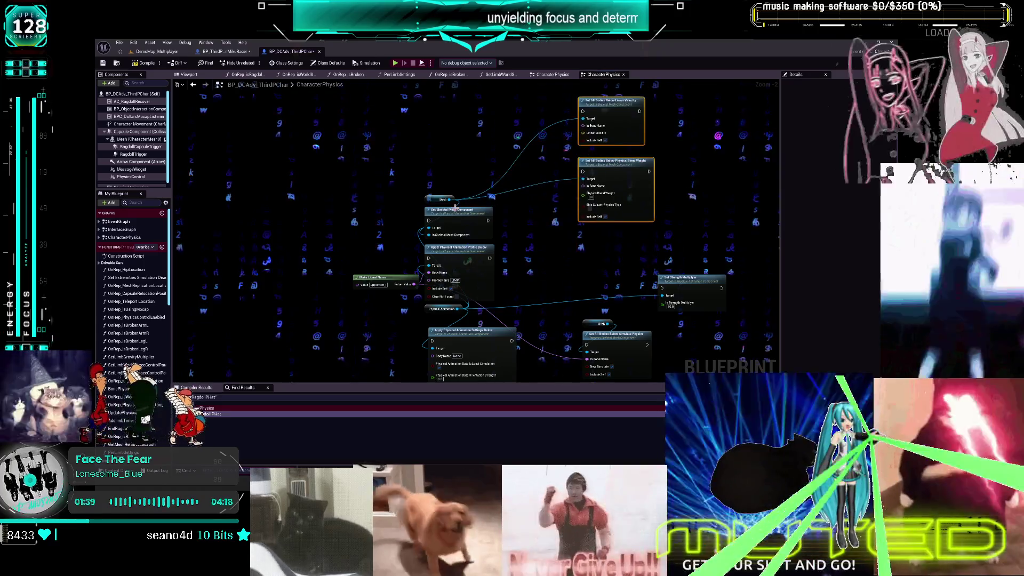
drag(450, 199, 712, 188)
text(set phys)
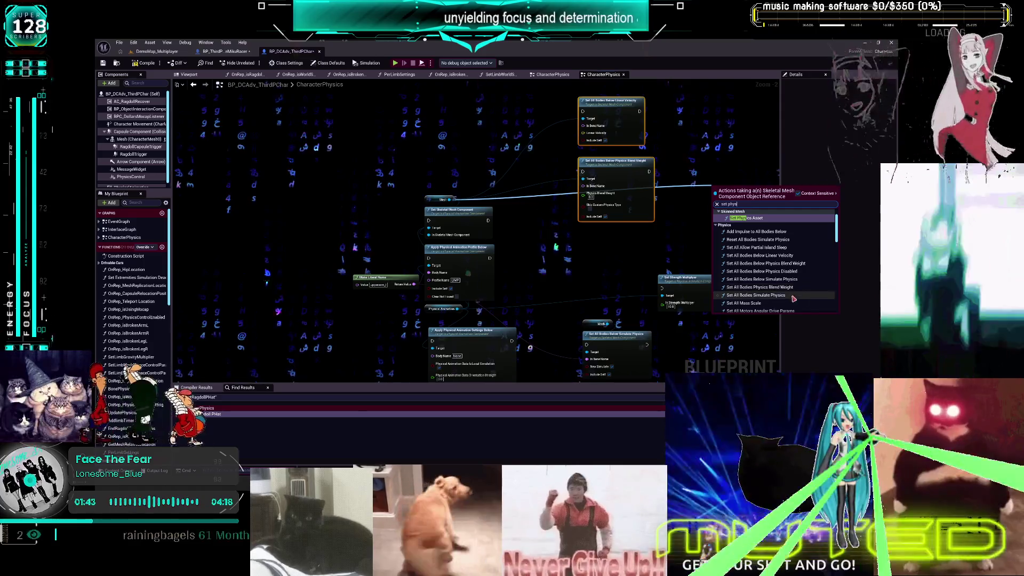
scroll(798, 294, down, 2)
scroll(793, 301, down, 3)
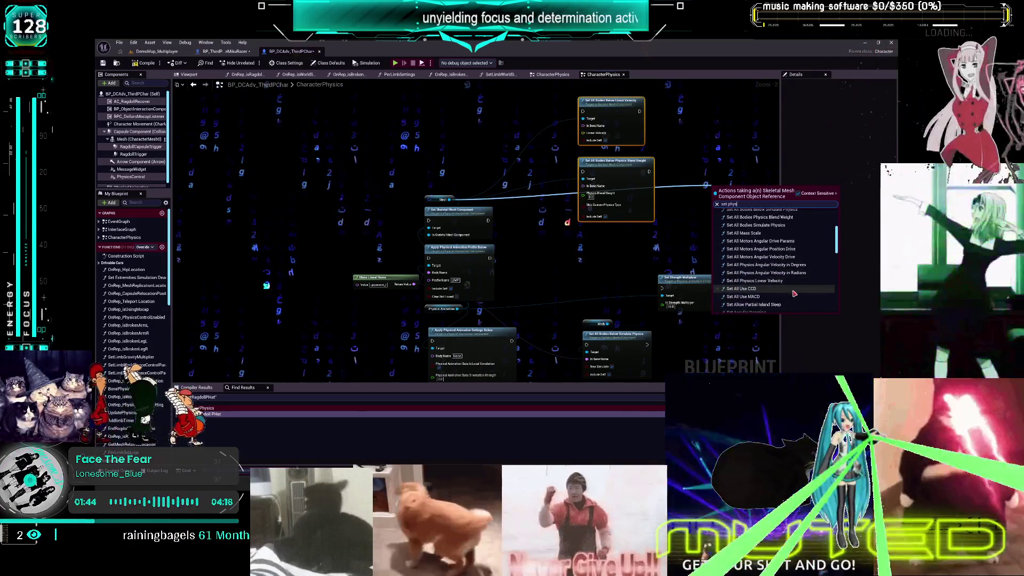
scroll(784, 287, down, 3)
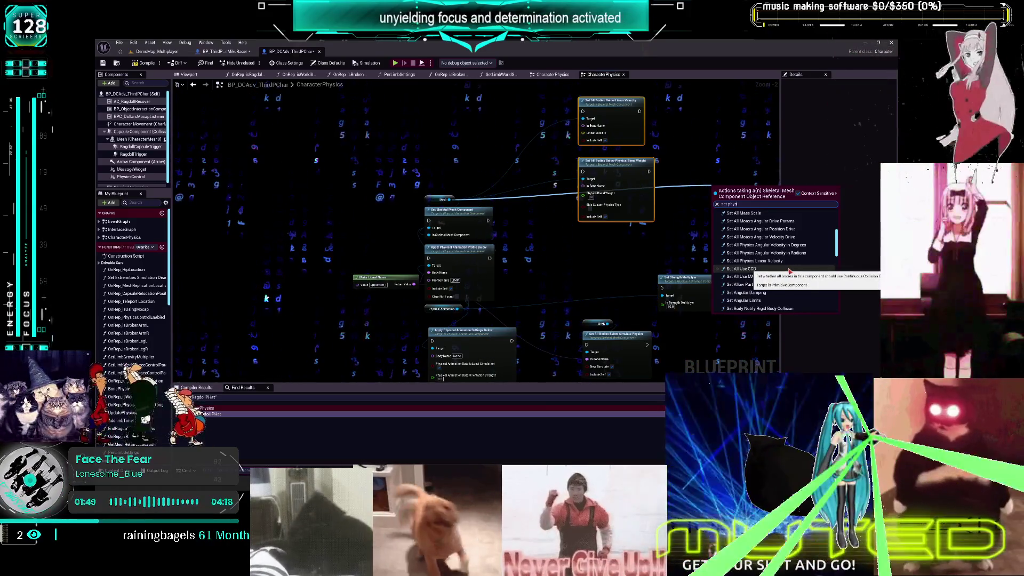
scroll(800, 298, down, 1)
scroll(798, 296, down, 1)
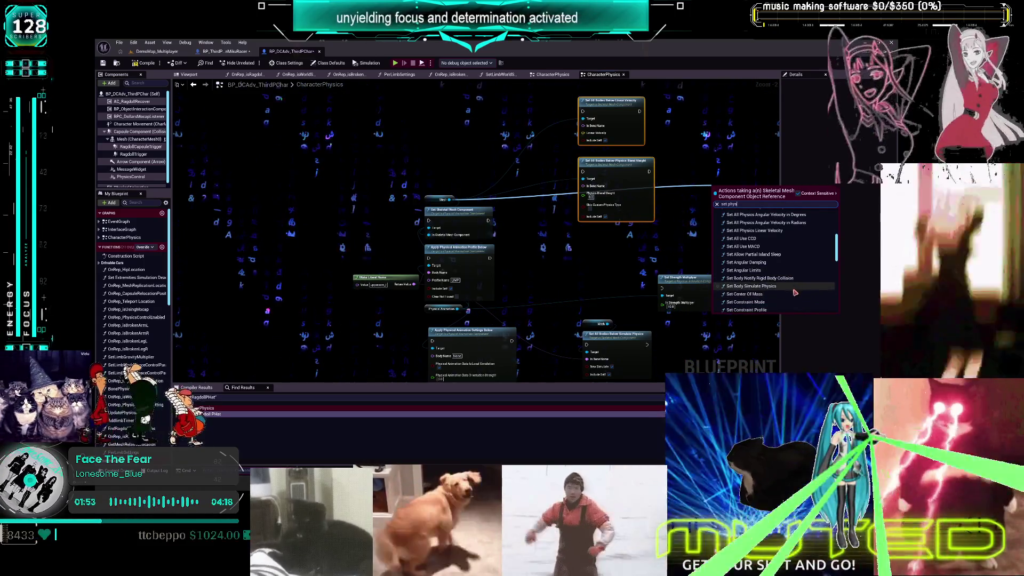
scroll(793, 293, down, 2)
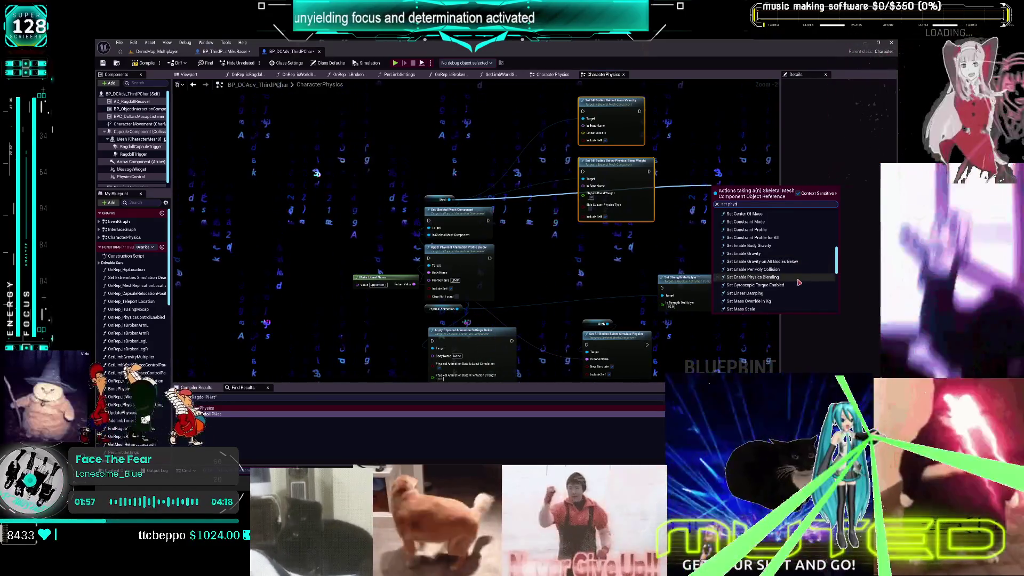
scroll(799, 286, down, 1)
scroll(799, 291, down, 4)
scroll(797, 289, down, 3)
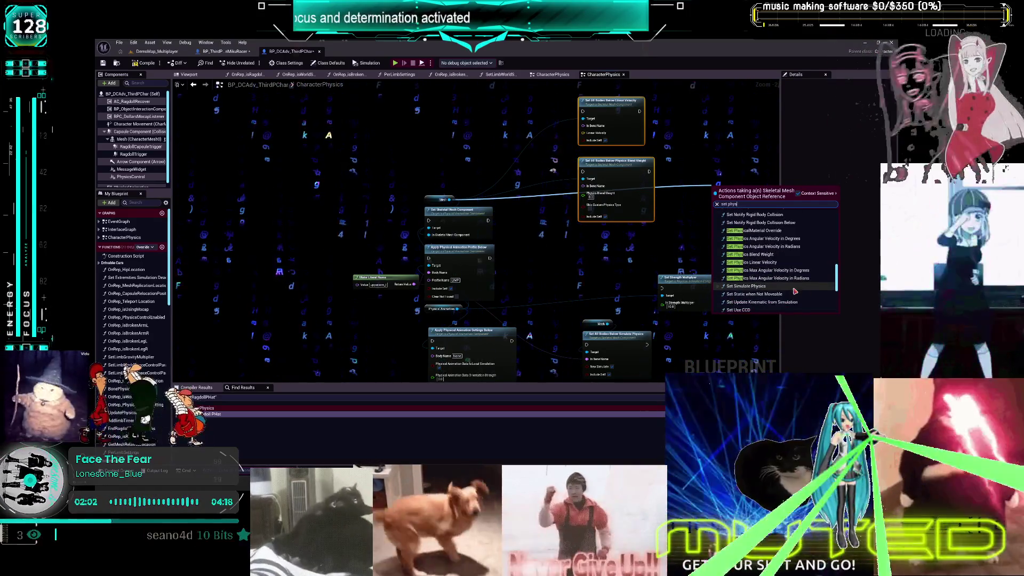
scroll(795, 290, down, 5)
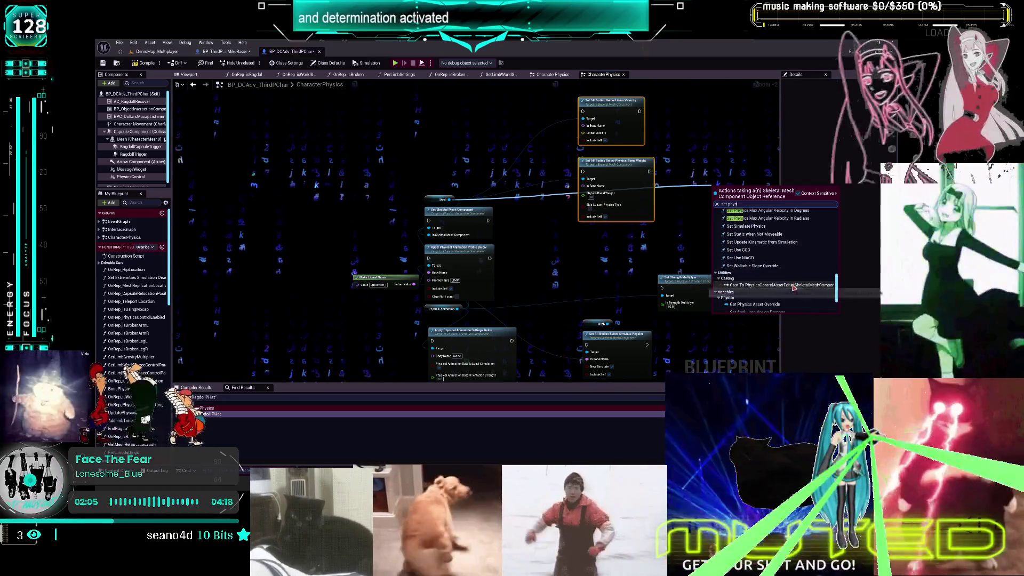
scroll(789, 277, up, 5)
scroll(777, 267, up, 4)
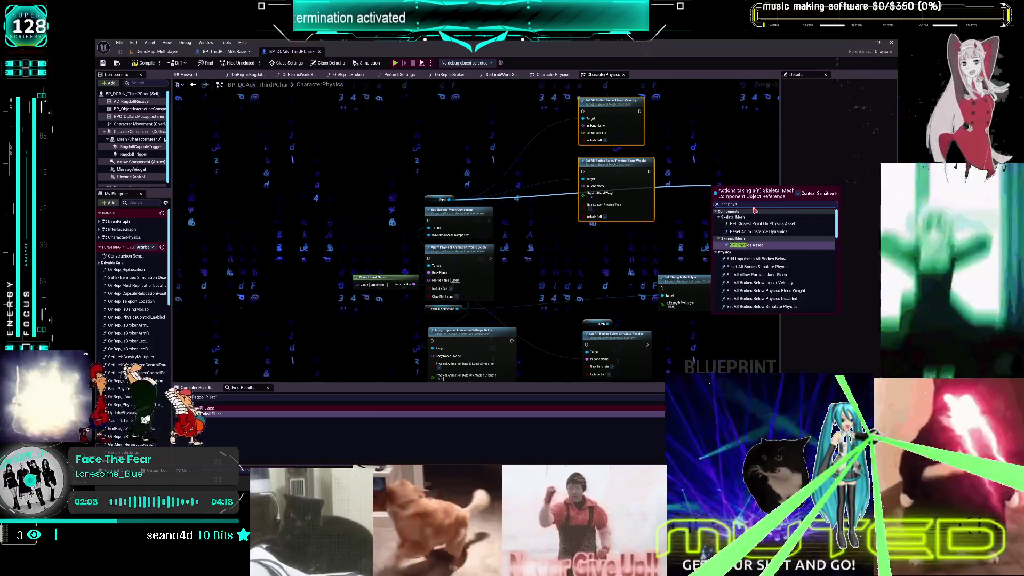
Clear the 'set phys' filter and expand the Physics category in the Mesh action list
key(BackSpace)
key(BackSpace)
key(BackSpace)
scroll(756, 301, down, 10)
scroll(755, 277, up, 5)
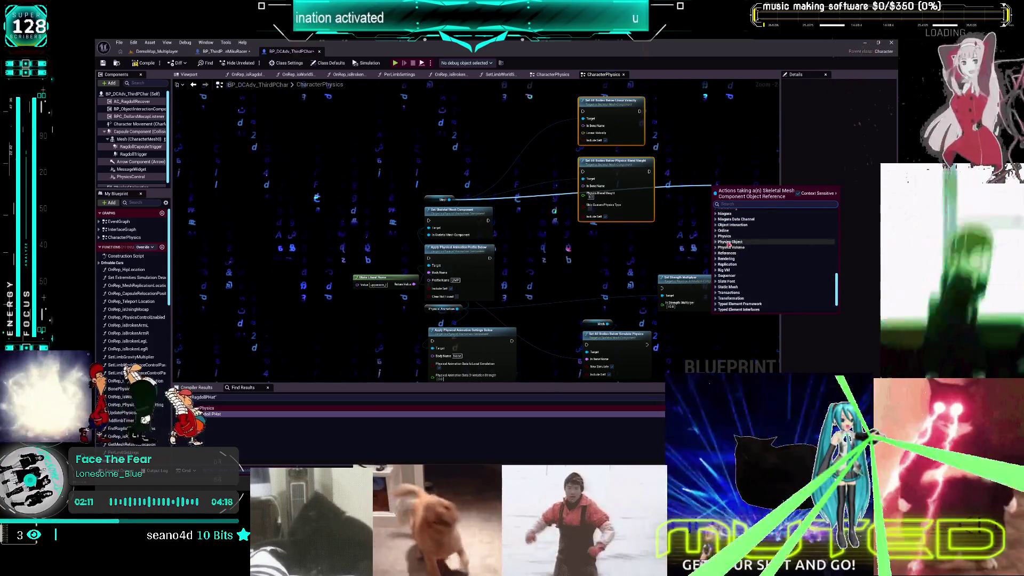
click(725, 236)
Scroll through the Physics actions and add a Set Simulate Physics node for Mesh
scroll(774, 257, down, 3)
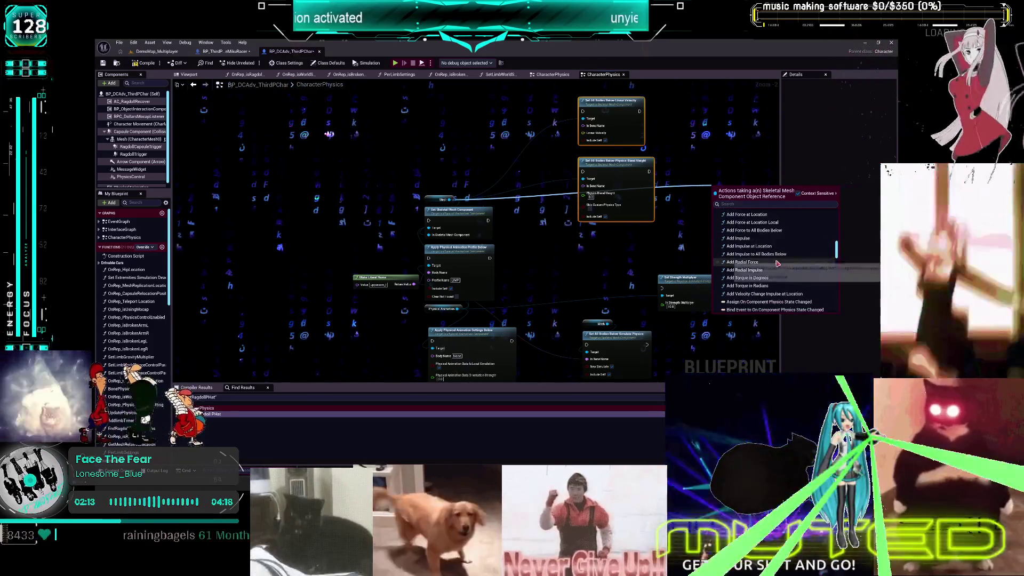
scroll(773, 266, down, 2)
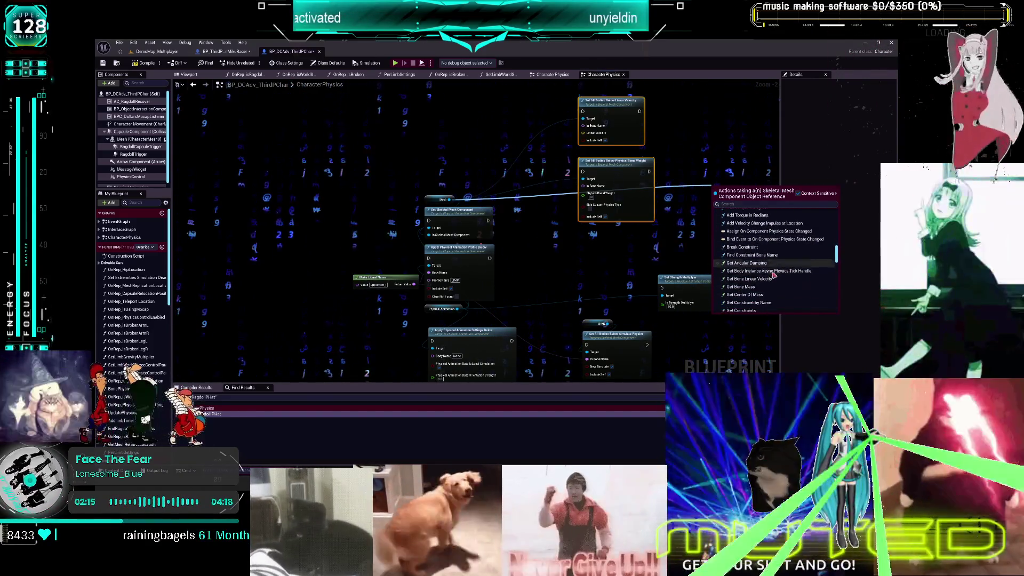
scroll(773, 279, down, 1)
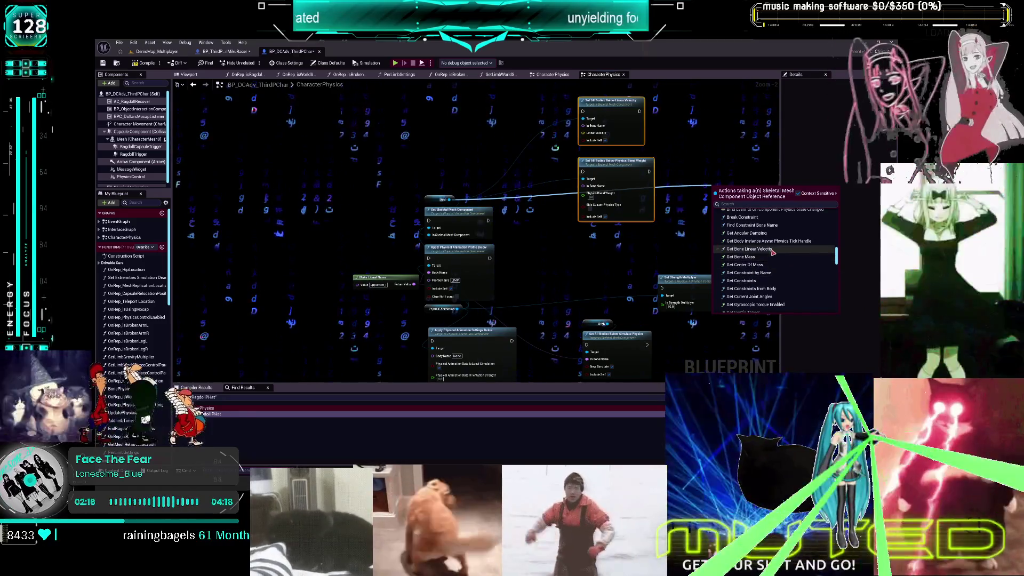
scroll(787, 273, down, 5)
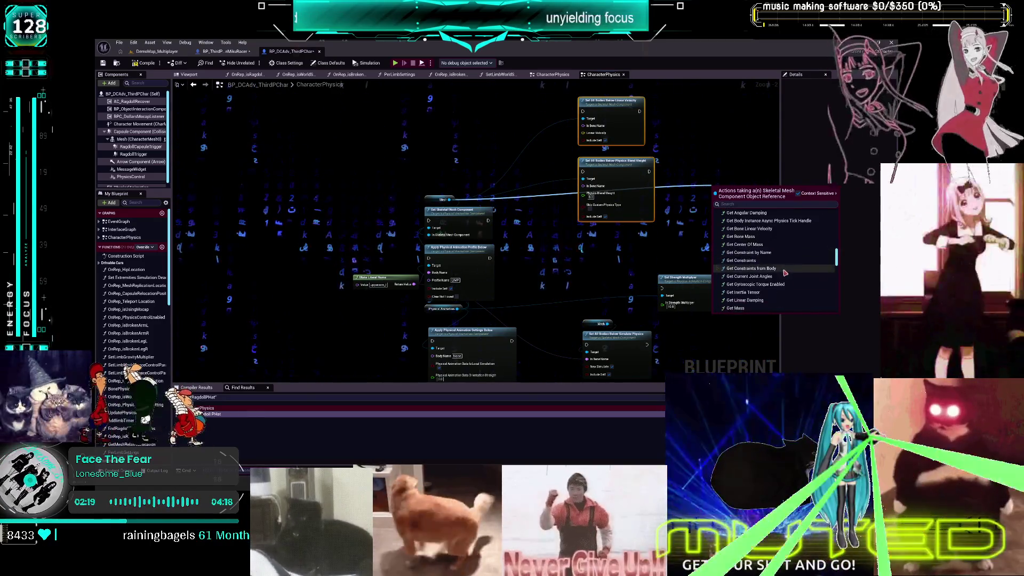
scroll(787, 275, down, 6)
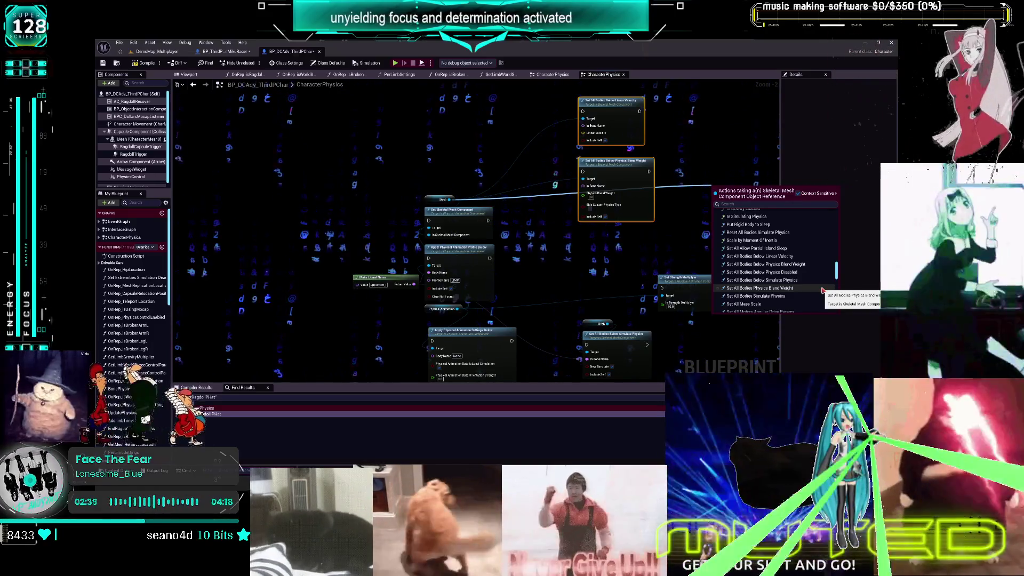
scroll(819, 307, down, 3)
scroll(815, 314, down, 5)
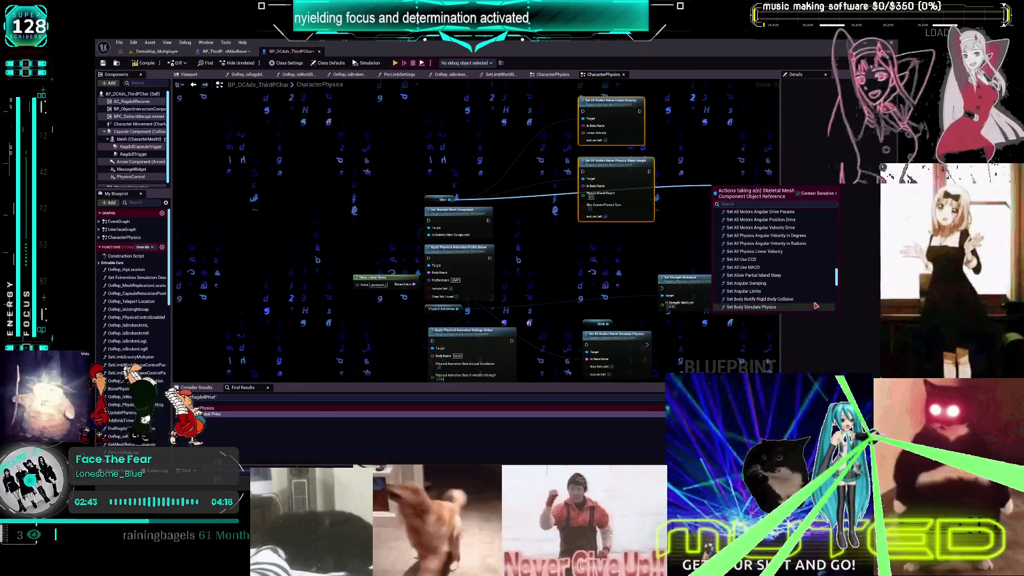
scroll(815, 278, down, 3)
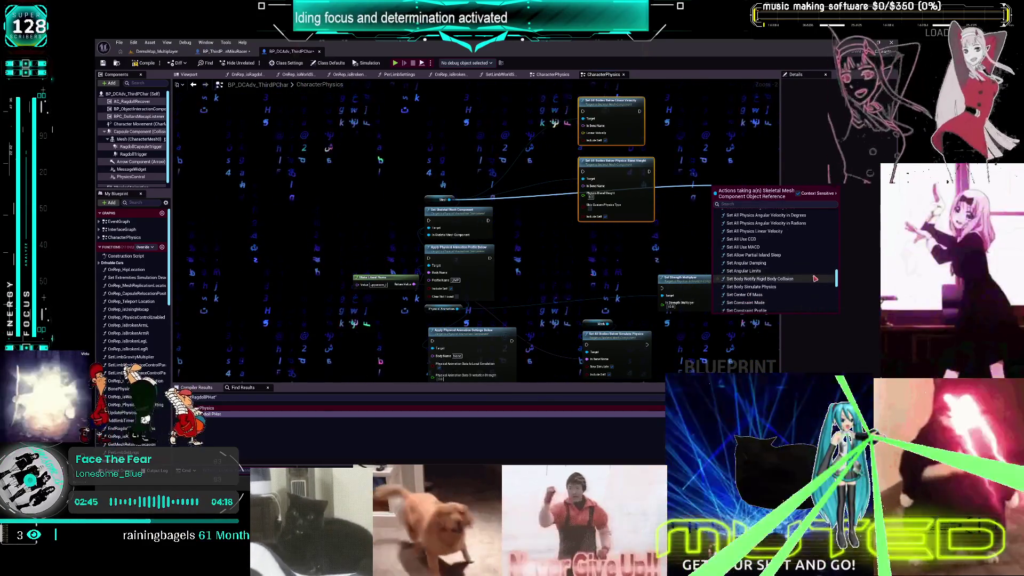
scroll(815, 278, down, 3)
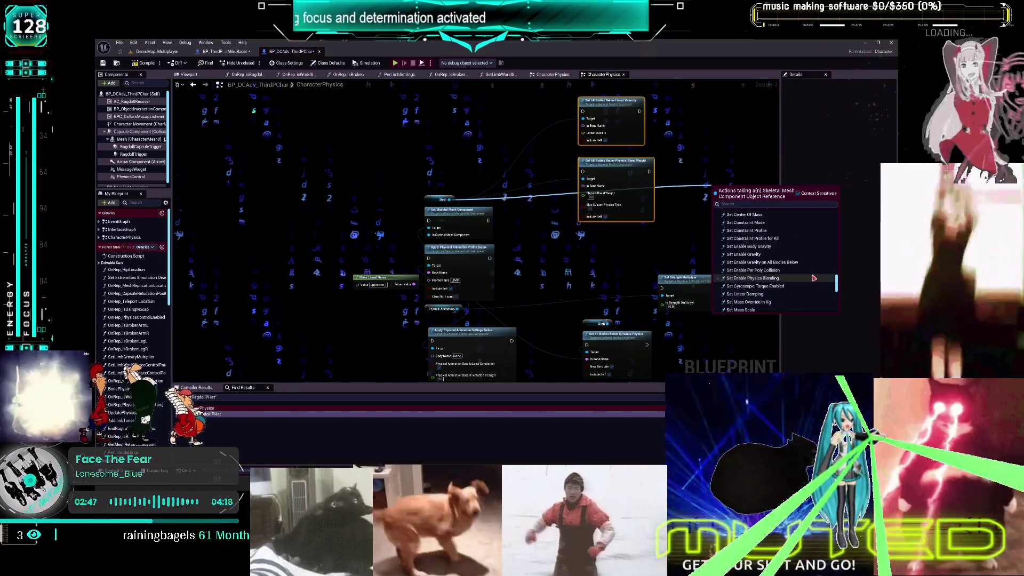
scroll(814, 278, down, 2)
scroll(814, 278, down, 3)
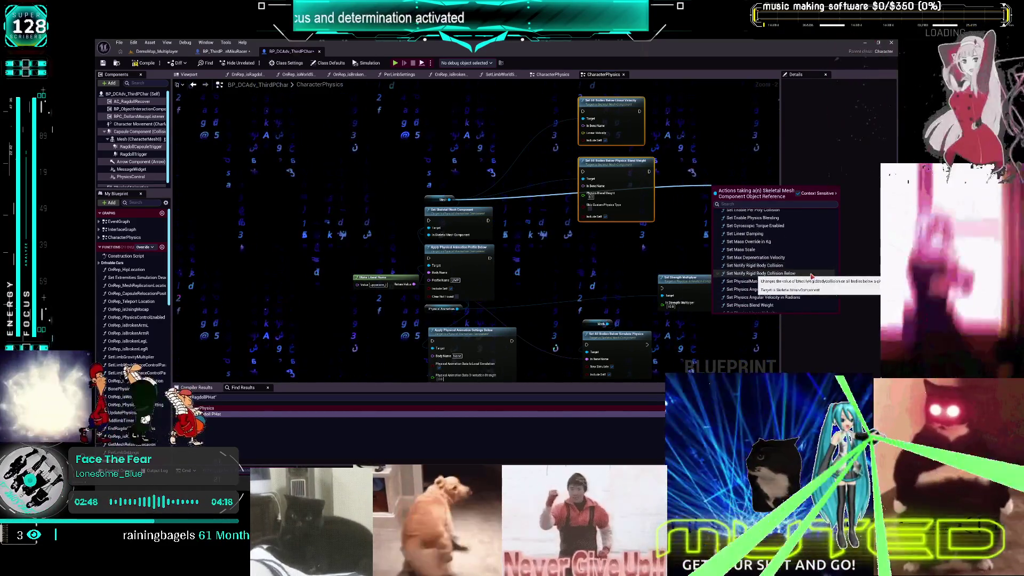
scroll(811, 266, down, 1)
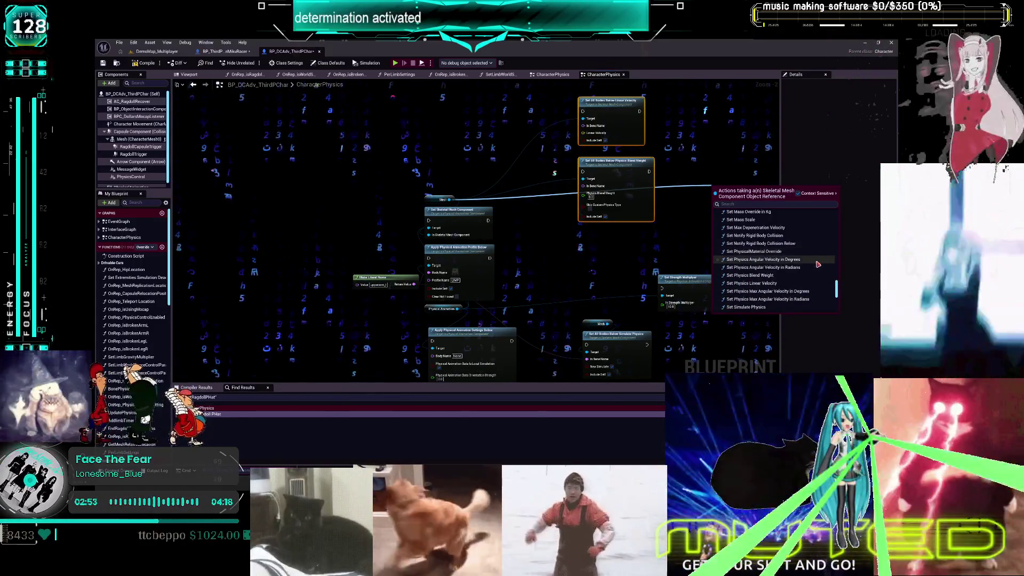
scroll(818, 283, down, 2)
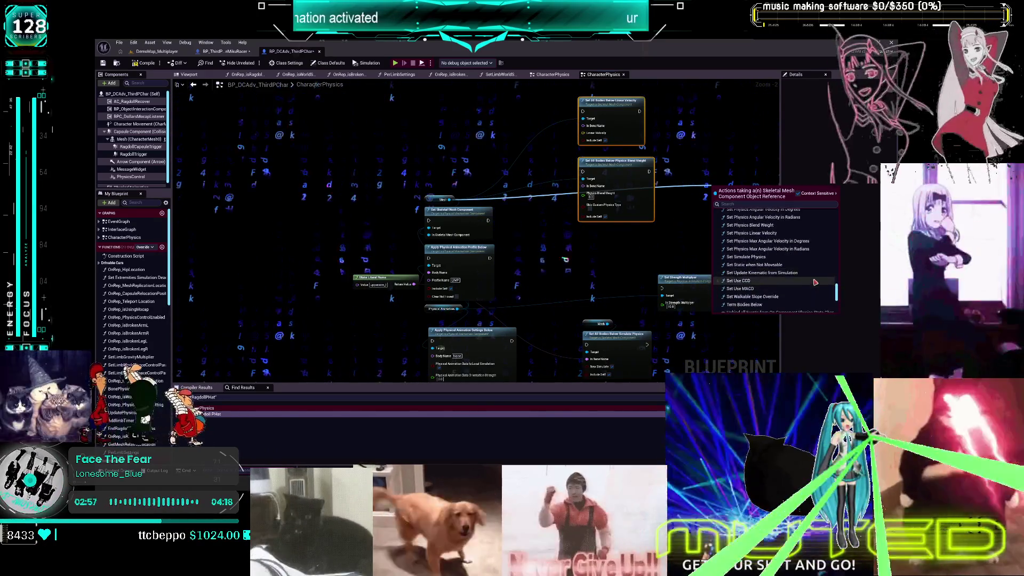
scroll(821, 251, down, 3)
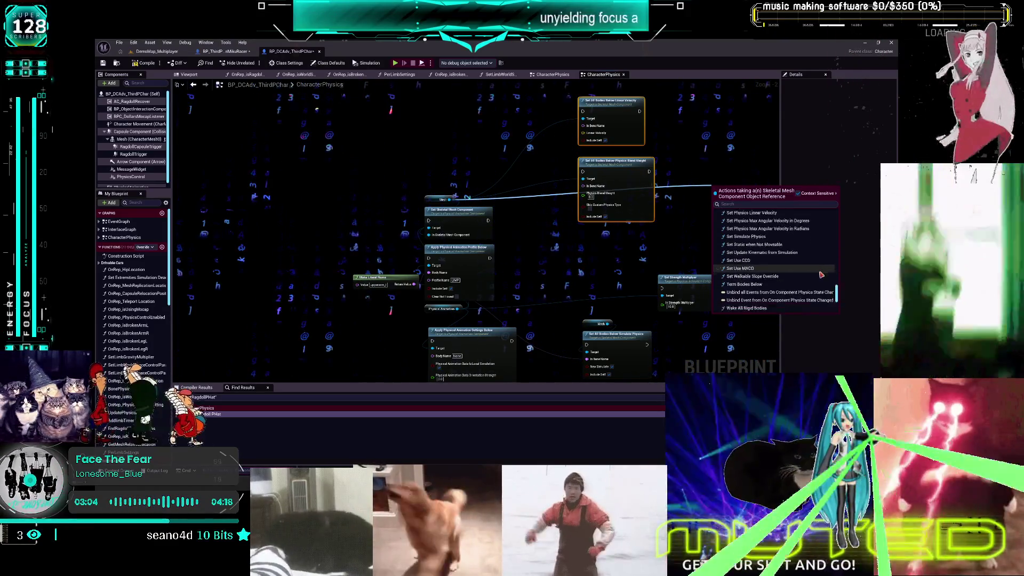
scroll(779, 228, down, 1)
click(779, 227)
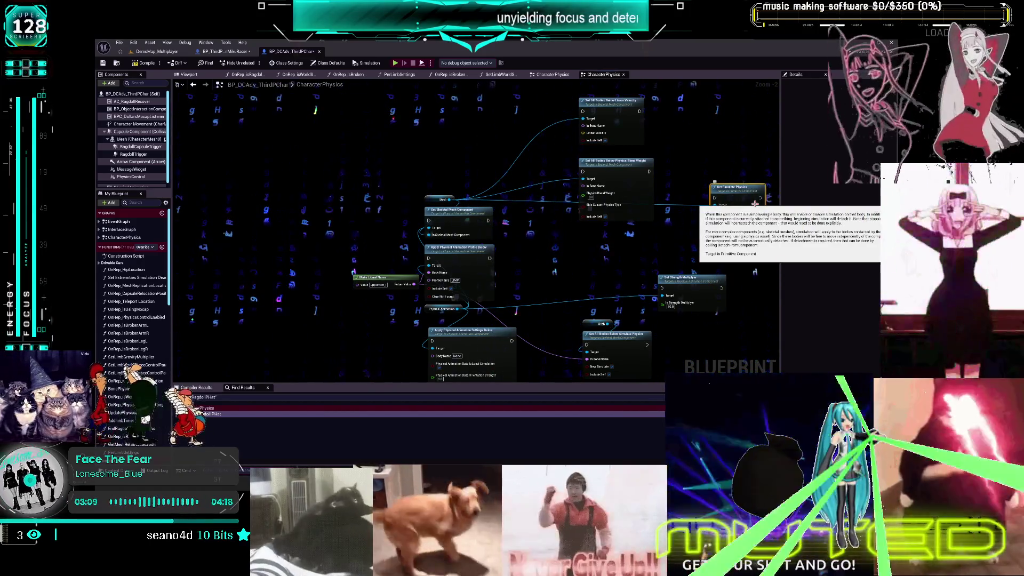
Delete the new Set Simulate Physics node and place Blend Weight and Linear Velocity side by side
key(Delete)
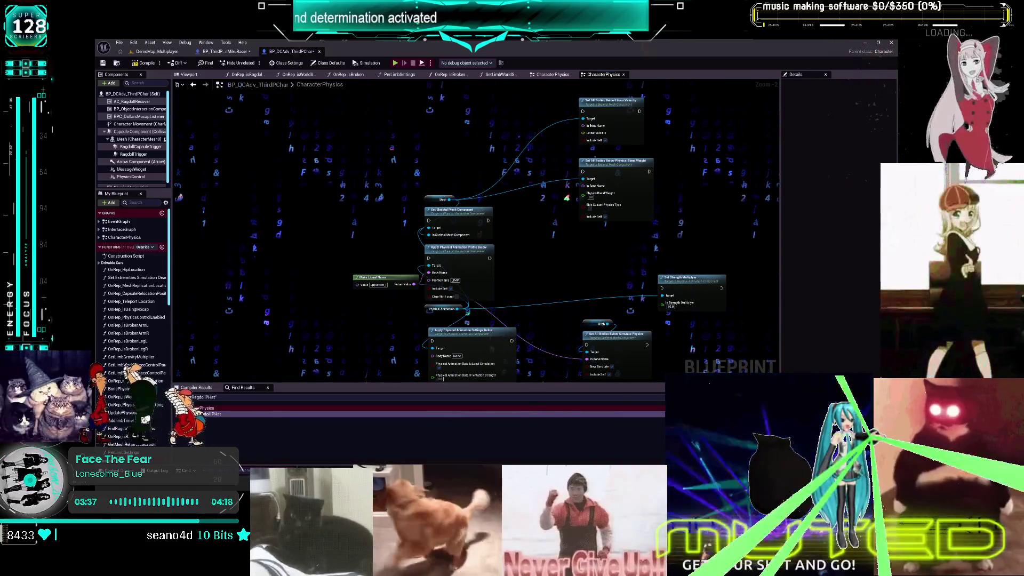
mouse_move(578, 199)
mouse_down()
mouse_move(550, 235)
mouse_move(564, 245)
mouse_move(519, 253)
mouse_up()
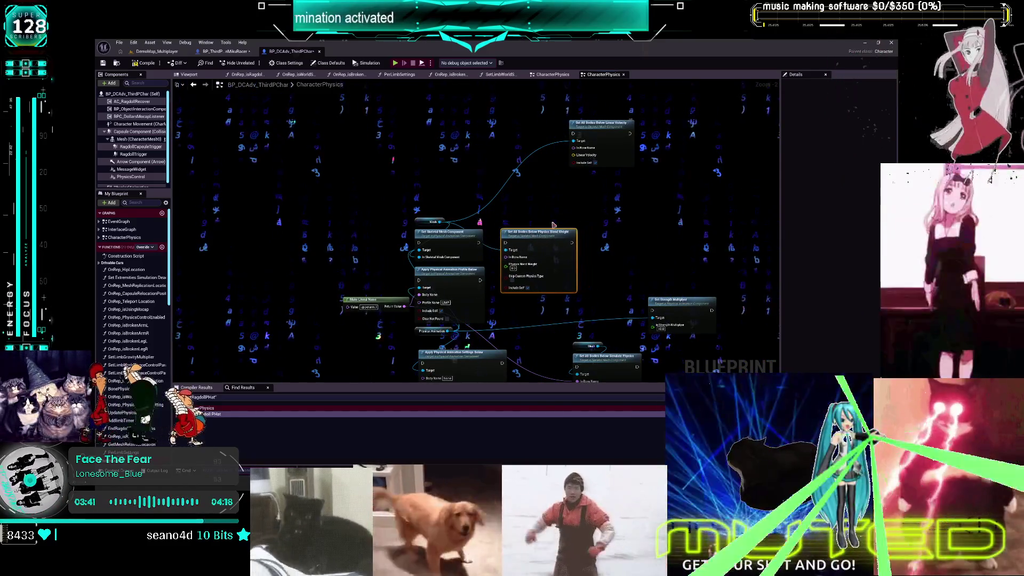
drag(621, 149, 637, 246)
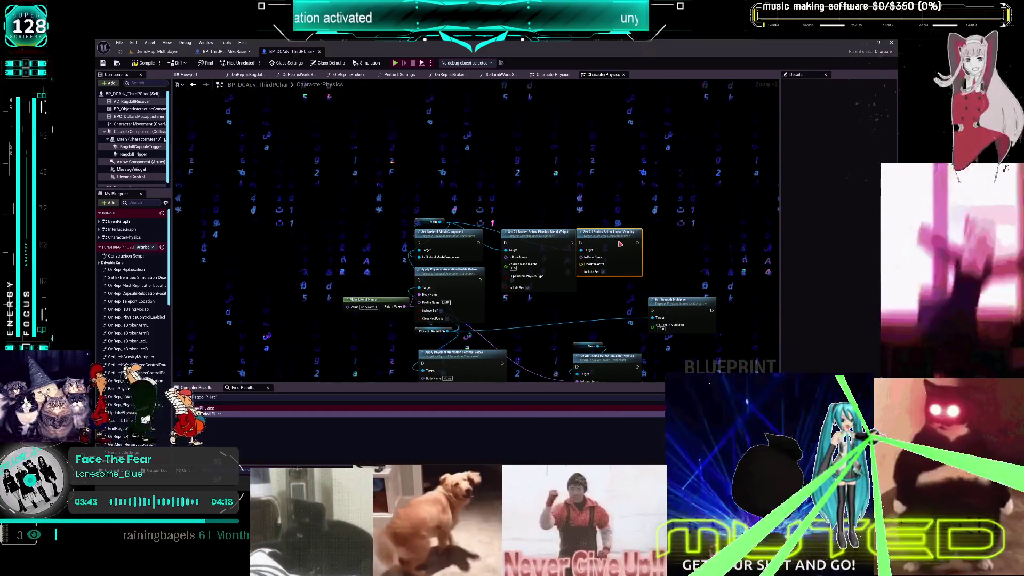
Move Set Strength Multiplier up beside Linear Velocity and shift both slightly right
click(680, 301)
scroll(672, 277, up, 2)
drag(676, 262, 676, 182)
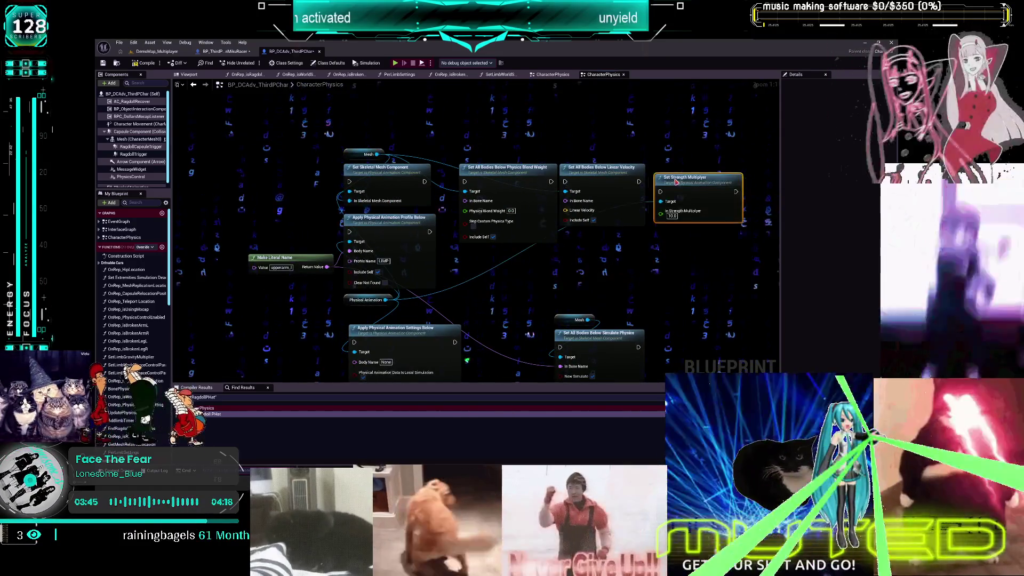
scroll(502, 171, down, 2)
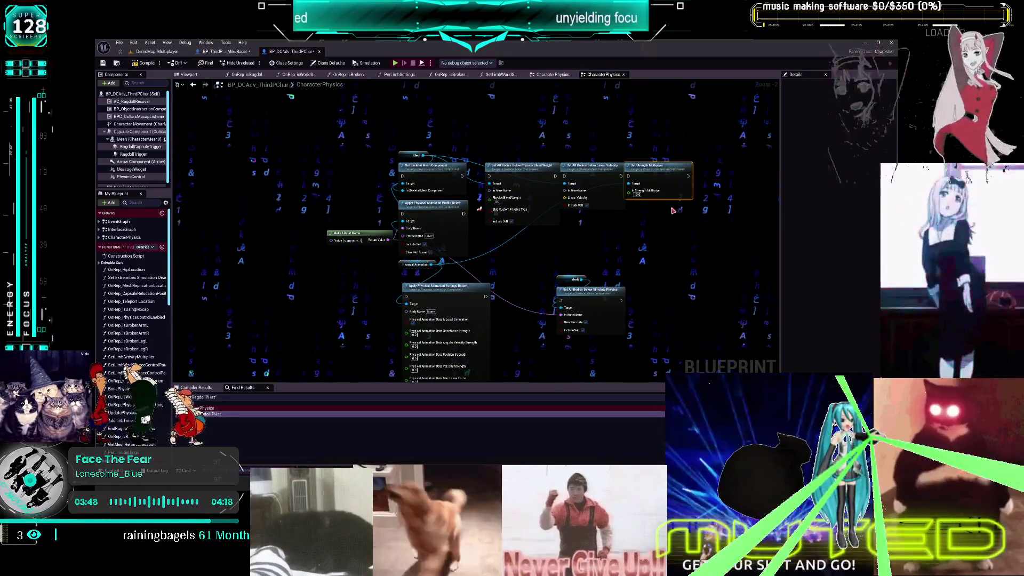
drag(662, 198, 685, 199)
click(600, 193)
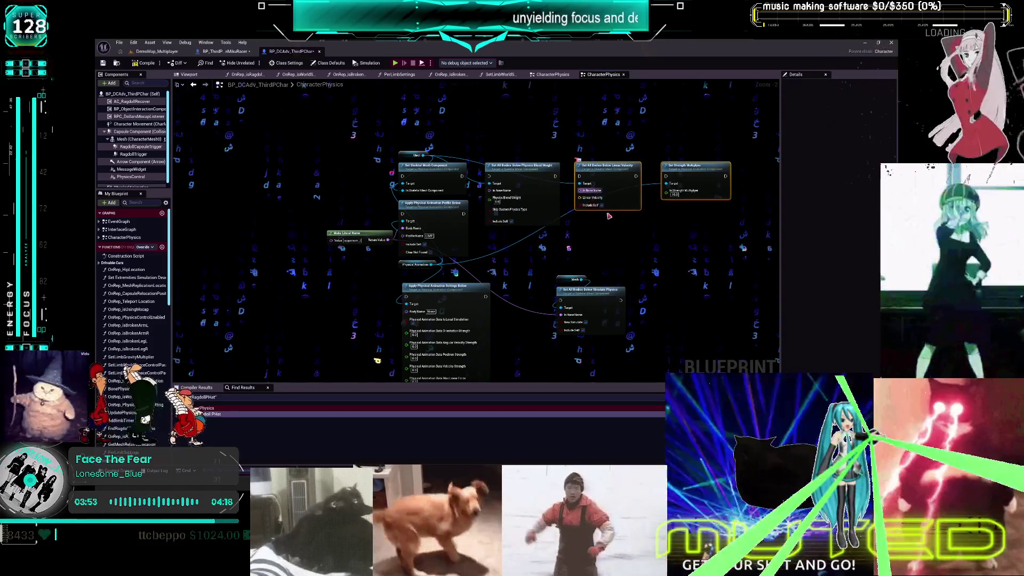
drag(608, 209, 612, 209)
Reposition the profile, literal name, settings and Simulate Physics nodes to complete the row
shift+click(549, 166)
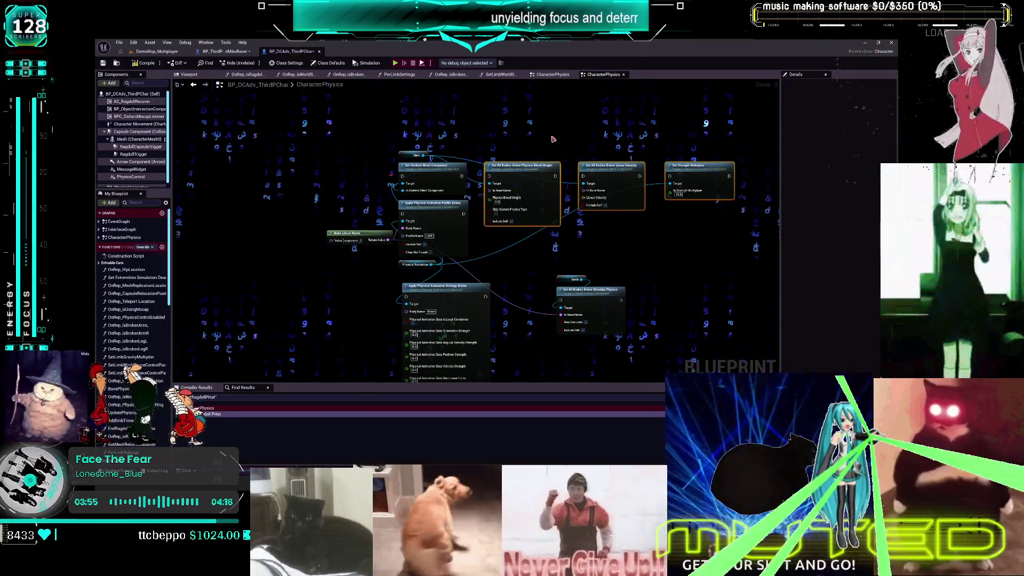
drag(522, 166, 624, 165)
mouse_move(440, 217)
mouse_down()
mouse_move(435, 171)
mouse_move(457, 178)
mouse_up()
scroll(571, 248, down, 1)
mouse_move(565, 258)
mouse_down()
mouse_move(470, 222)
mouse_move(481, 238)
mouse_move(348, 218)
mouse_up()
mouse_move(680, 264)
mouse_down()
mouse_move(551, 241)
mouse_move(579, 229)
mouse_up()
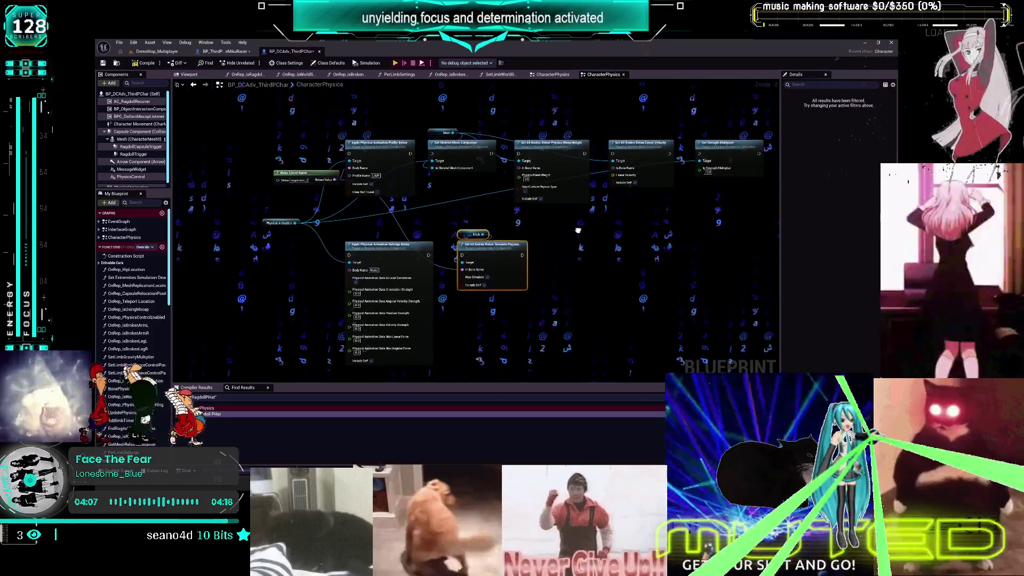
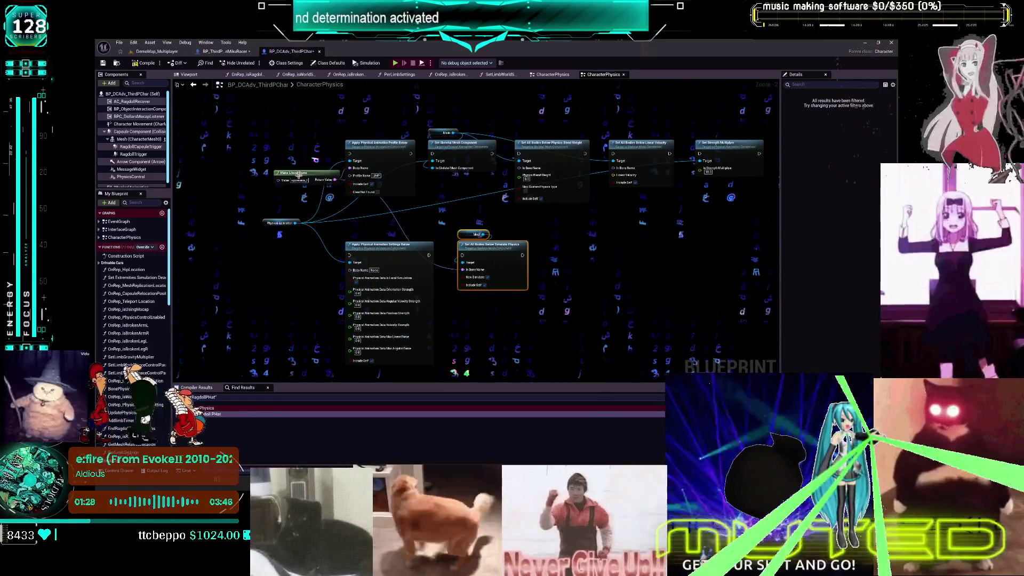
Move Make Literal Name down-left, wire its Return Value, and place Set Strength Multiplier beside Simulate Physics
drag(297, 172, 291, 197)
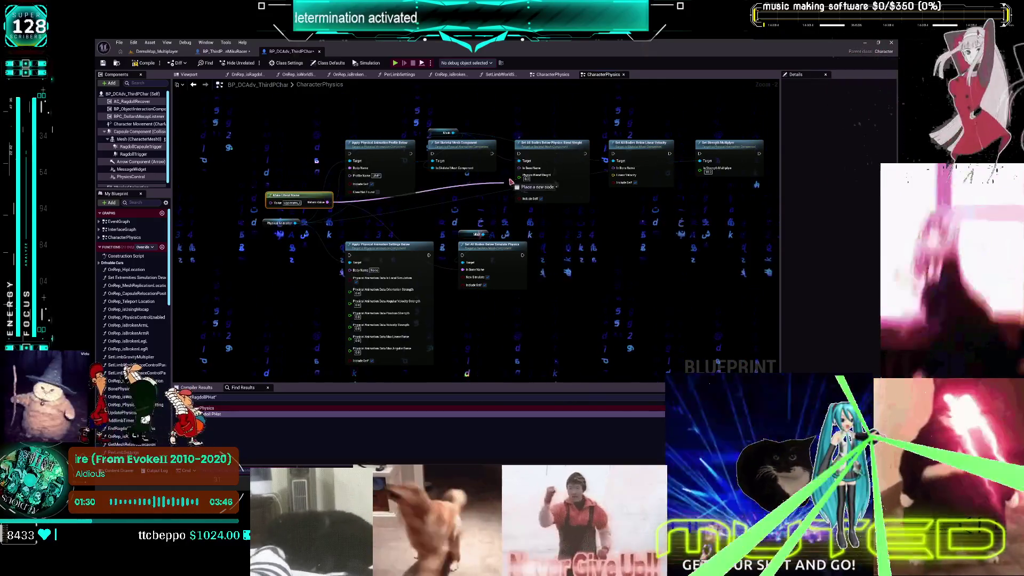
mouse_move(327, 203)
mouse_down()
mouse_move(421, 213)
mouse_move(445, 266)
mouse_move(373, 224)
mouse_move(631, 173)
mouse_move(616, 168)
mouse_up()
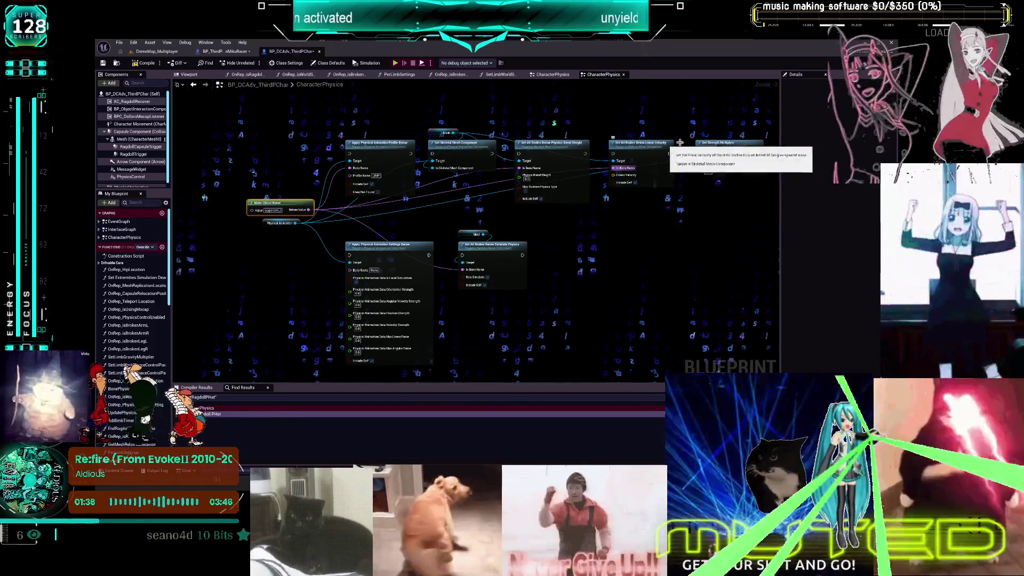
mouse_move(734, 176)
mouse_down()
mouse_move(677, 264)
mouse_move(594, 251)
mouse_up()
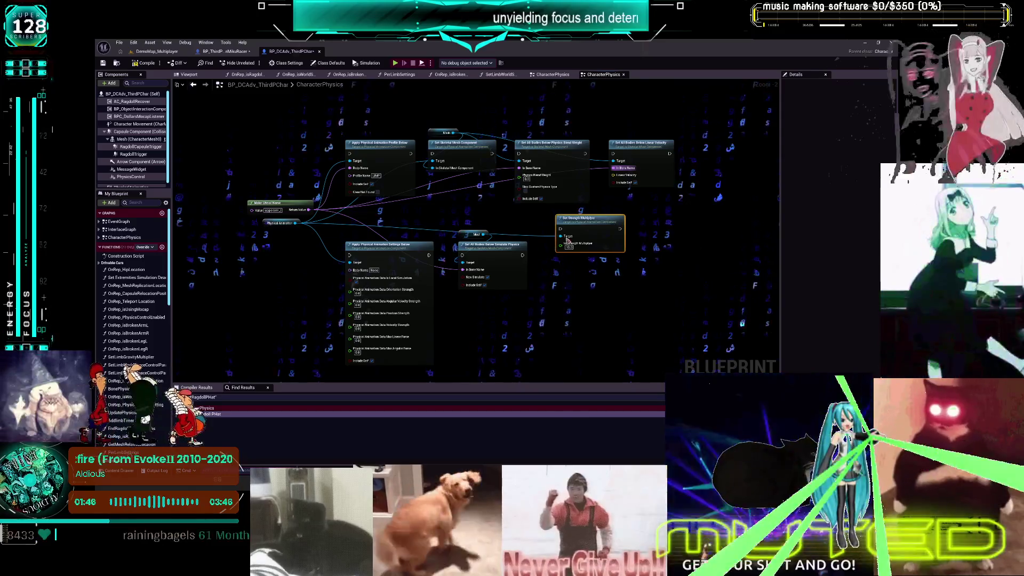
right_click(511, 277)
Add a Timeline node from a 'timeline' search and name it TL_LimpArmLeft
text(t)
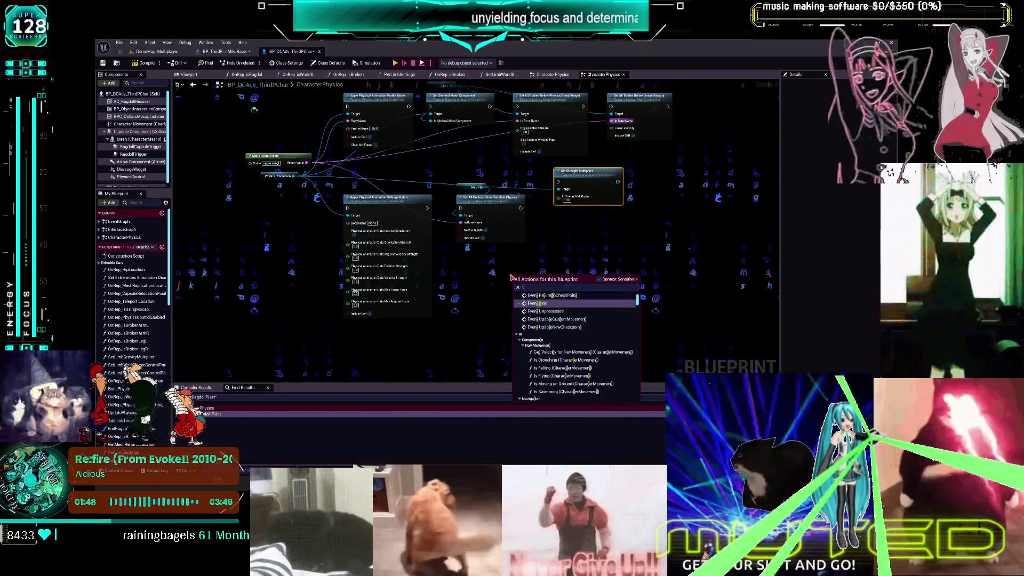
text(imeline)
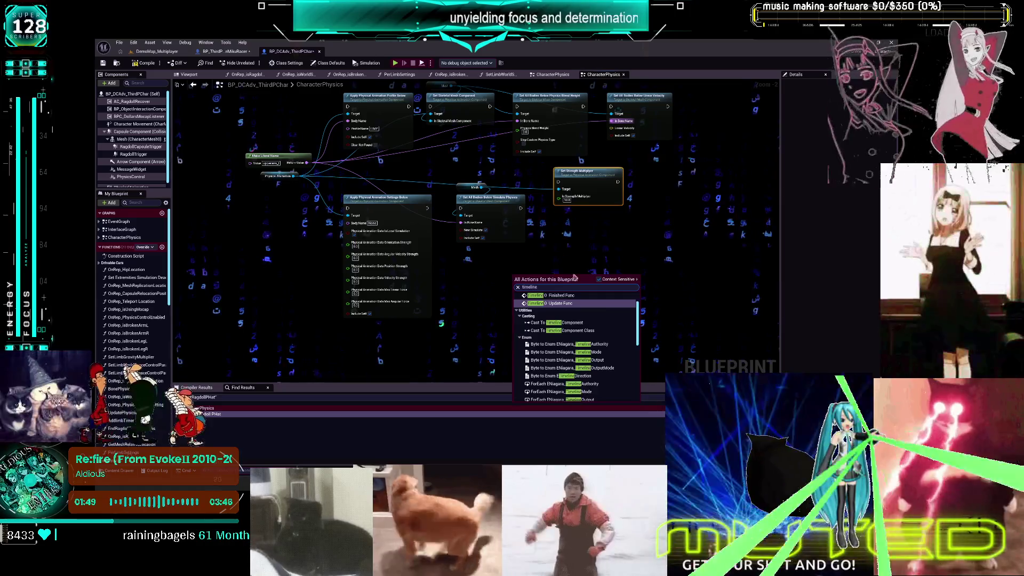
scroll(557, 374, down, 10)
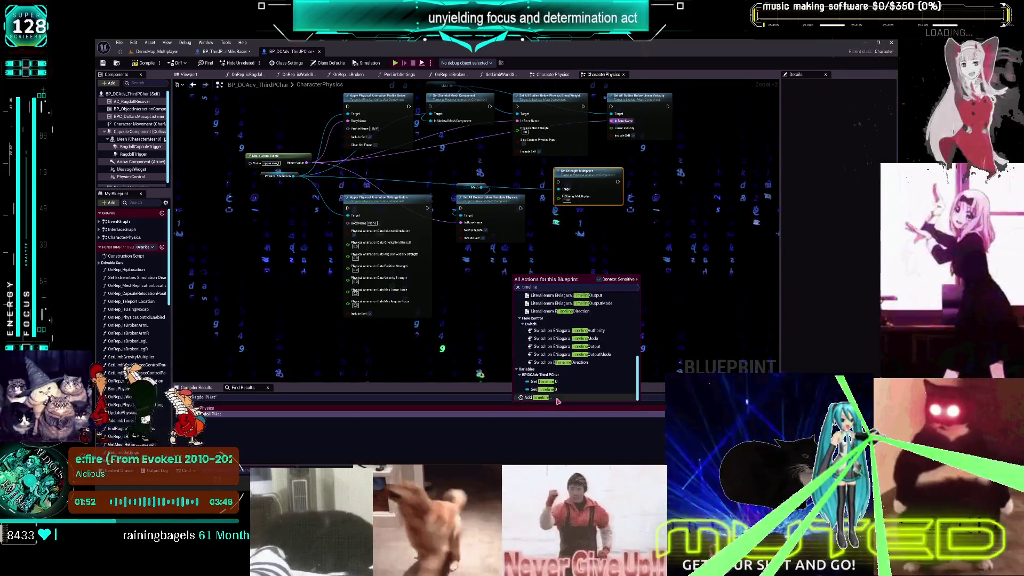
click(555, 395)
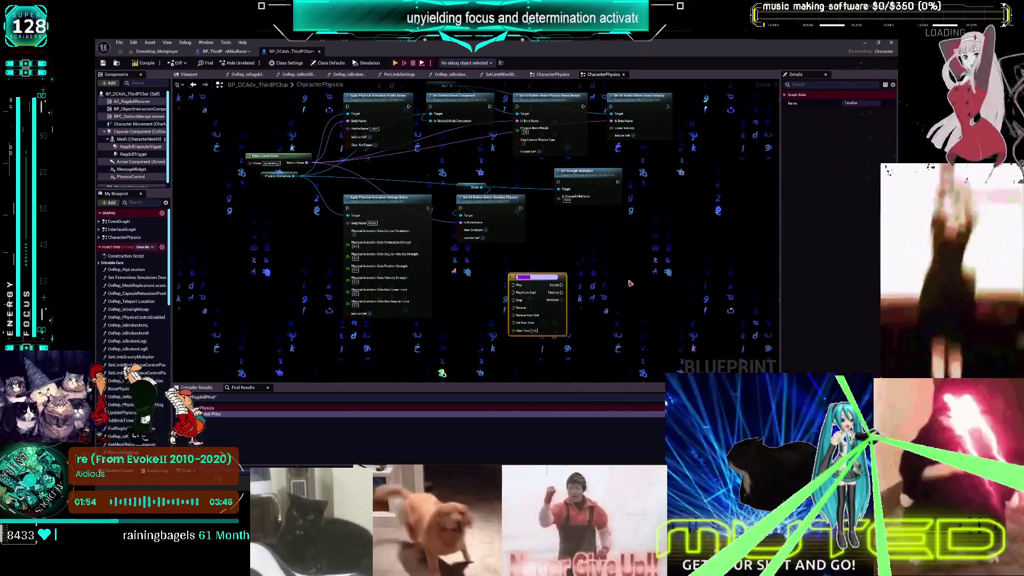
text(A)
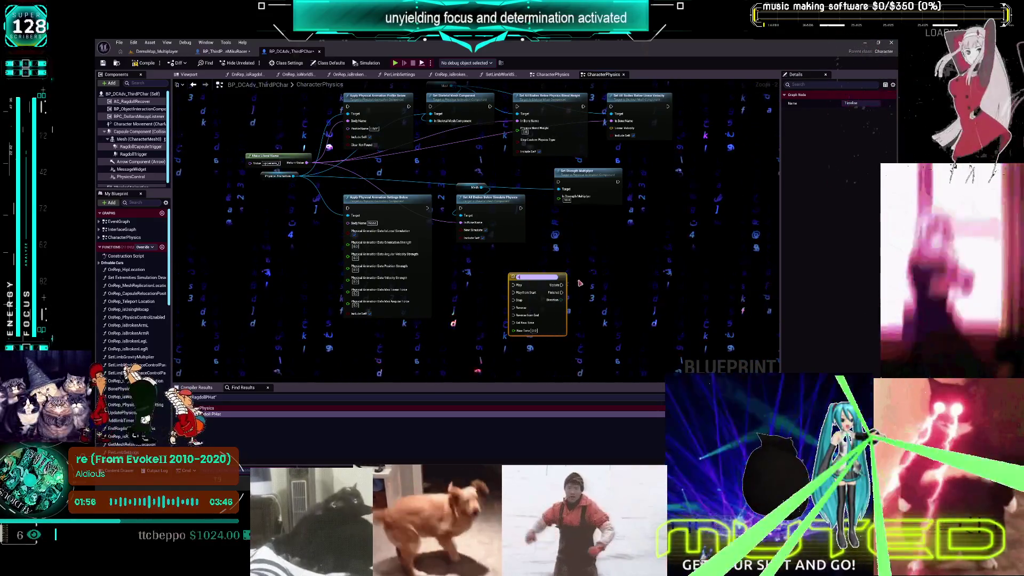
text(Timeline)
text(Anim)
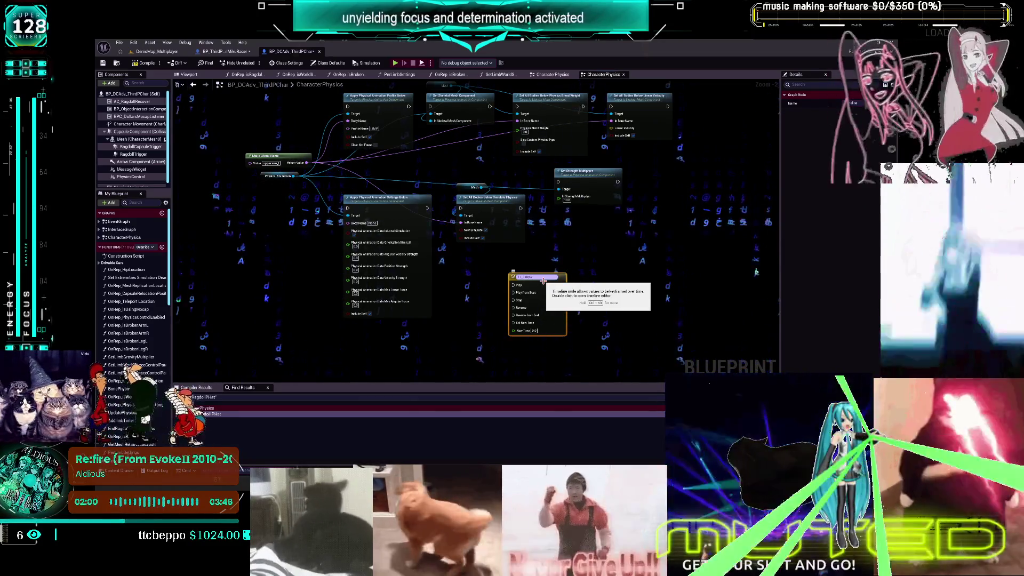
text(Left)
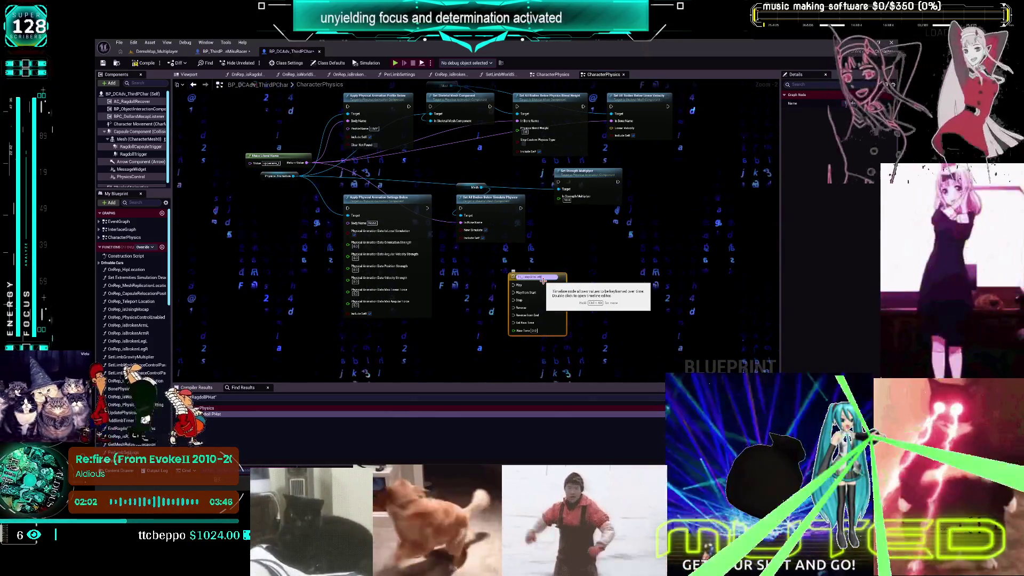
key(Return)
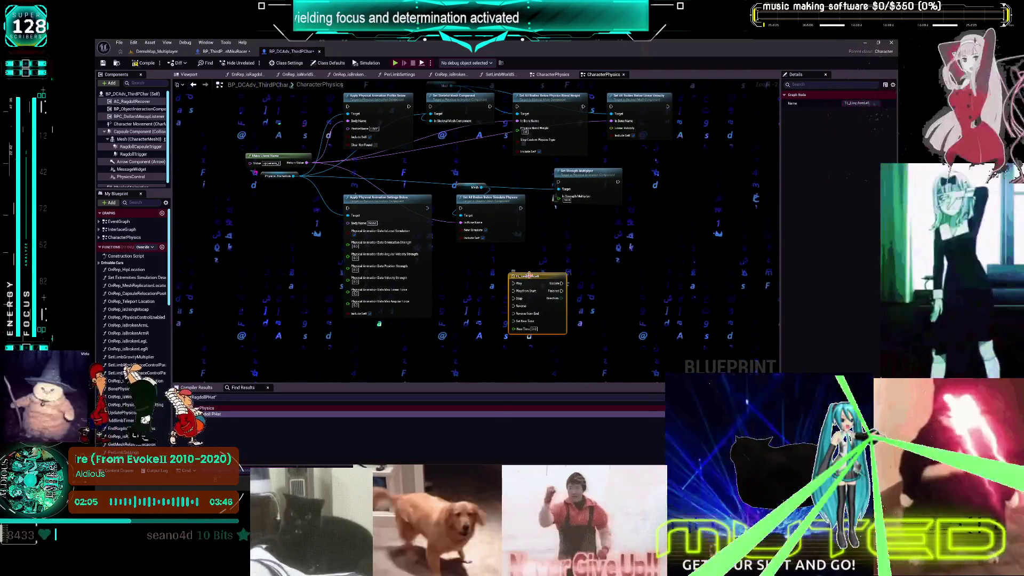
Give TL_LimpArmLeft a float track with keys at time 0 and 1, the end key set to 1.0
double_click(532, 276)
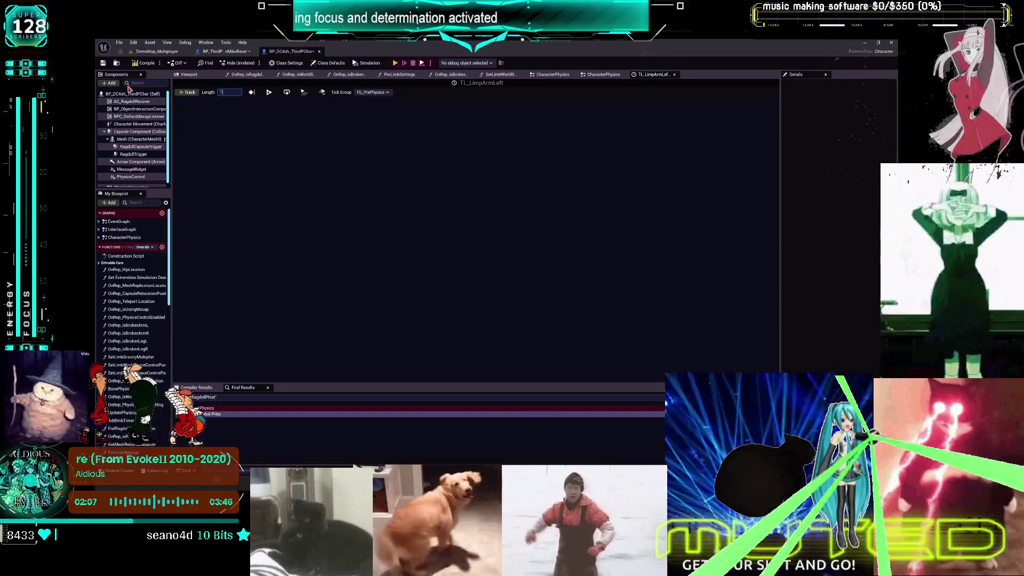
click(188, 92)
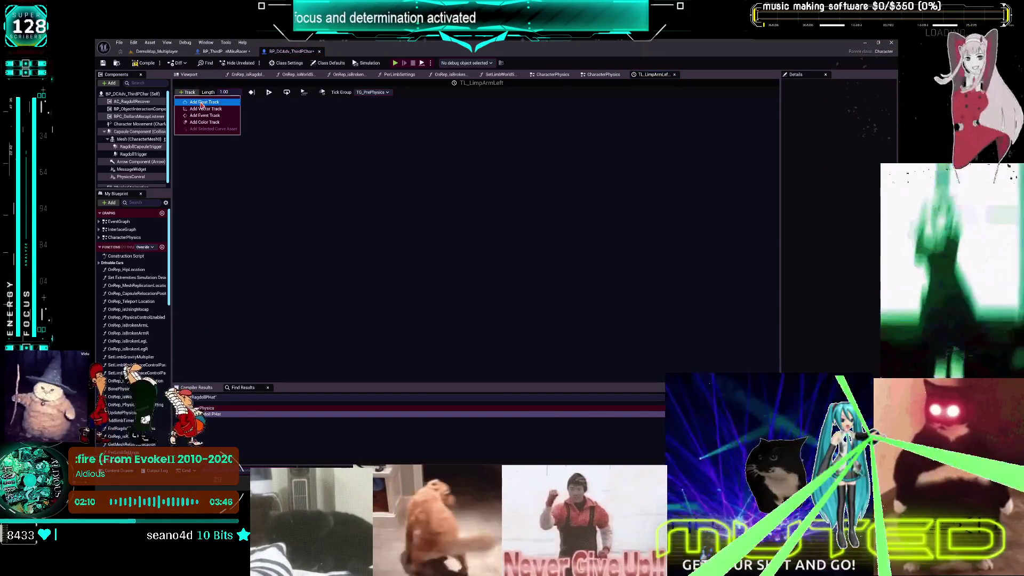
click(202, 103)
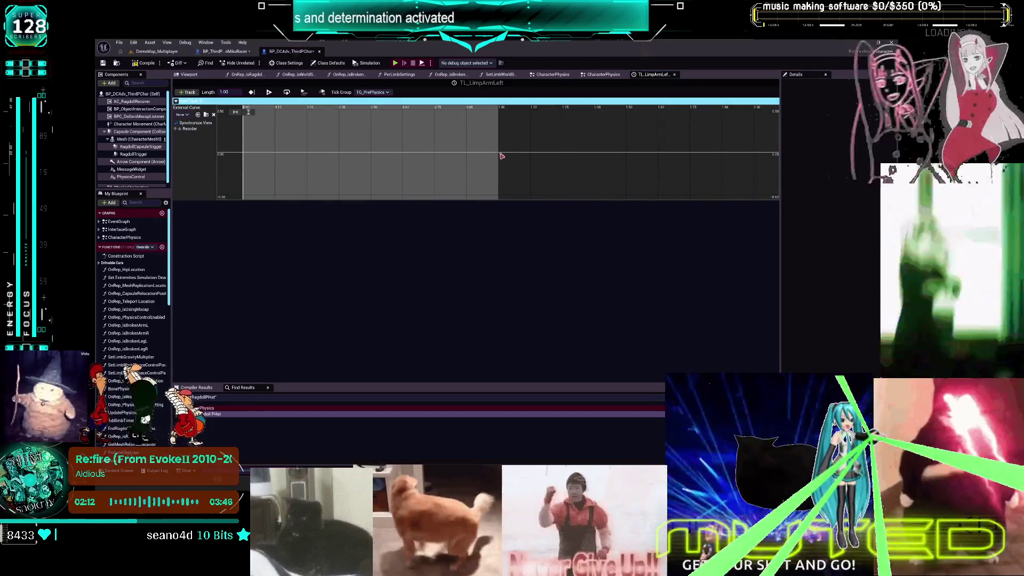
right_click(501, 156)
click(520, 162)
right_click(246, 154)
click(266, 163)
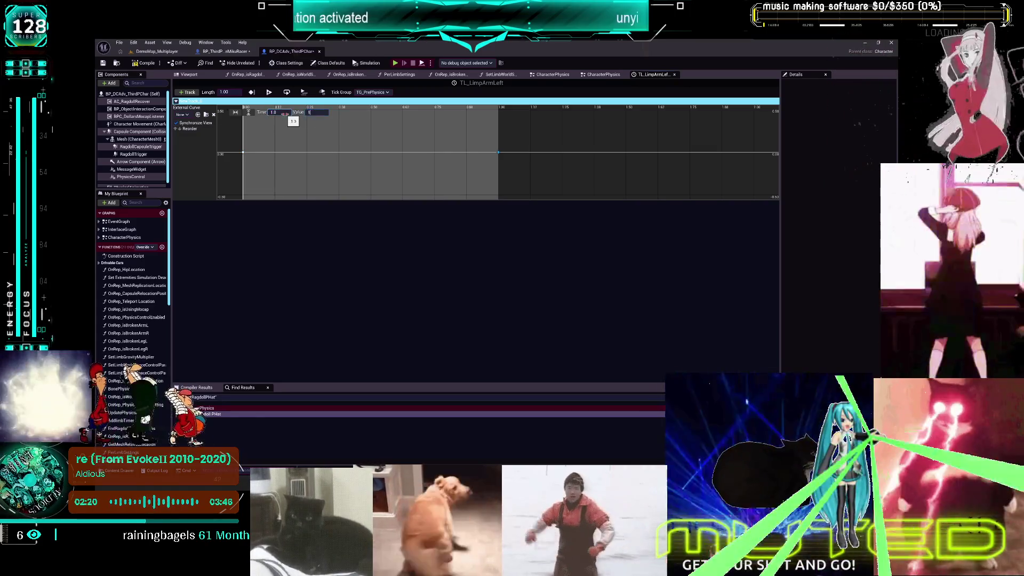
key(Return)
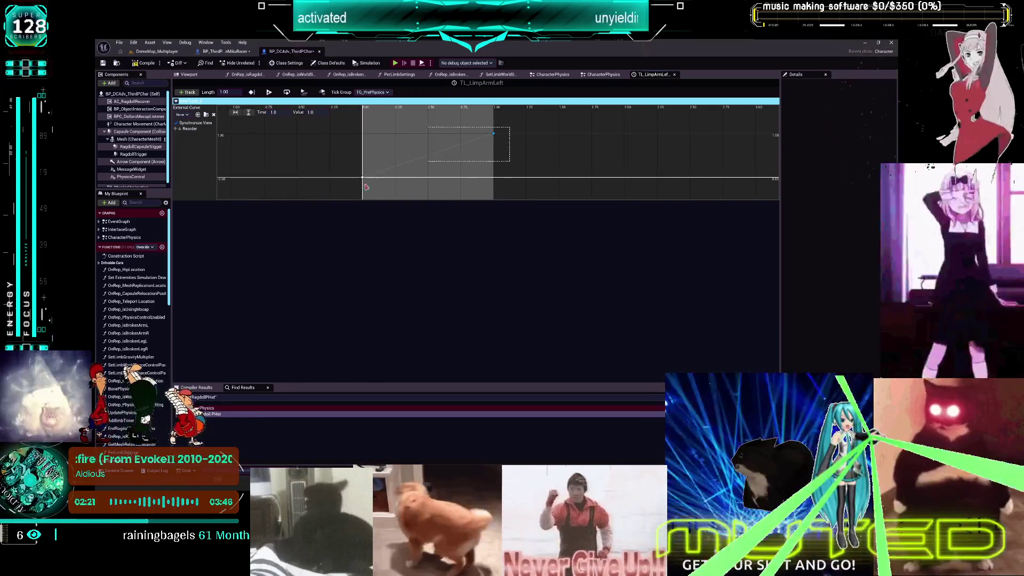
Set the curve keys to Auto interpolation for a smooth ease, then save the blueprint
right_click(363, 184)
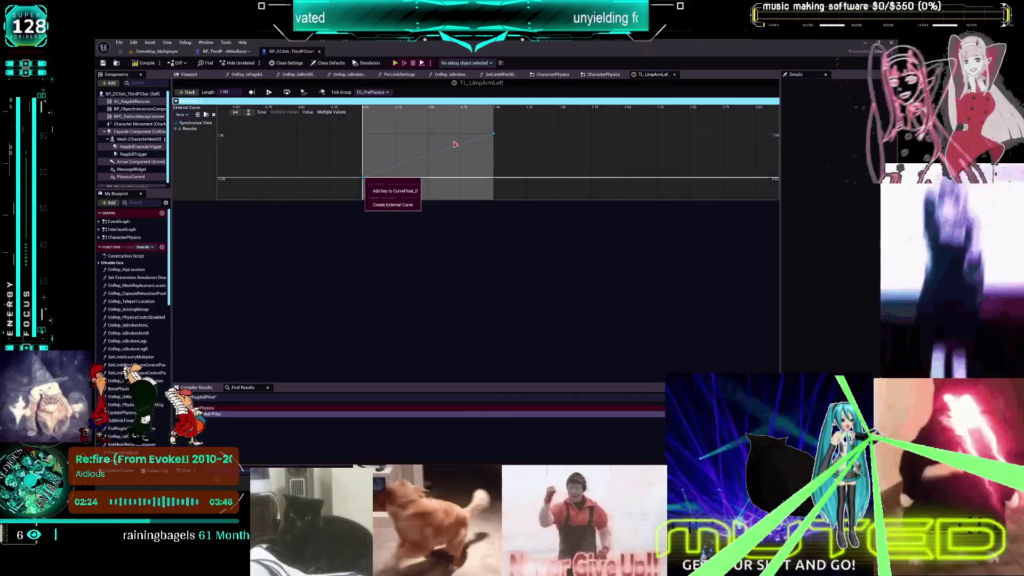
right_click(458, 149)
right_click(496, 138)
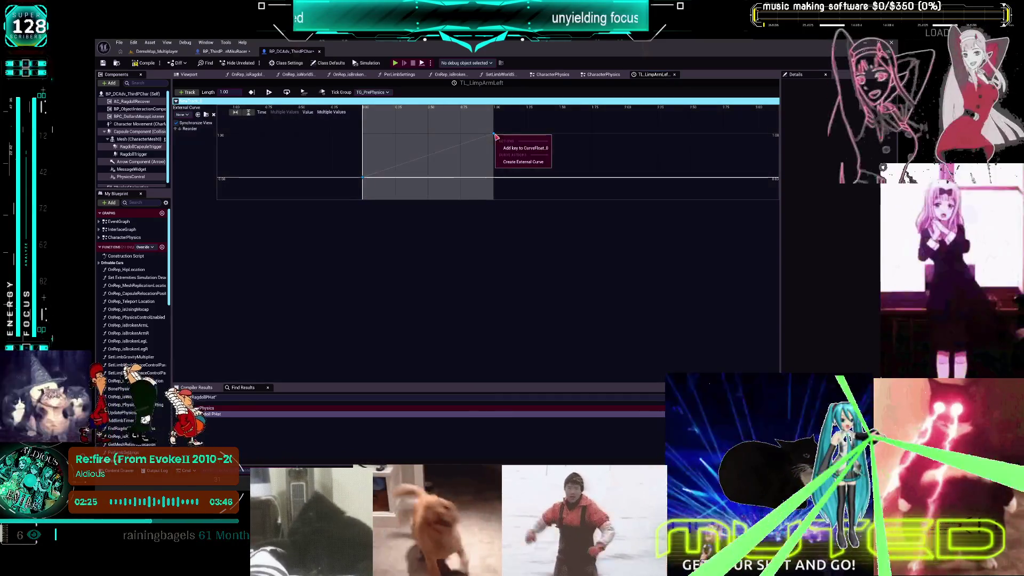
click(487, 142)
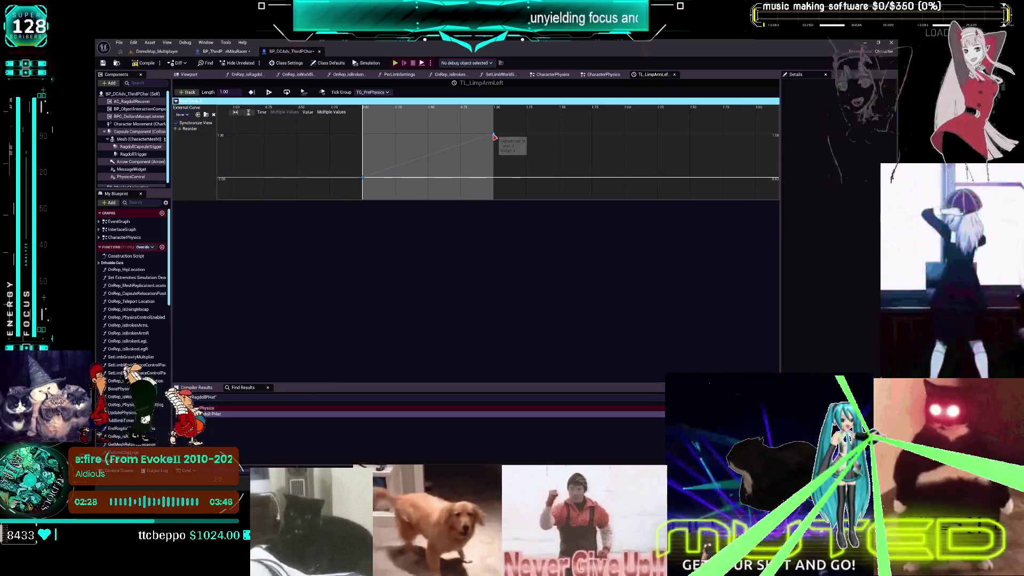
right_click(494, 134)
click(515, 152)
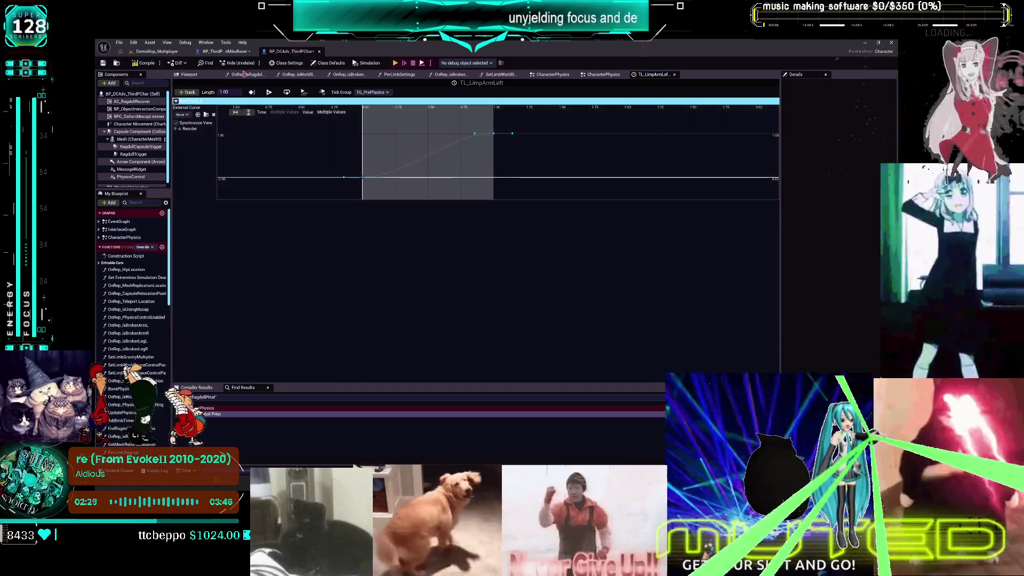
click(105, 64)
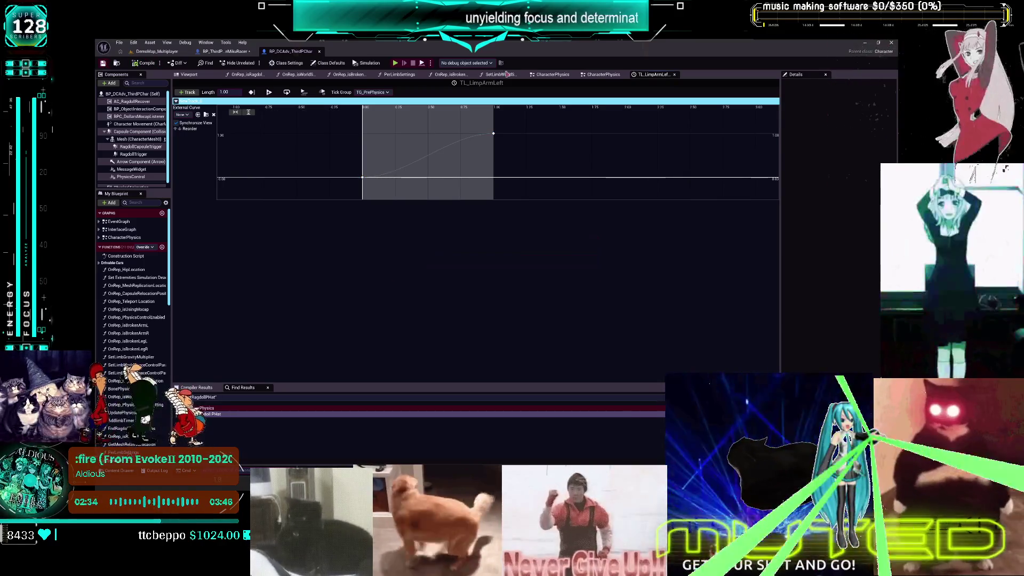
click(601, 75)
scroll(464, 208, up, 2)
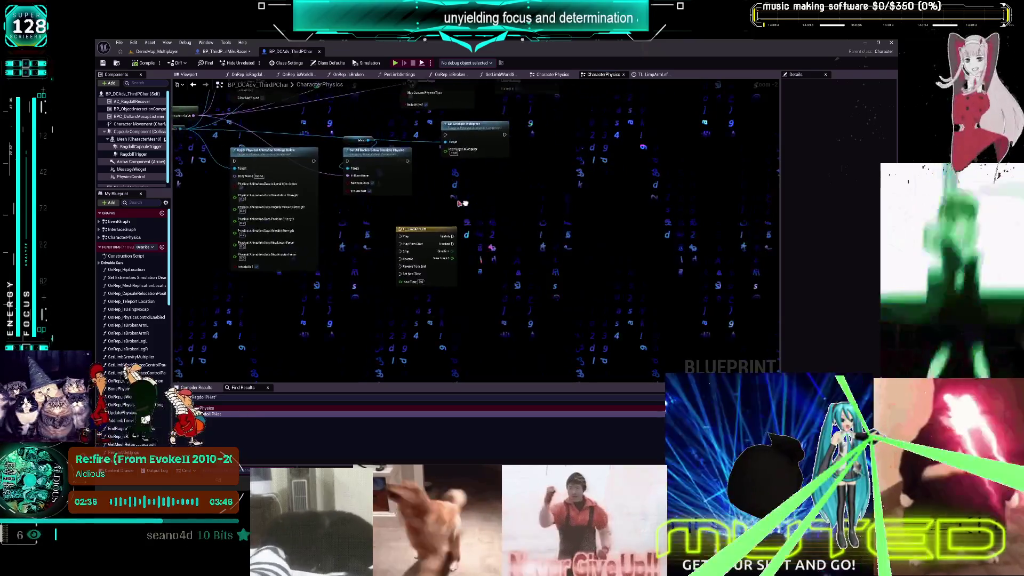
Pan the graph view, then switch to the browser showing the Twitch channel
mouse_move(526, 224)
mouse_down()
mouse_move(487, 217)
mouse_move(489, 188)
mouse_up()
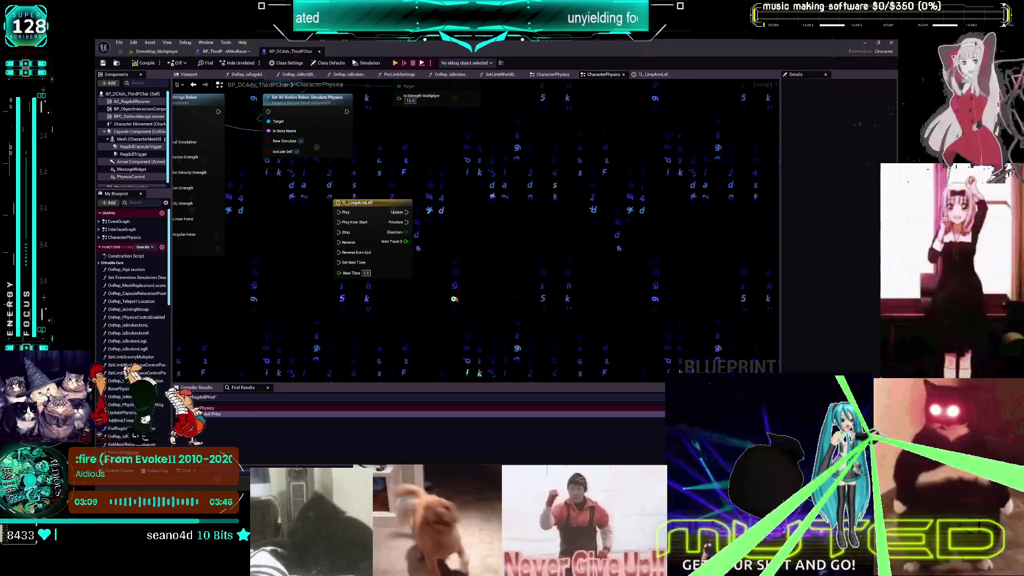
key(alt+Tab)
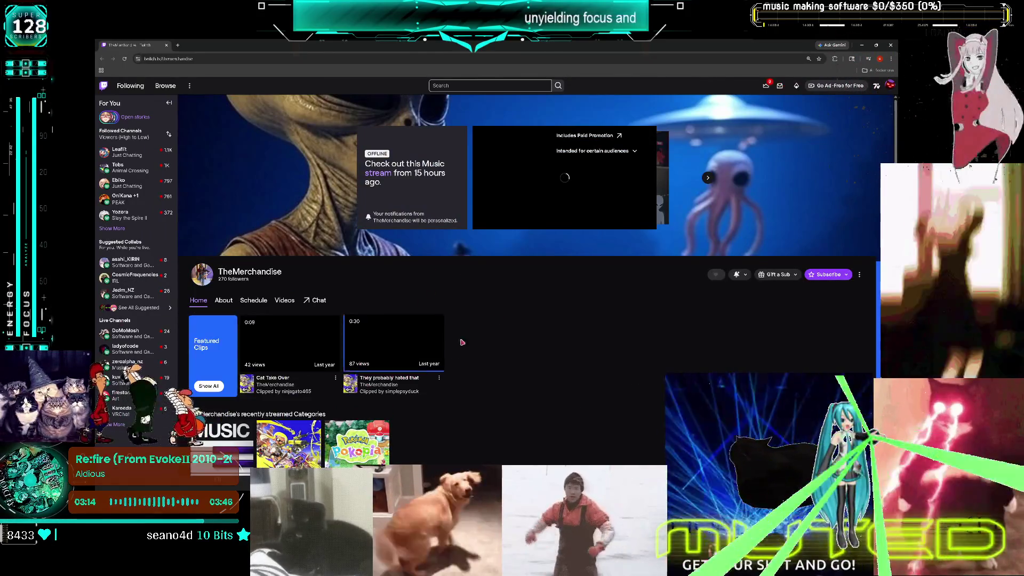
Watch the drum practice video from the channel's Videos list full screen, then return to Unreal
click(278, 301)
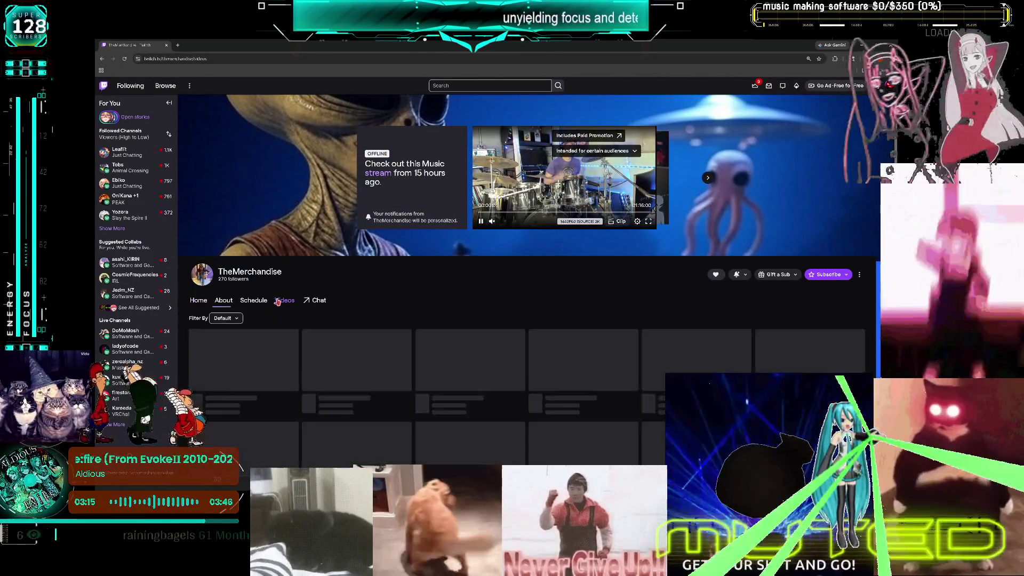
scroll(444, 360, down, 2)
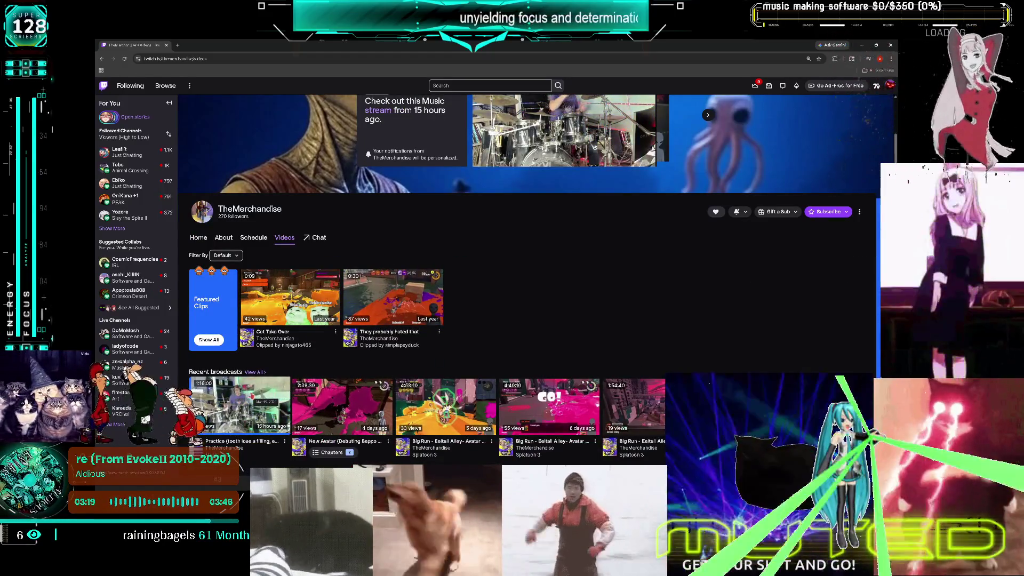
scroll(251, 397, up, 2)
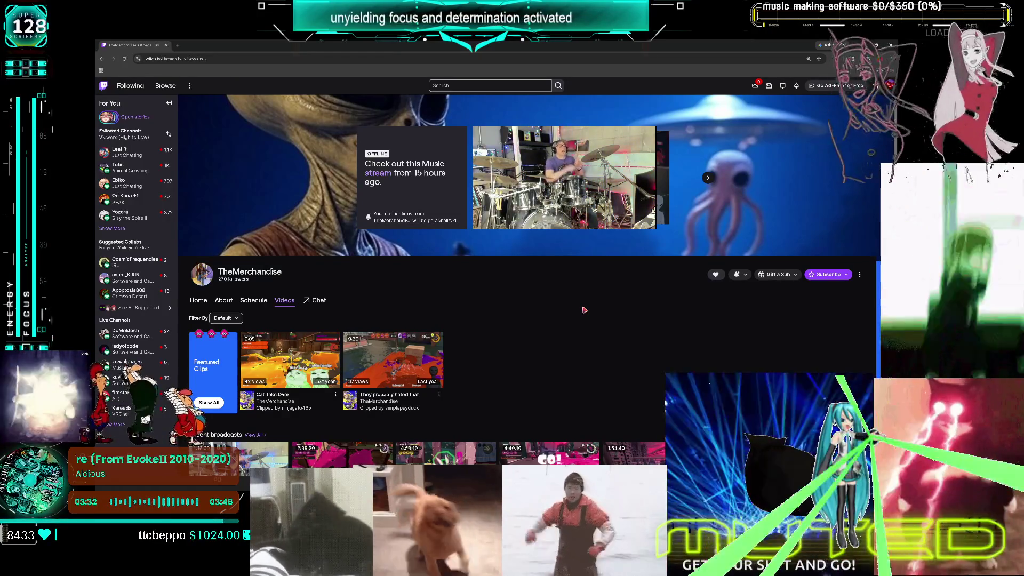
click(657, 229)
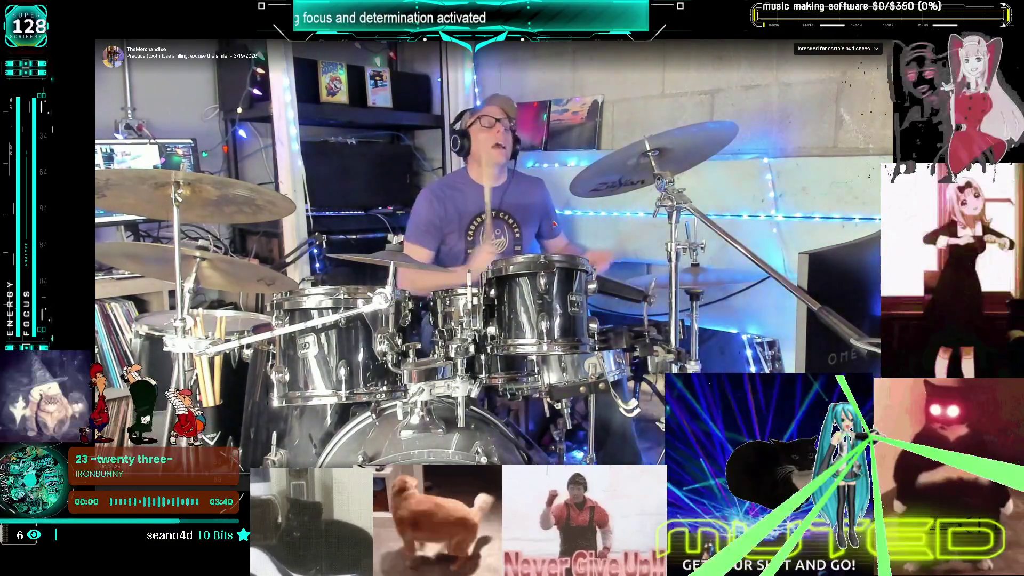
key(Escape)
scroll(586, 248, down, 3)
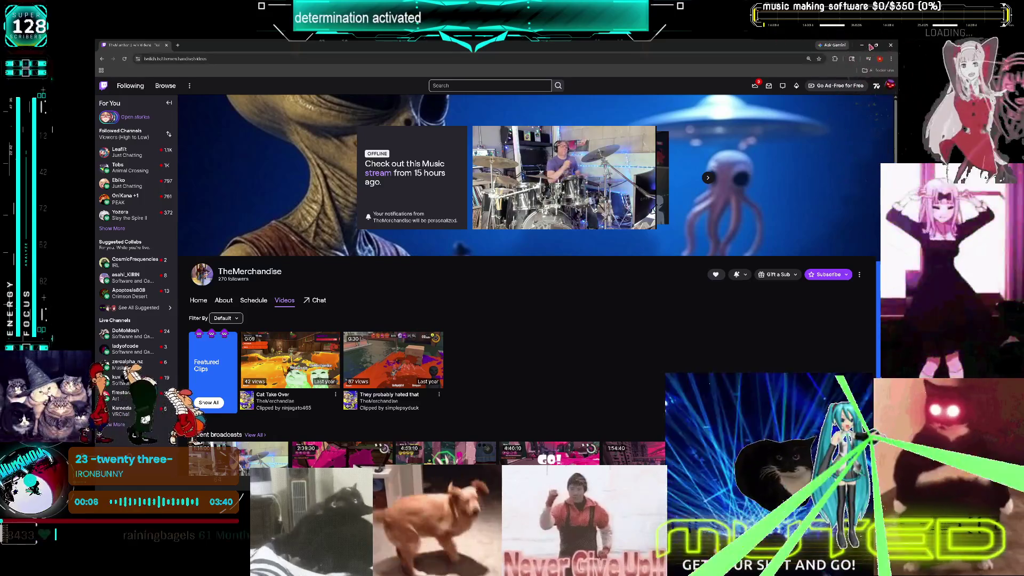
key(alt+Tab)
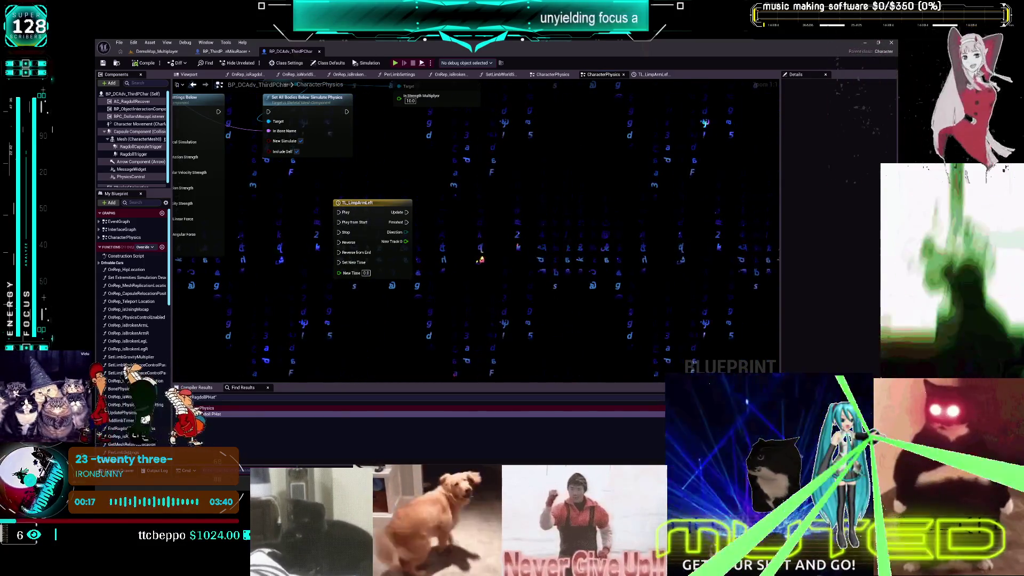
Move the Physics Blend Weight node down-right and rename TL_LimpArmLeft's track NewTrack_0 to Blend
mouse_move(428, 178)
mouse_down()
mouse_move(555, 193)
mouse_move(483, 199)
mouse_up()
scroll(524, 191, down, 1)
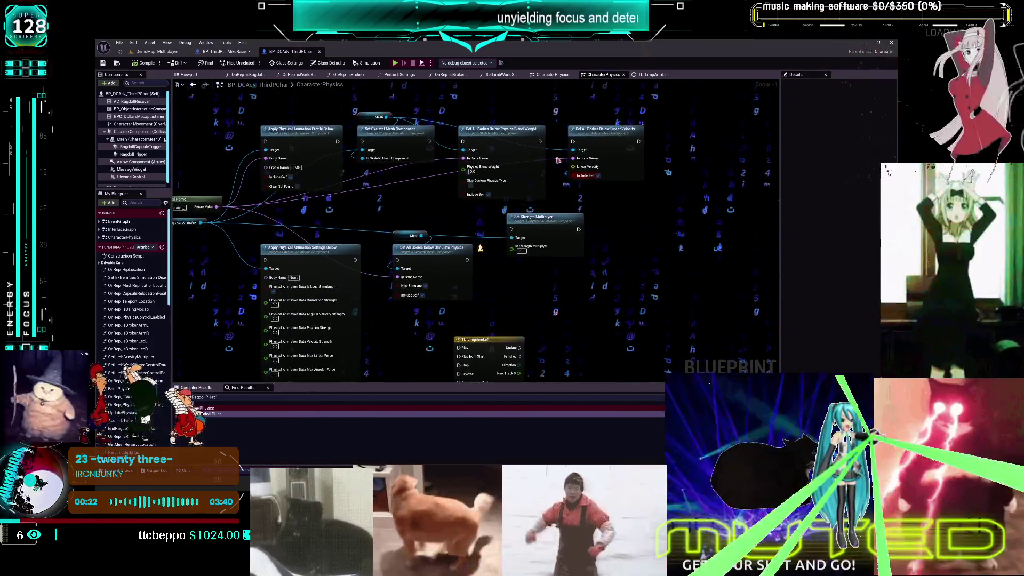
mouse_move(522, 142)
mouse_down()
mouse_move(600, 247)
mouse_move(647, 334)
mouse_move(457, 235)
mouse_move(534, 220)
mouse_up()
scroll(457, 236, up, 1)
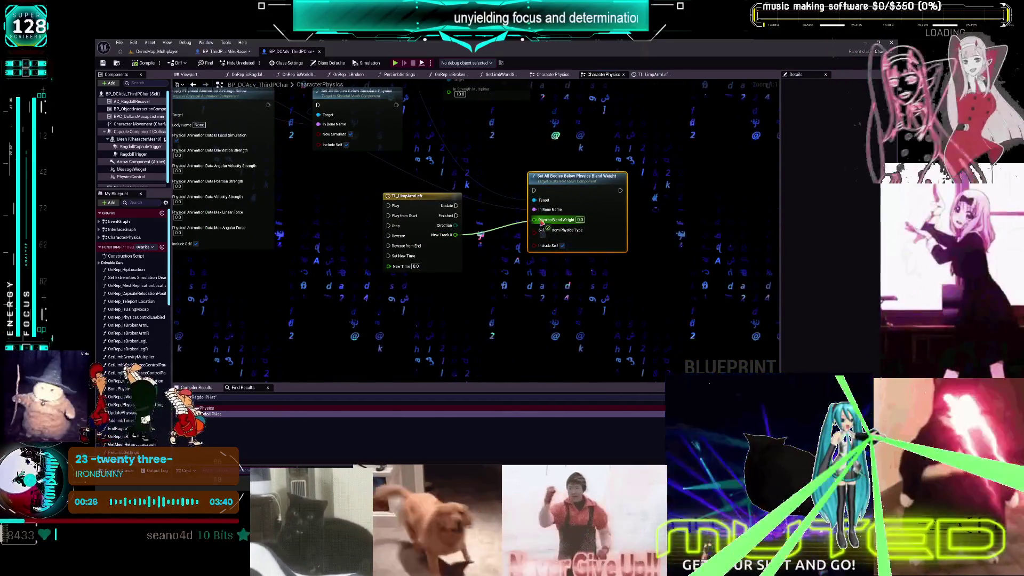
double_click(423, 204)
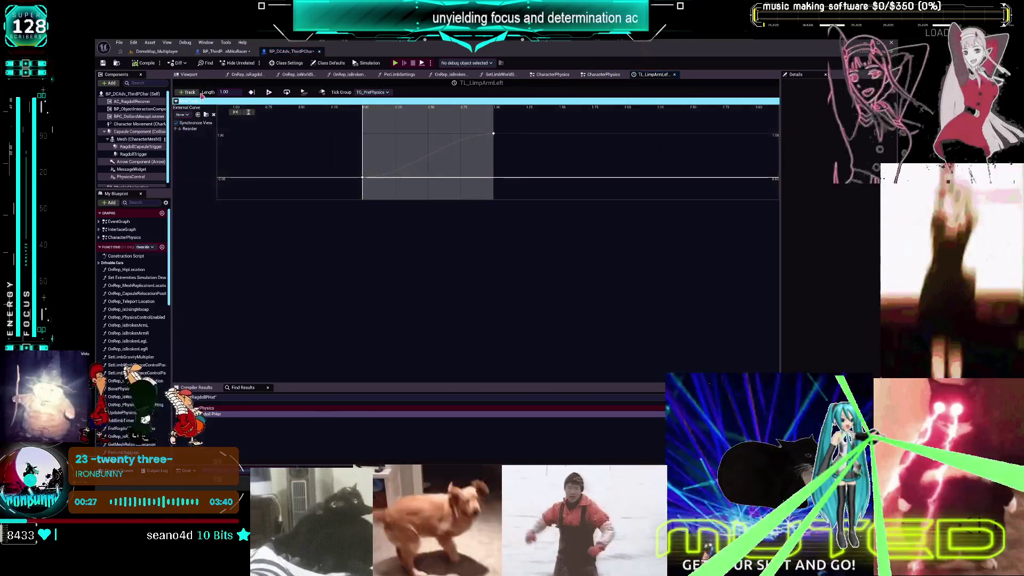
double_click(197, 102)
text(Blend)
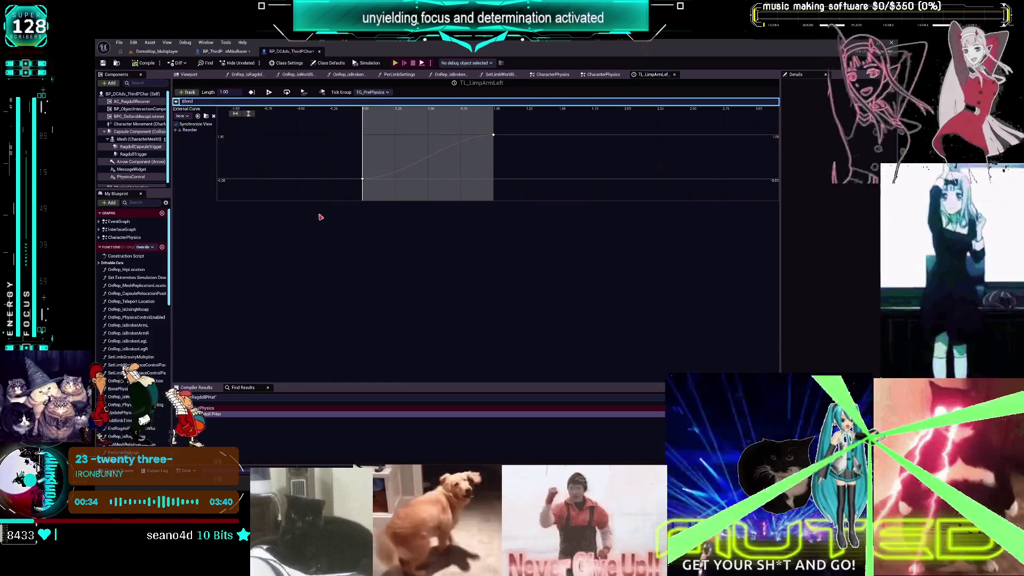
key(Return)
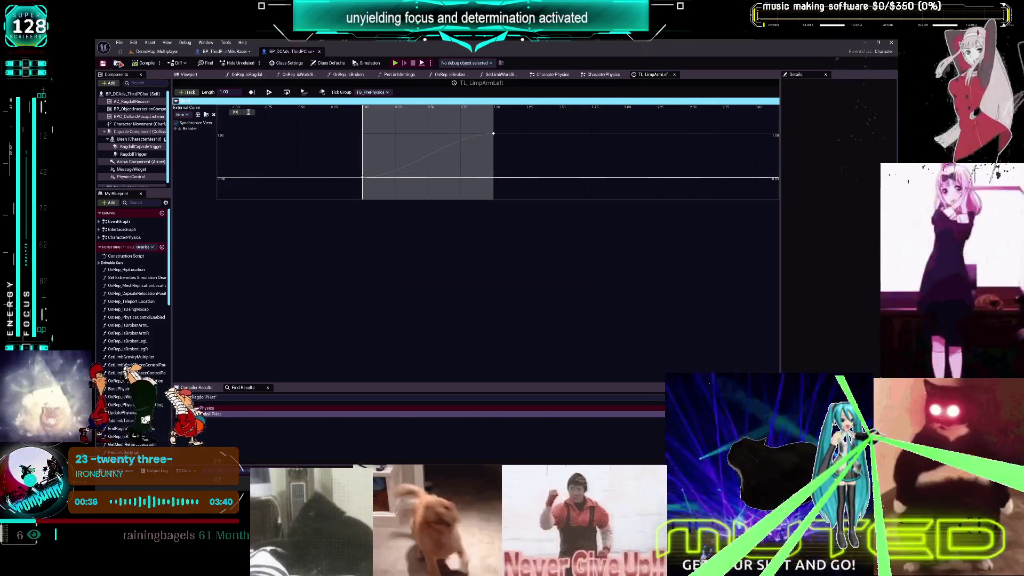
Wire the timeline's Update and Blend outputs into Set All Bodies Below Physics Blend Weight
click(604, 79)
drag(450, 234, 542, 221)
mouse_move(590, 194)
mouse_down()
mouse_move(596, 209)
mouse_move(585, 208)
mouse_up()
mouse_move(454, 206)
mouse_down()
mouse_move(544, 208)
mouse_move(529, 206)
mouse_up()
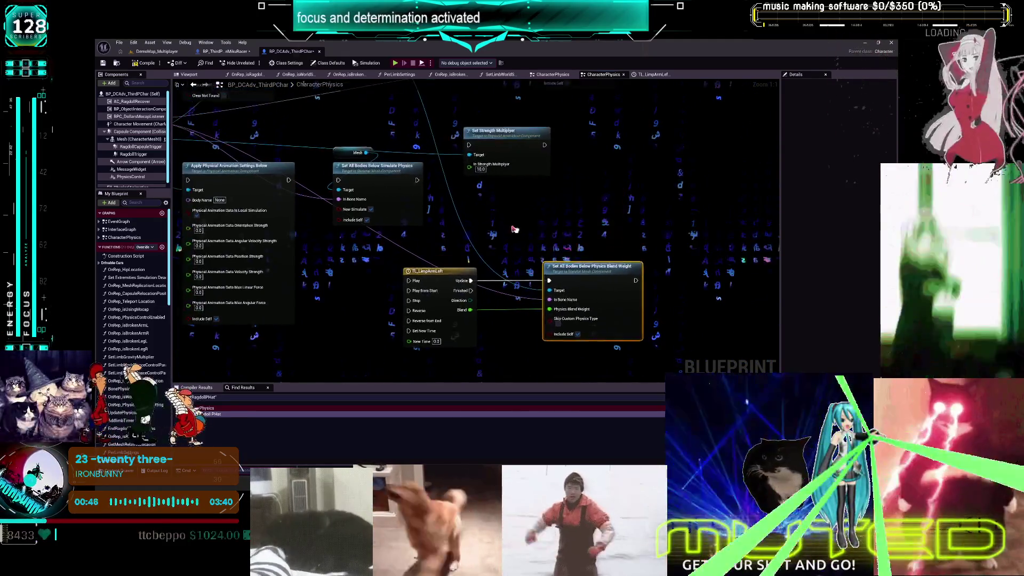
Move the Simulate Physics and Mesh nodes lower, near the timeline's Direction output
mouse_move(456, 97)
mouse_down()
mouse_move(435, 169)
mouse_move(584, 126)
mouse_move(582, 177)
mouse_up()
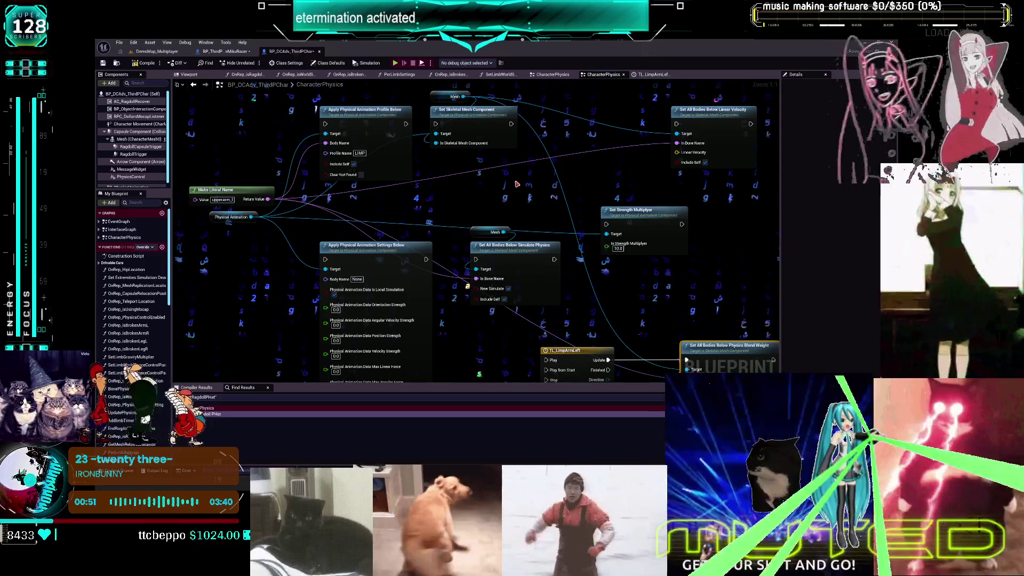
drag(467, 238, 457, 170)
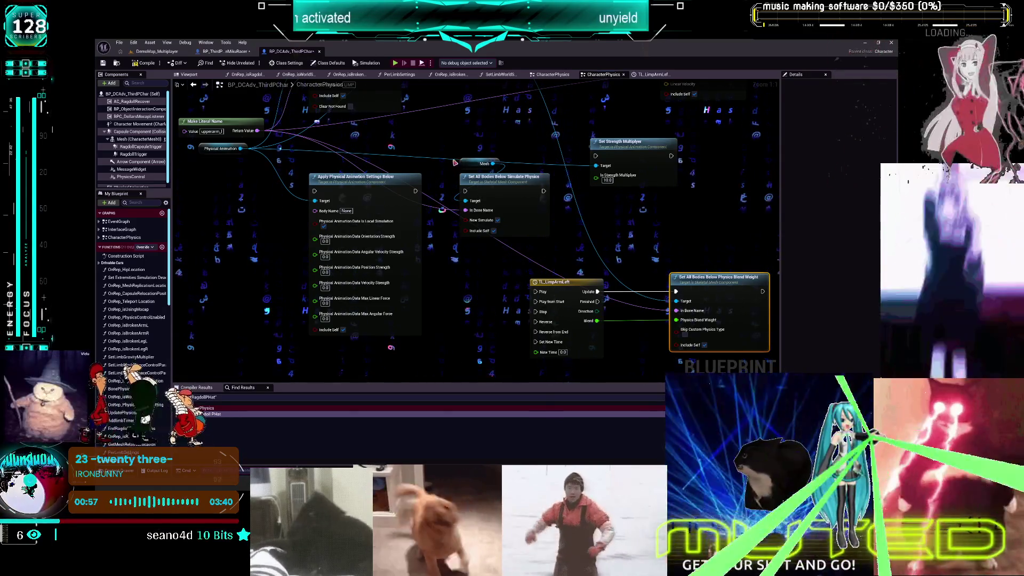
drag(647, 228, 553, 192)
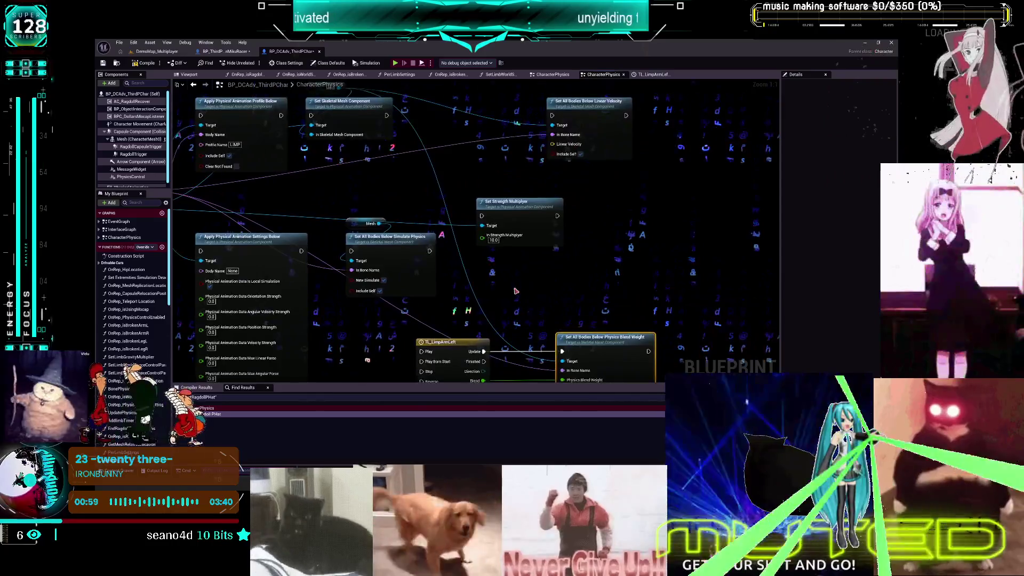
drag(469, 251, 510, 251)
mouse_move(357, 120)
mouse_down()
mouse_move(458, 203)
mouse_move(442, 317)
mouse_up()
drag(644, 346, 496, 221)
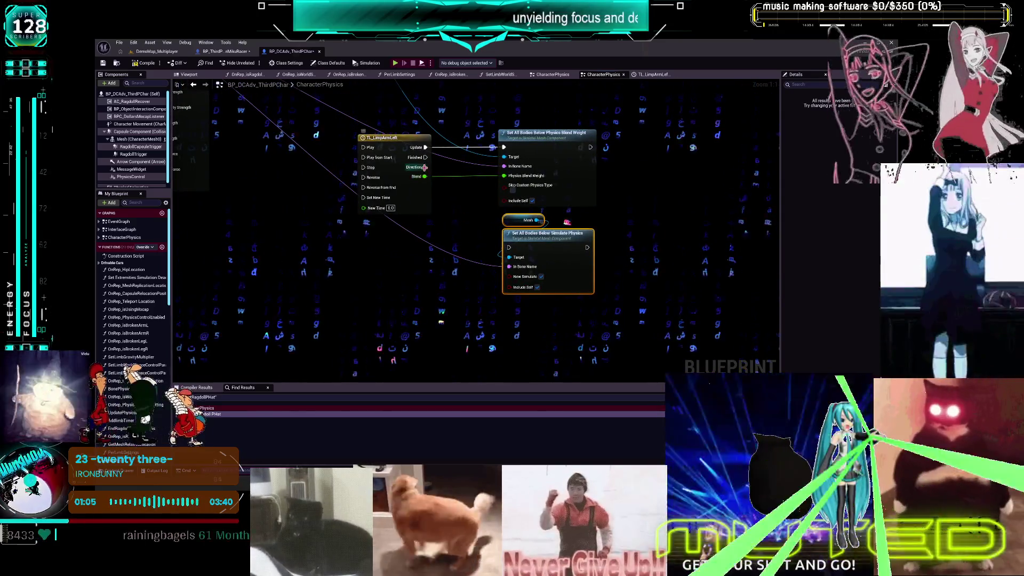
Add a Switch on ETimelineDirection from the Direction pin and wire Backward into Simulate Physics
drag(431, 281, 430, 280)
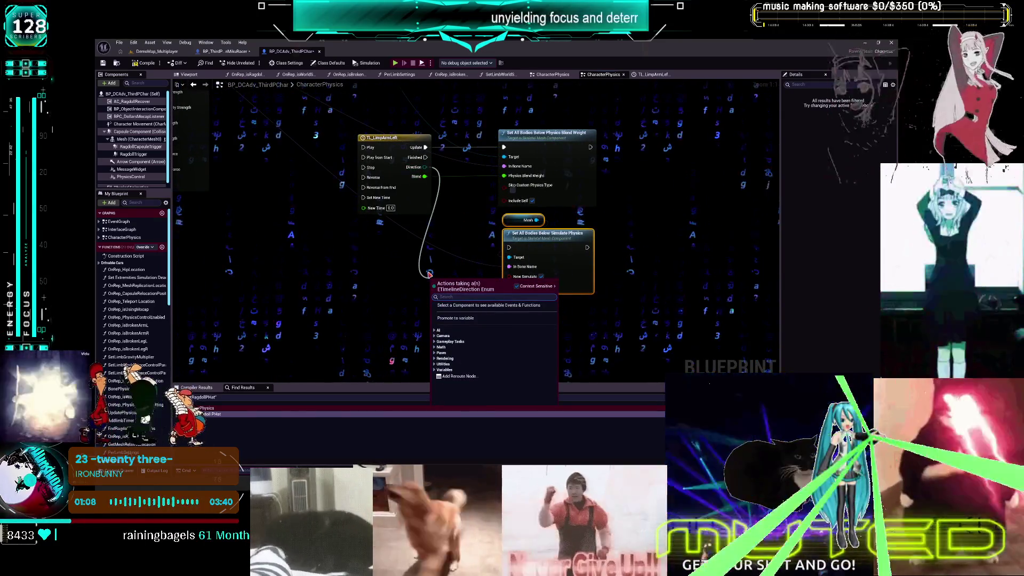
text(switch r)
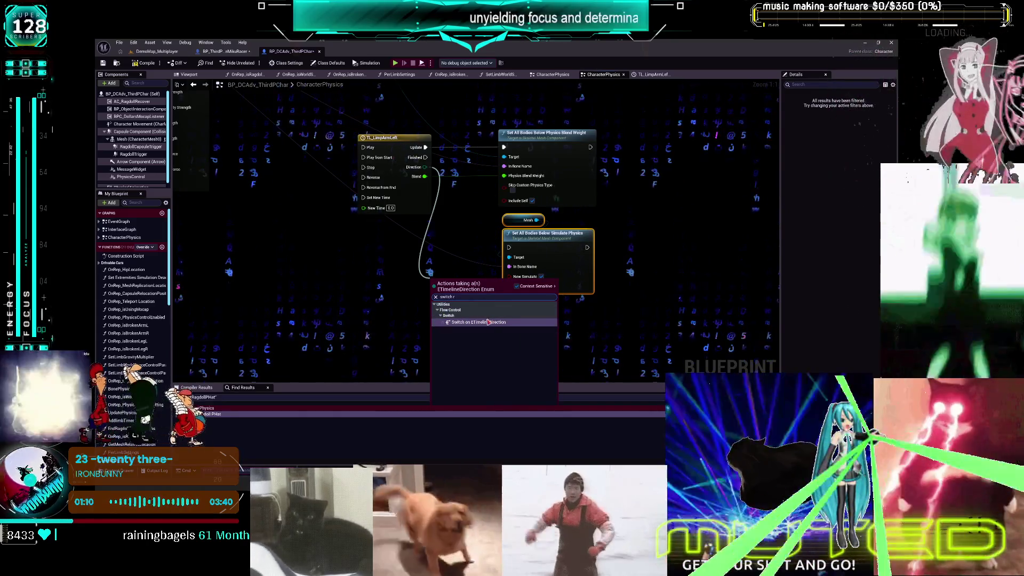
click(484, 323)
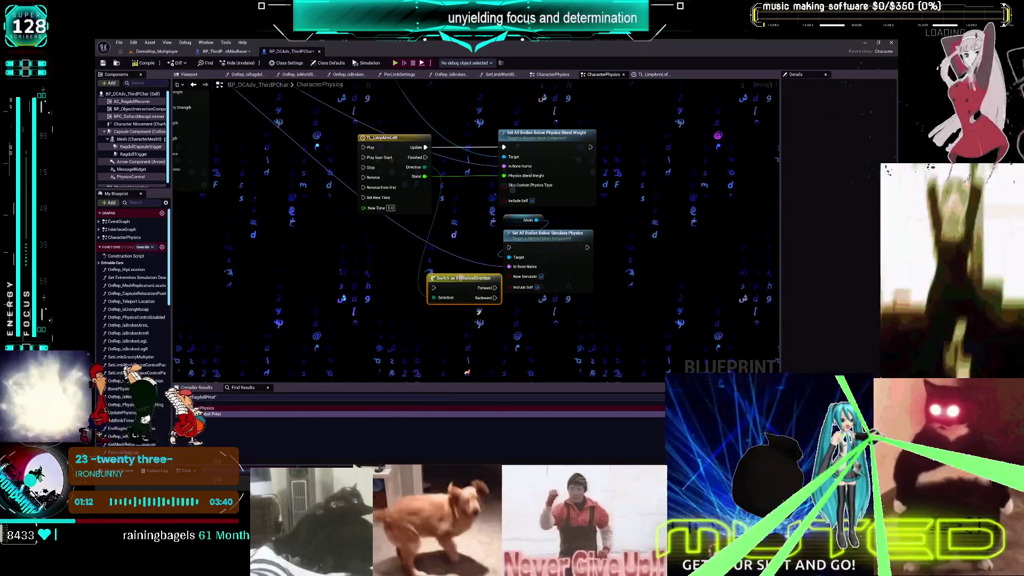
drag(610, 318, 546, 326)
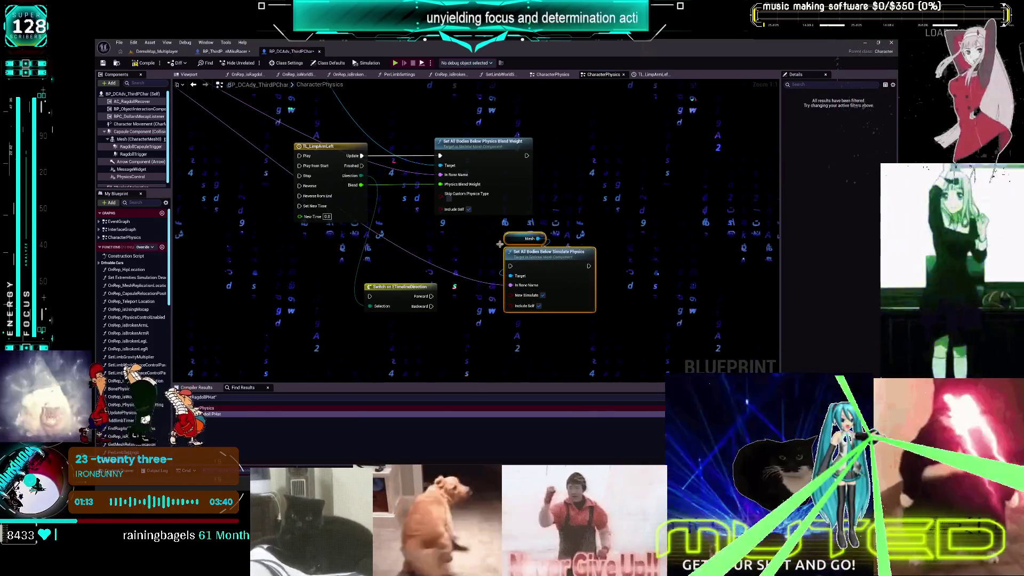
drag(377, 297, 402, 275)
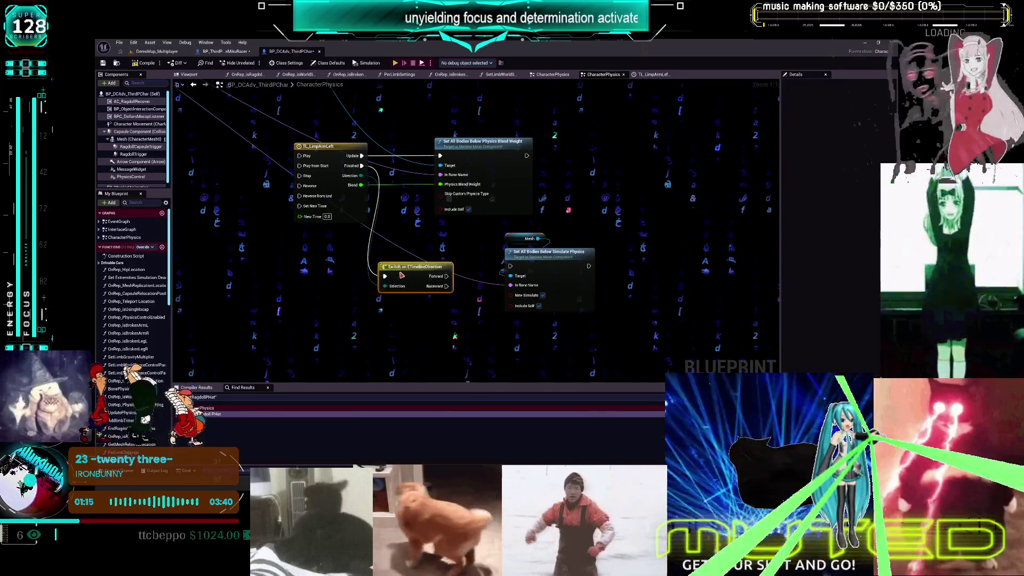
mouse_move(468, 282)
mouse_down()
mouse_move(504, 277)
mouse_move(473, 294)
mouse_move(510, 266)
mouse_up()
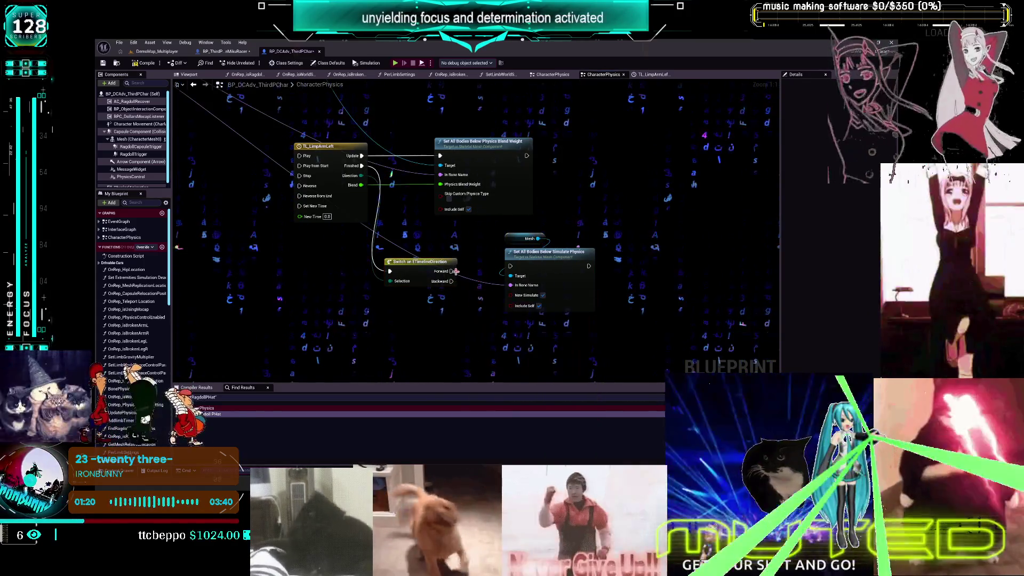
drag(421, 278, 427, 272)
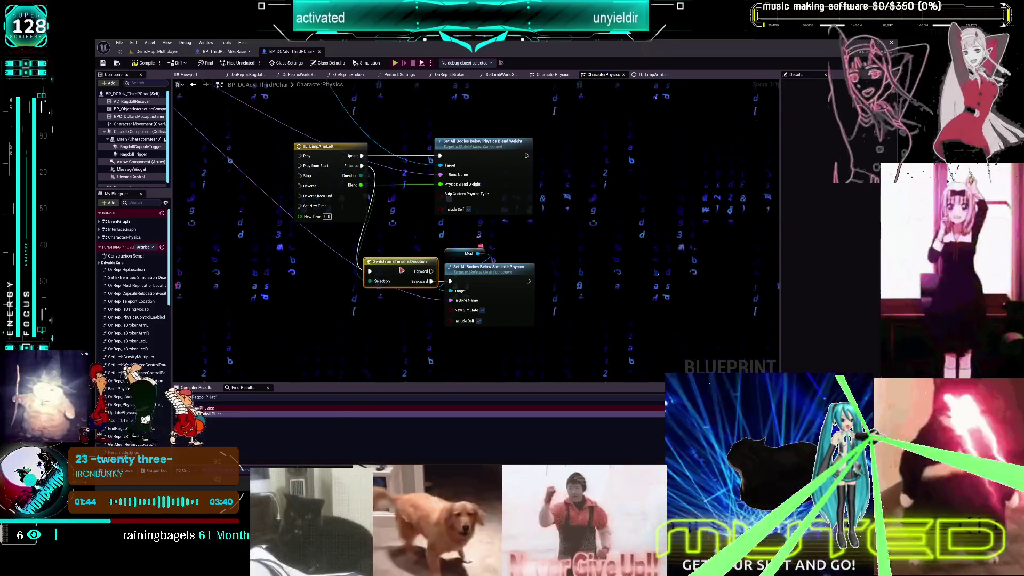
Left-align the Mesh and both Set All Bodies nodes, then shift them and the Switch into place
drag(464, 251, 463, 267)
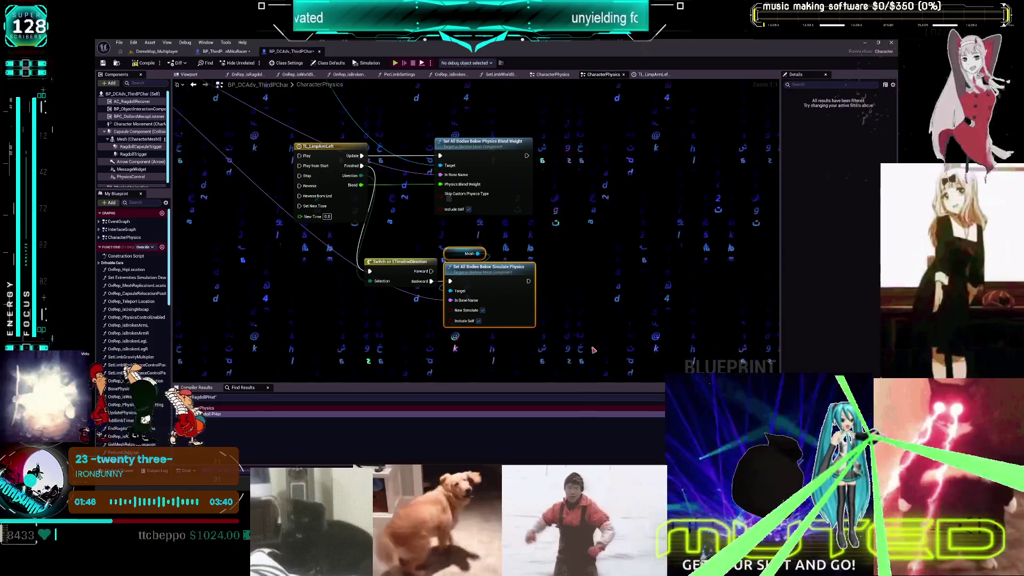
drag(474, 125, 473, 124)
key(shift+a)
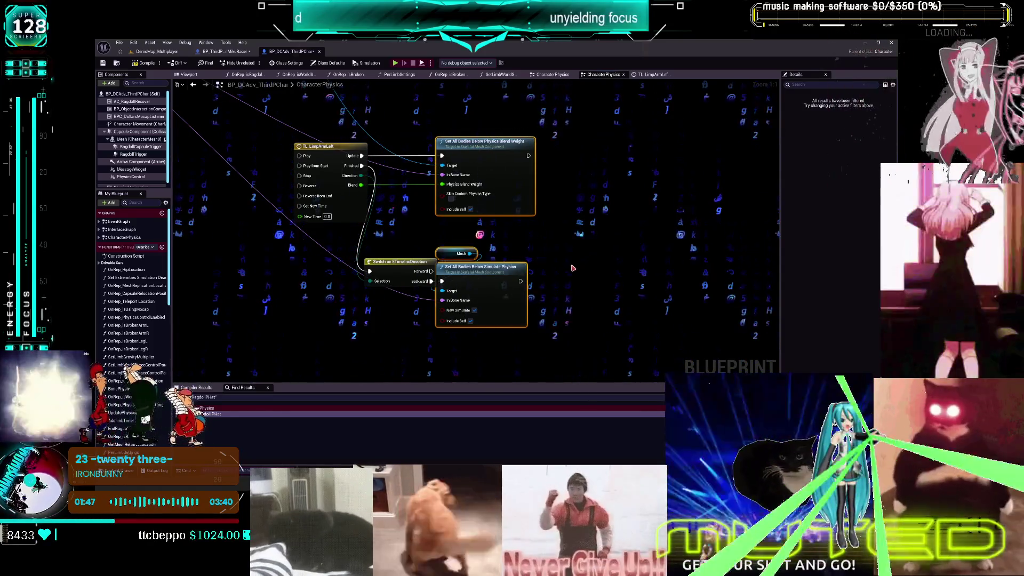
drag(480, 269, 500, 269)
drag(431, 214, 435, 228)
drag(504, 281, 504, 259)
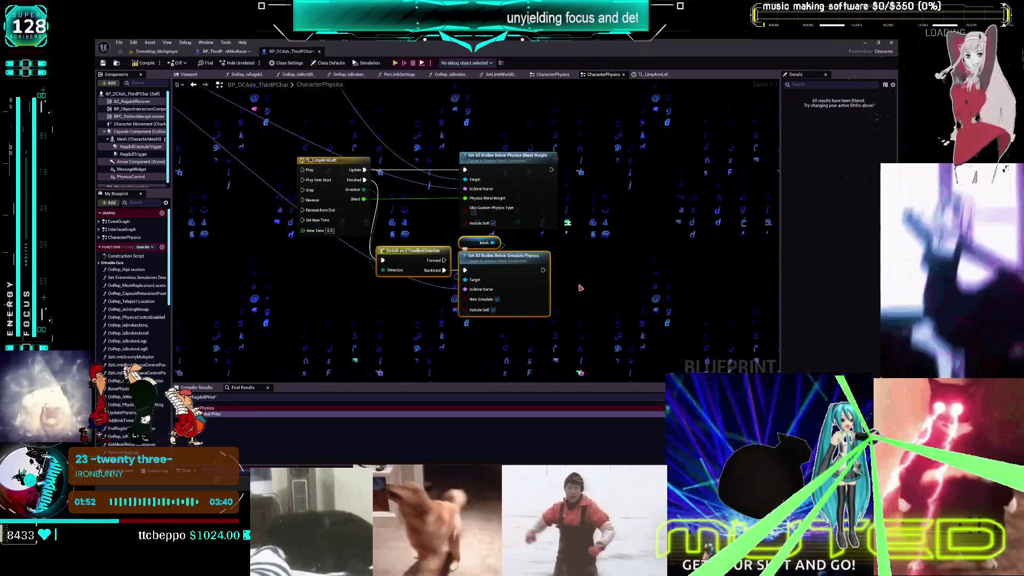
scroll(456, 240, down, 2)
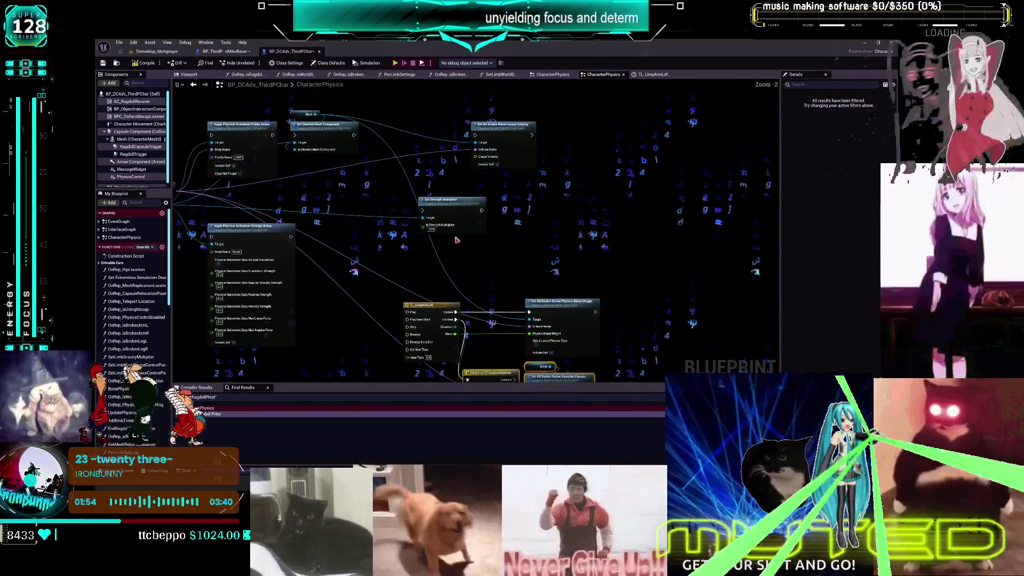
scroll(455, 224, up, 1)
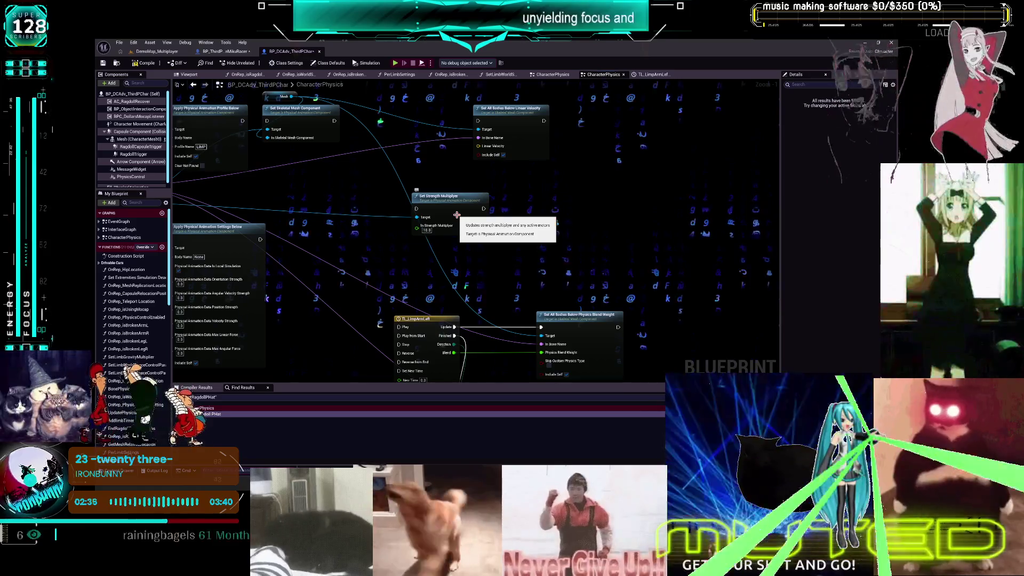
drag(218, 273, 359, 265)
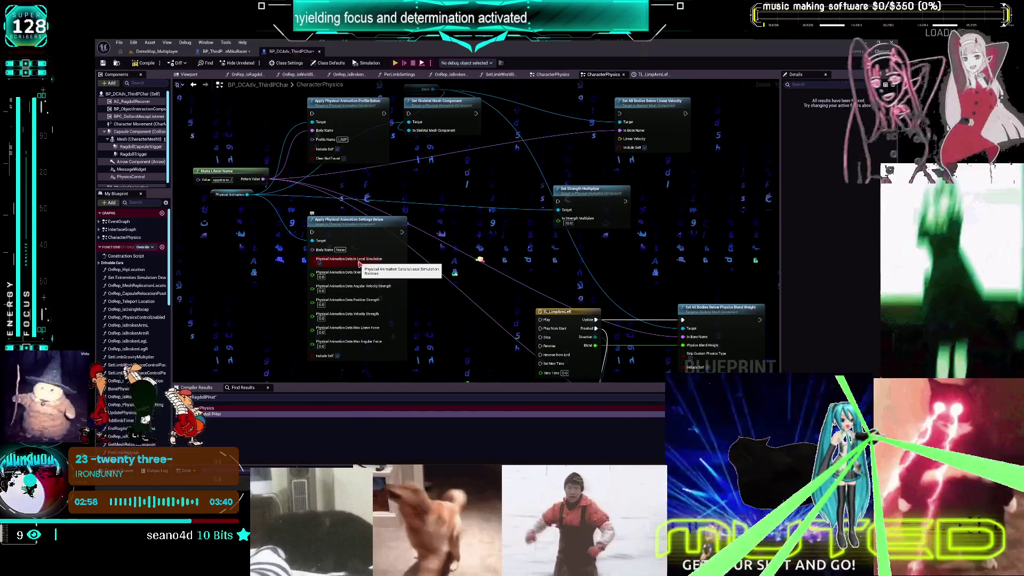
mouse_move(384, 113)
mouse_down()
mouse_move(425, 200)
mouse_move(373, 137)
mouse_move(203, 160)
mouse_move(370, 160)
mouse_up()
mouse_move(462, 249)
mouse_down()
mouse_move(398, 208)
mouse_move(373, 236)
mouse_move(337, 238)
mouse_up()
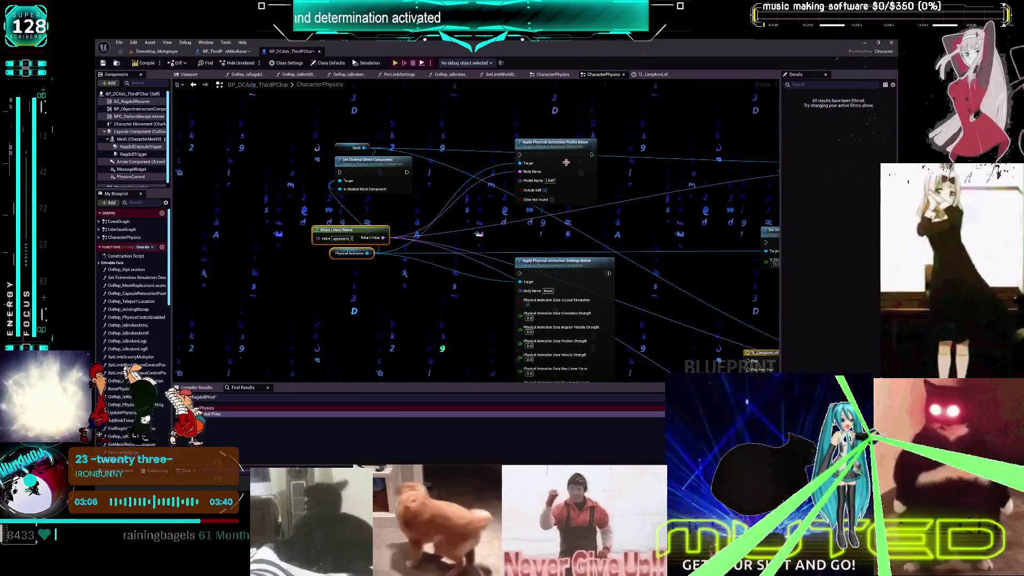
Place Apply Physical Animation Profile Below beside the settings node, wire it to Play from Start, and move the setup nodes
mouse_move(563, 149)
mouse_down()
mouse_move(472, 247)
mouse_move(457, 246)
mouse_move(475, 168)
mouse_up()
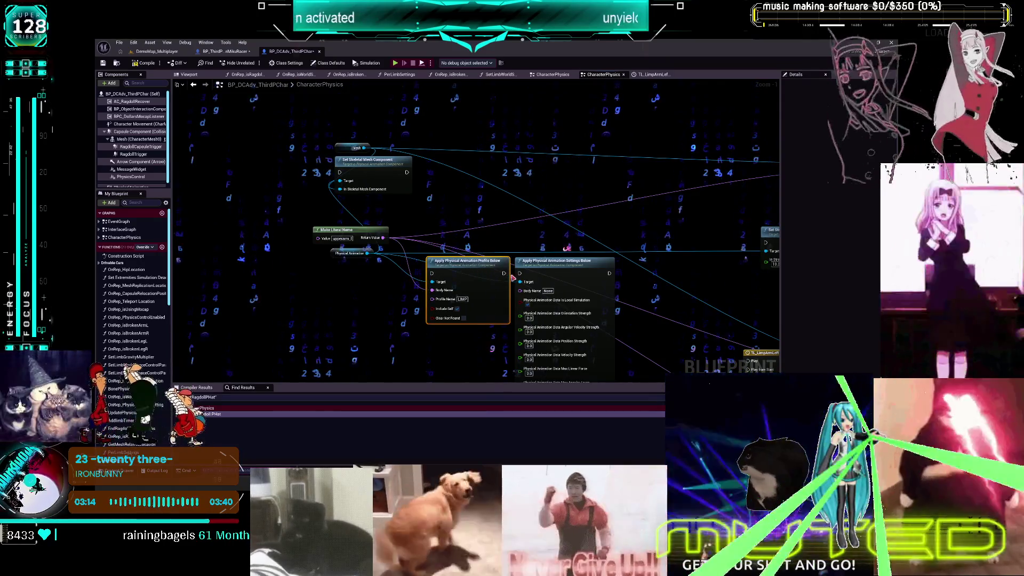
drag(418, 210, 193, 152)
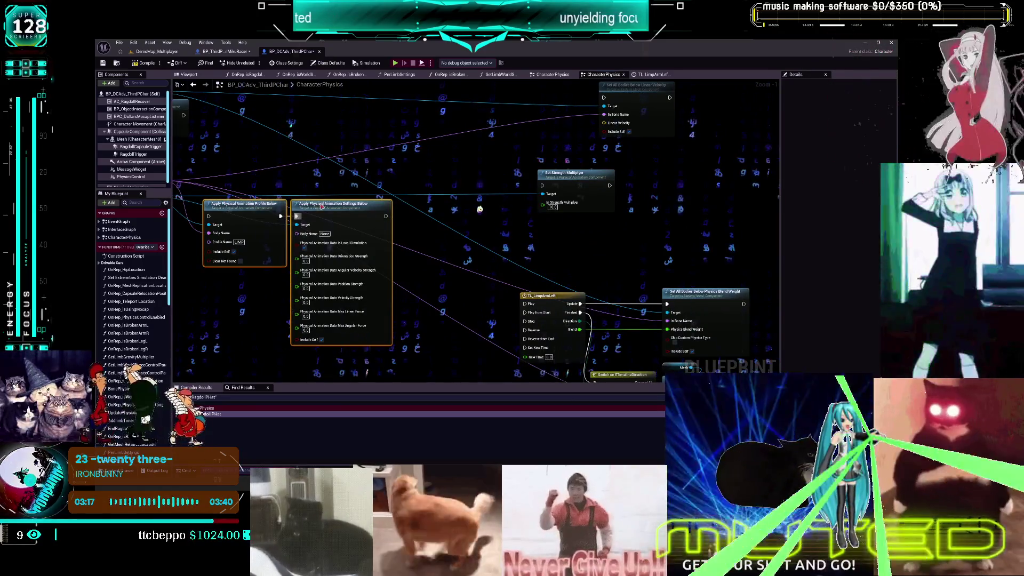
drag(457, 169, 491, 198)
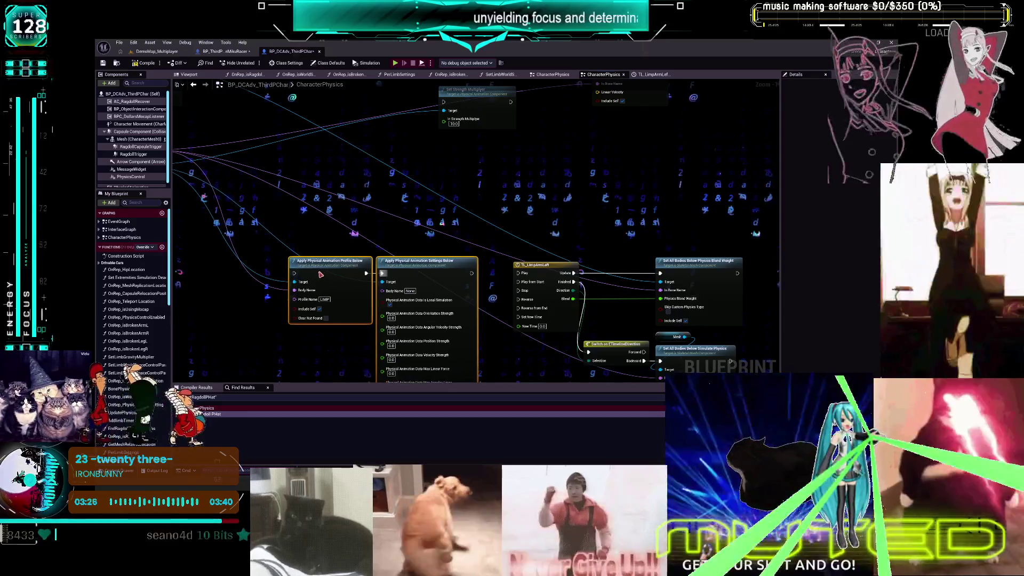
drag(480, 278, 518, 282)
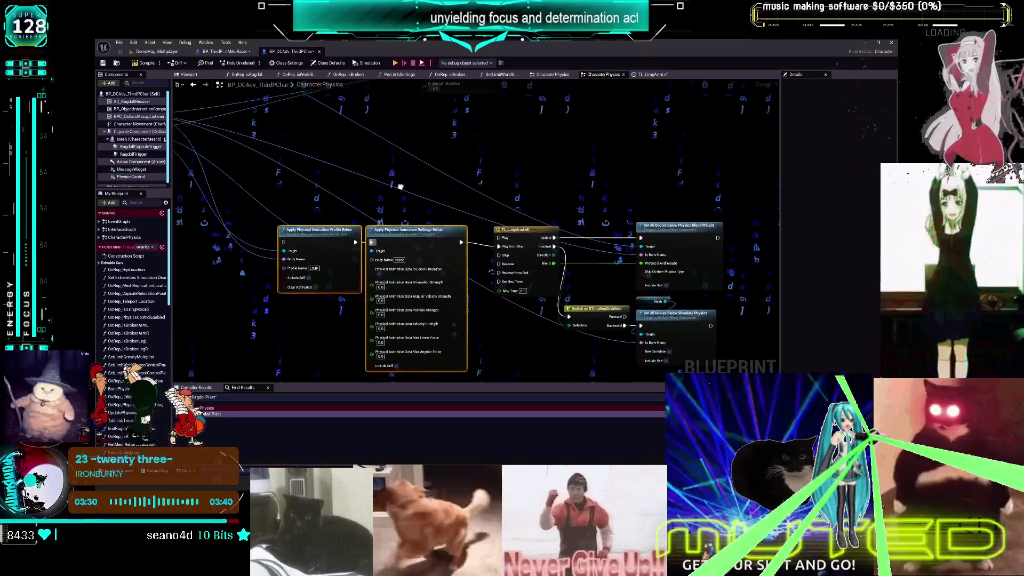
drag(400, 186, 299, 221)
drag(270, 133, 355, 255)
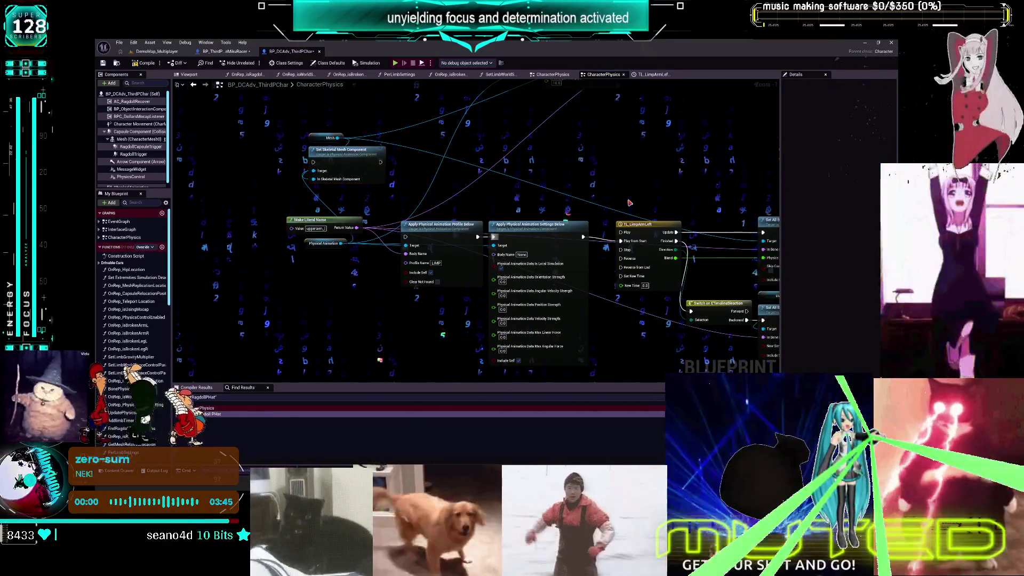
drag(629, 203, 513, 192)
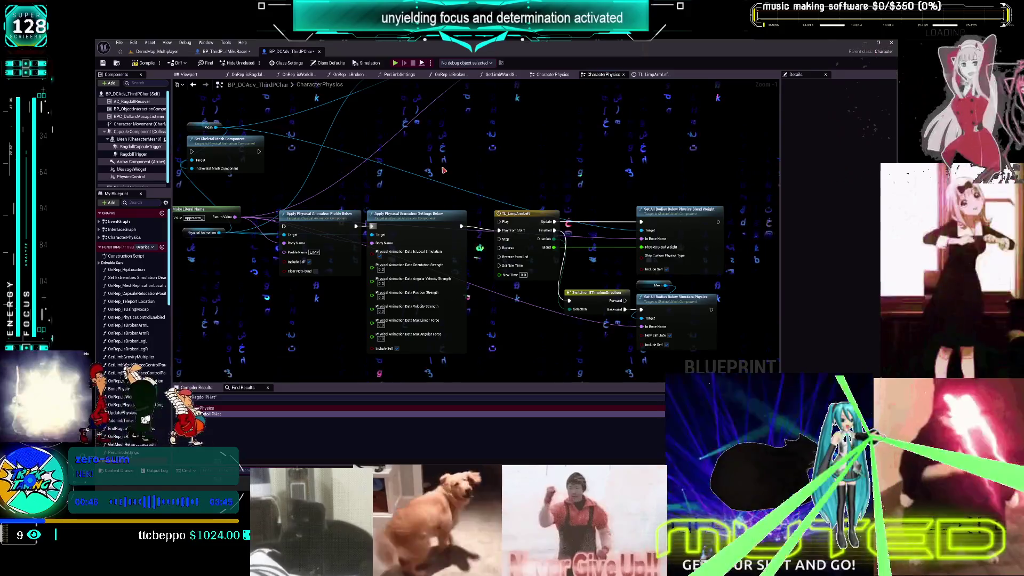
Shift TL_LimpArmLeft left, then move the Switch and both Set All Bodies nodes left
drag(520, 213, 506, 213)
drag(589, 223, 579, 224)
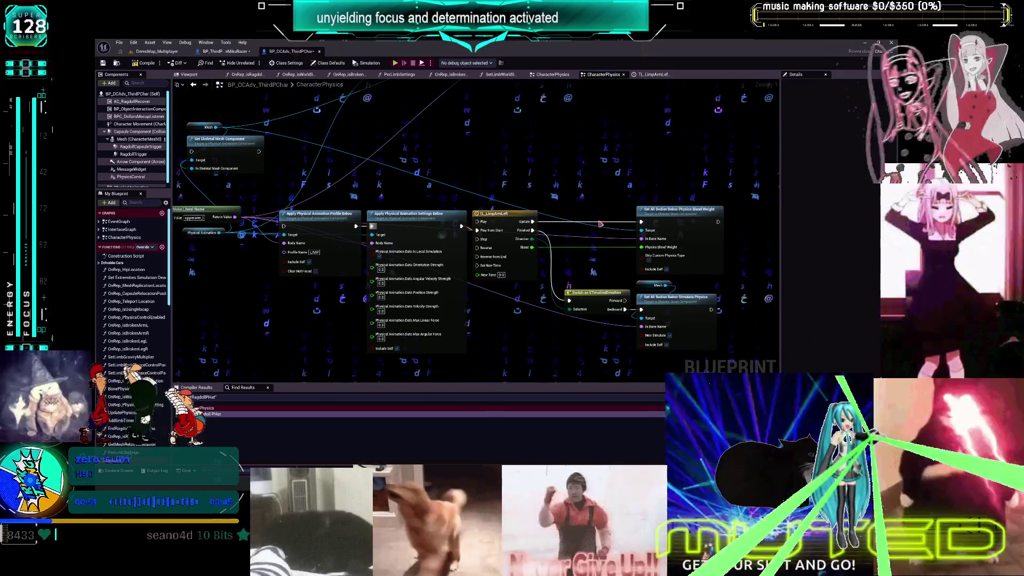
drag(585, 175, 723, 351)
drag(641, 226, 632, 226)
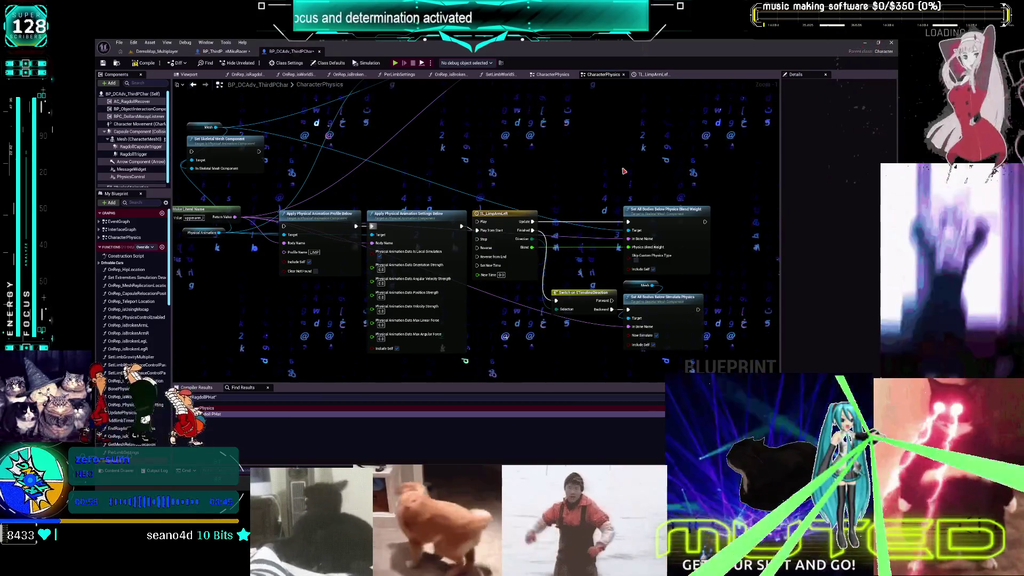
scroll(440, 259, down, 5)
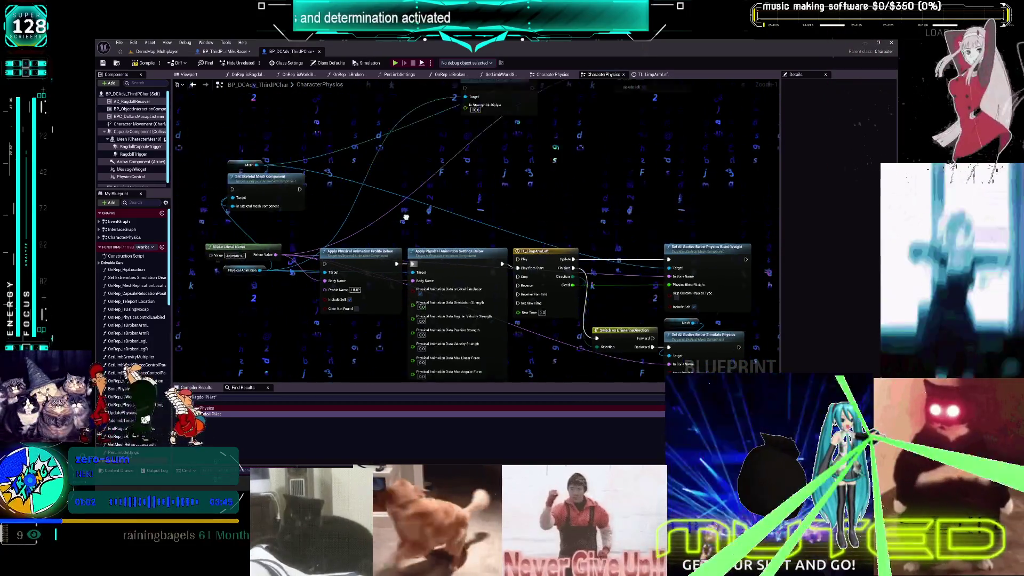
Add a Custom Event from a 'custom e' search and name it ToggleLimpArmLeft
scroll(446, 226, down, 3)
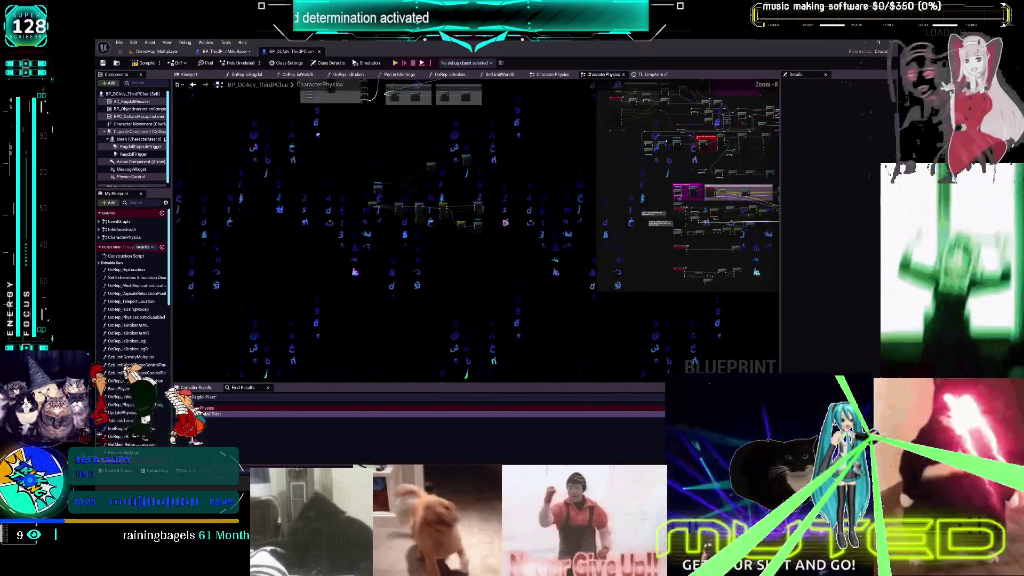
scroll(258, 260, down, 5)
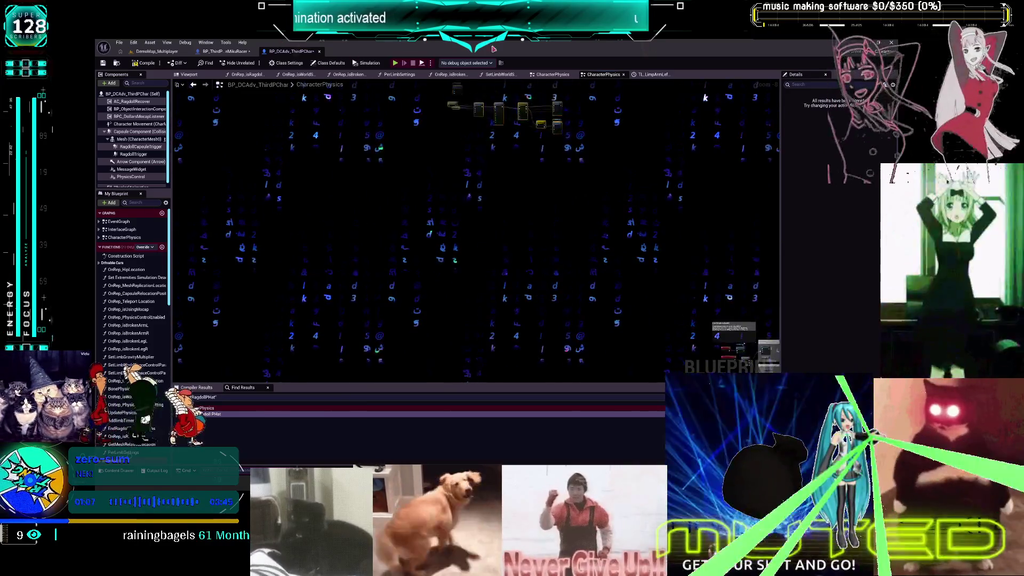
scroll(745, 217, up, 5)
scroll(503, 248, up, 5)
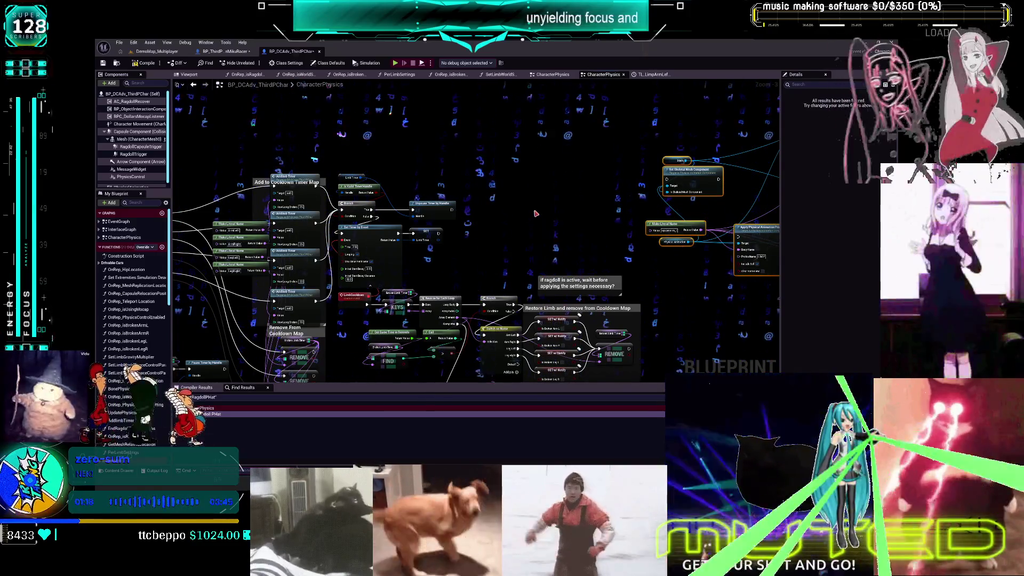
scroll(397, 230, up, 2)
right_click(397, 231)
text(custom e)
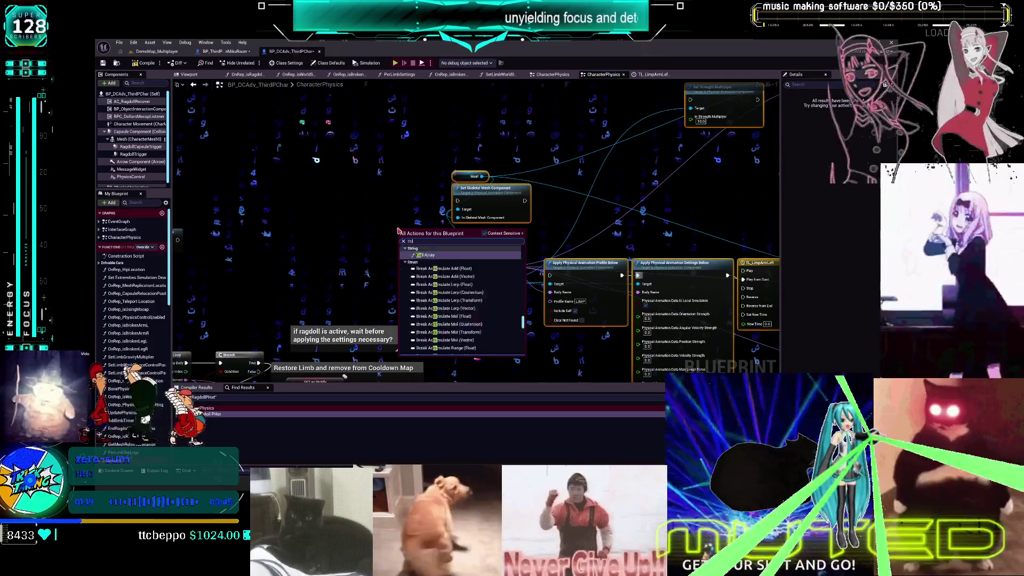
key(Return)
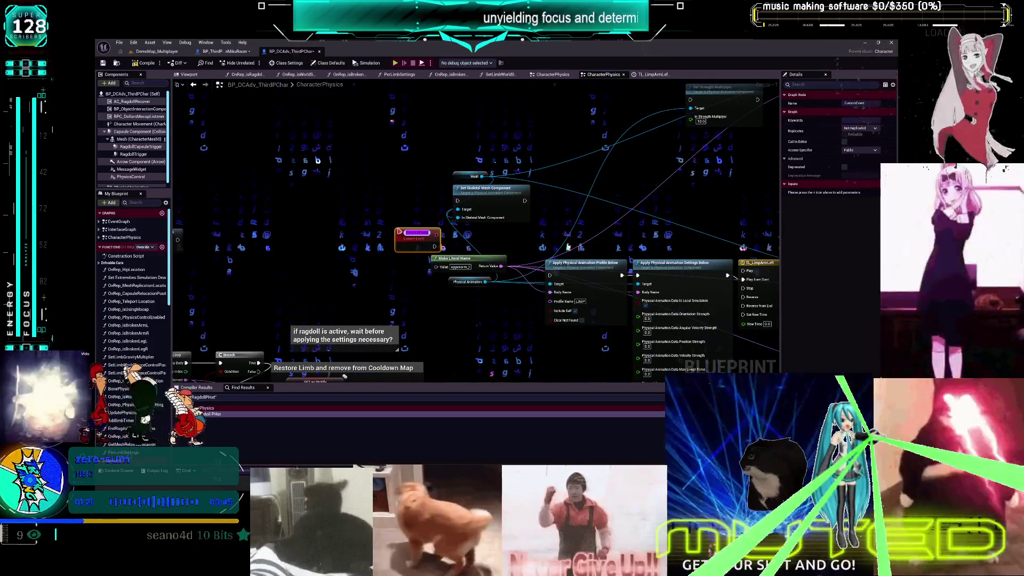
text(Toggle)
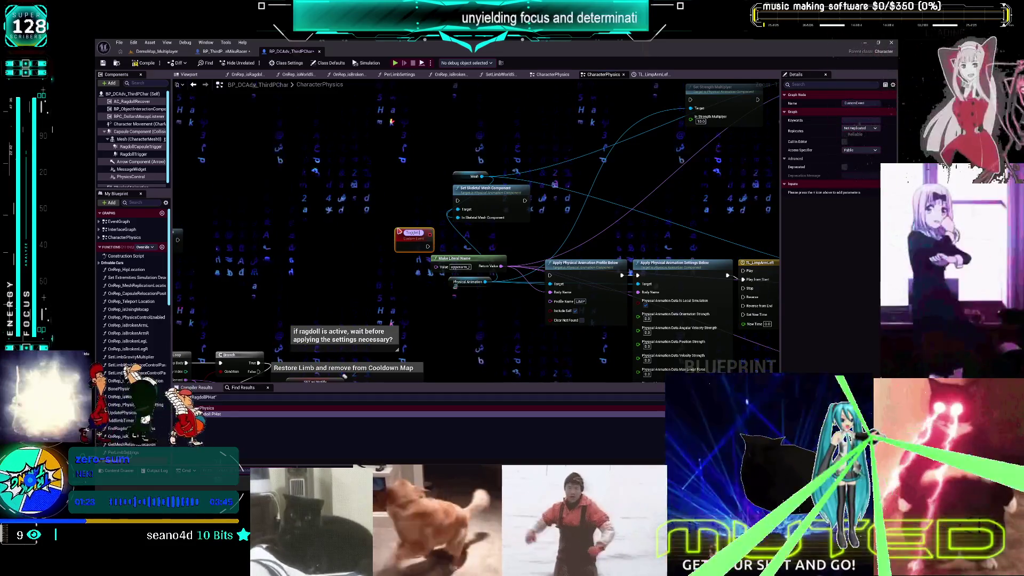
key(BackSpace)
key(BackSpace)
key(BackSpace)
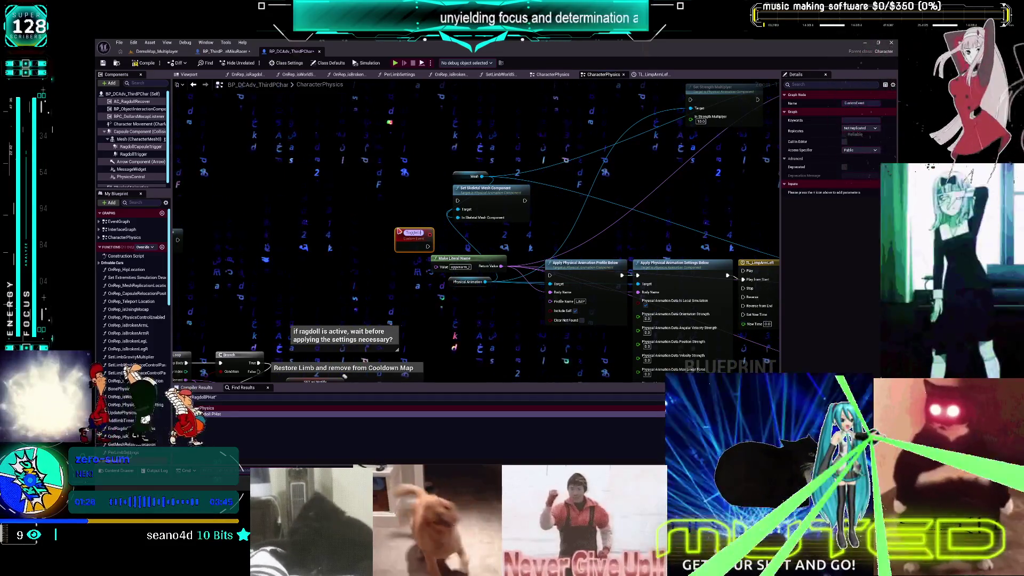
text(ArmLeft)
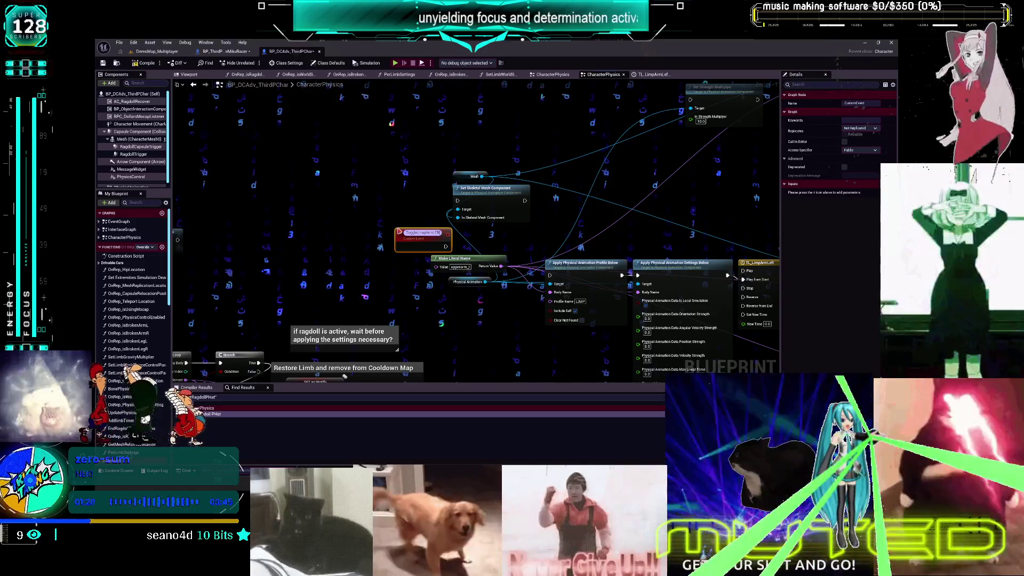
key(Return)
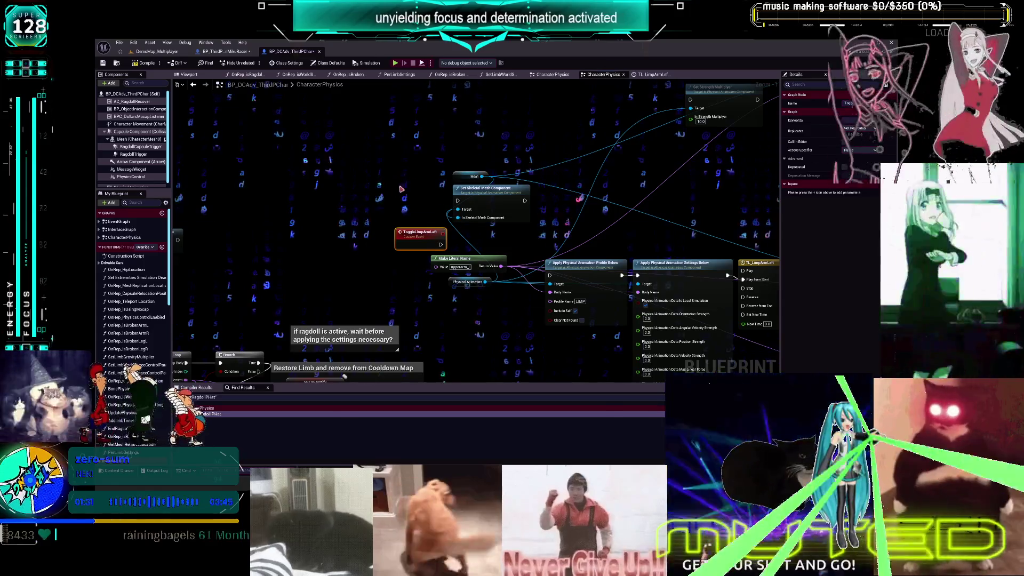
scroll(401, 189, down, 1)
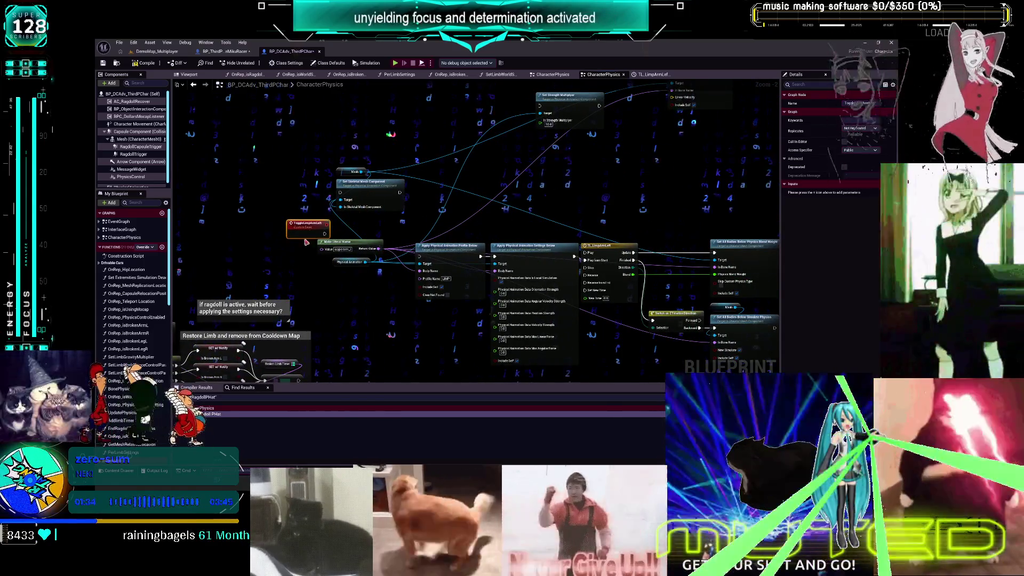
Move the node group up and place a Branch node beside the ToggleLimpArmLeft event
scroll(286, 218, down, 2)
drag(648, 364, 292, 128)
drag(367, 254, 376, 169)
scroll(266, 244, up, 2)
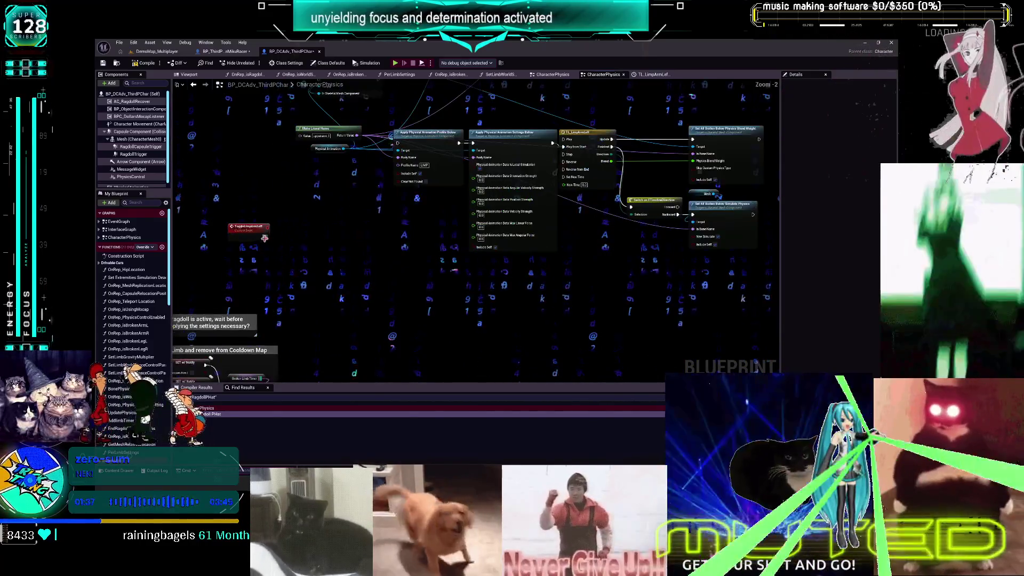
drag(260, 231, 298, 211)
drag(398, 203, 396, 249)
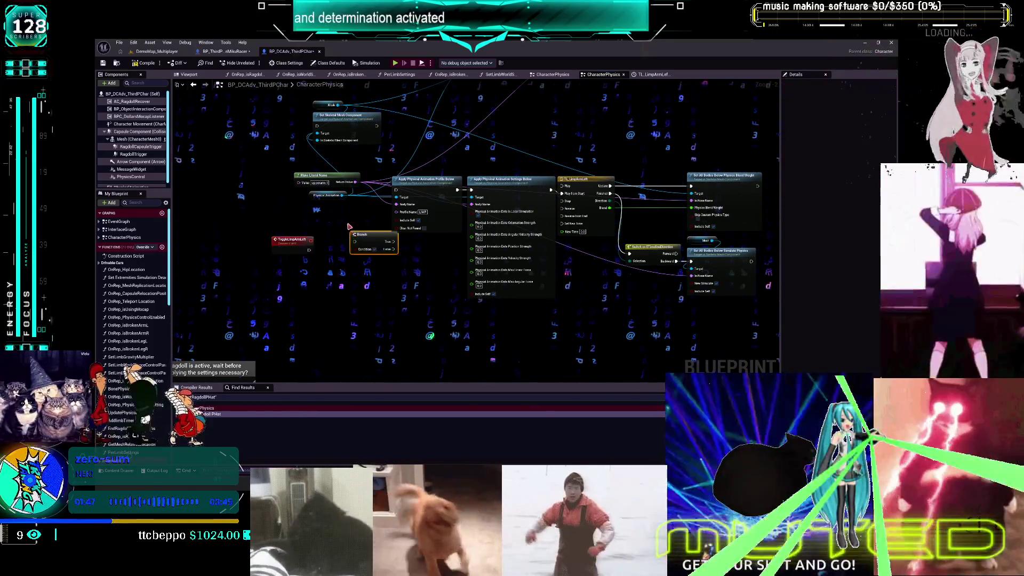
mouse_move(350, 245)
mouse_down()
mouse_move(335, 254)
mouse_move(396, 190)
mouse_up()
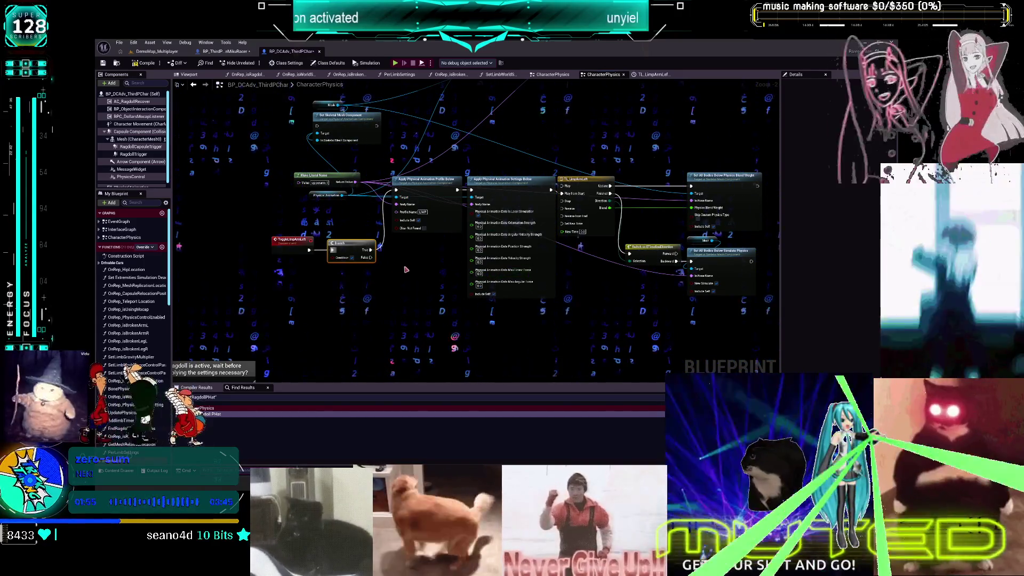
drag(344, 298, 341, 263)
drag(280, 204, 281, 264)
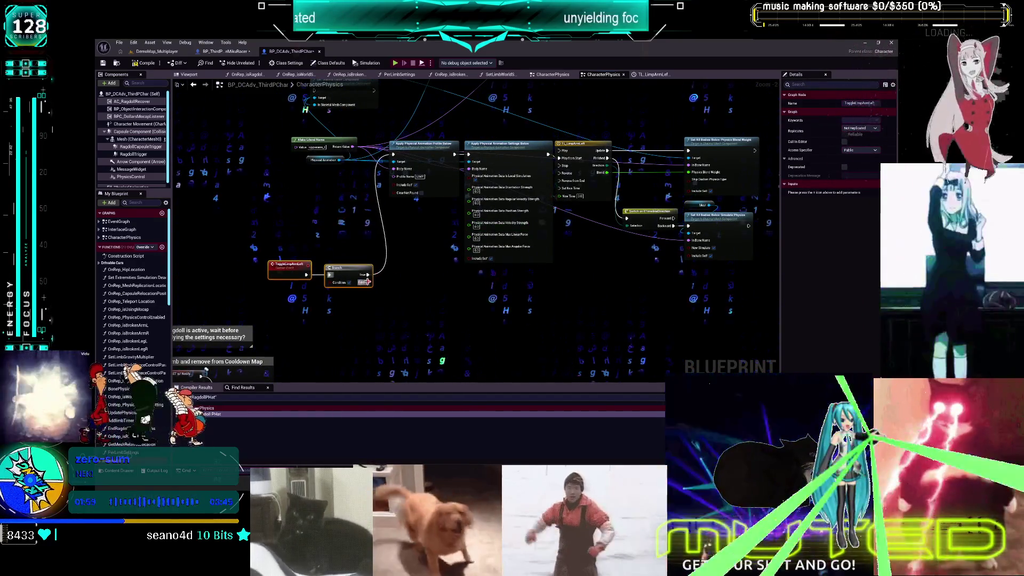
Wire the Branch False output into TL_LimpArmLeft via a reroute knot and move the right-hand nodes right
mouse_move(366, 281)
mouse_down()
mouse_move(512, 288)
mouse_move(555, 203)
mouse_move(558, 278)
mouse_move(559, 180)
mouse_up()
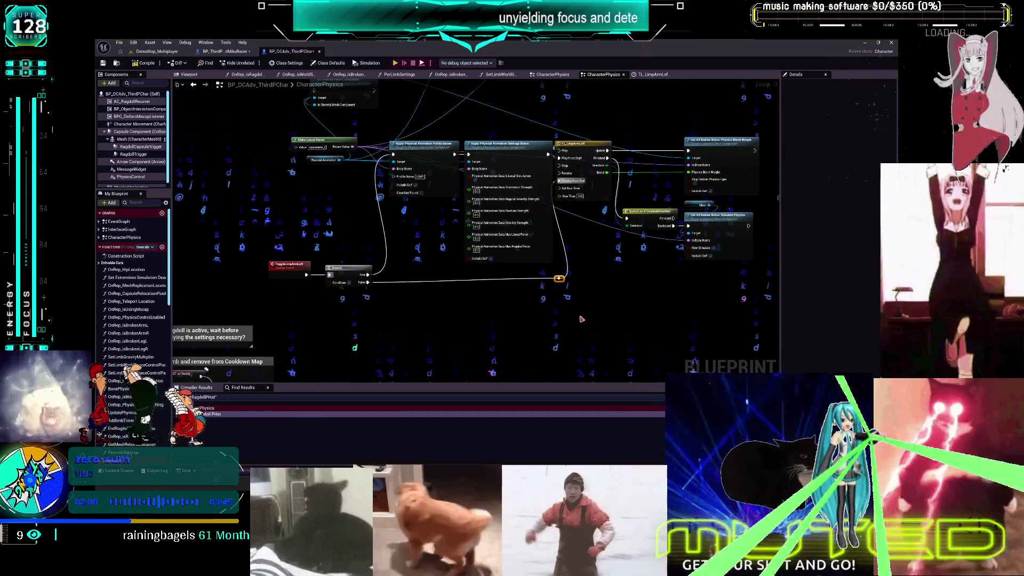
drag(559, 278, 544, 277)
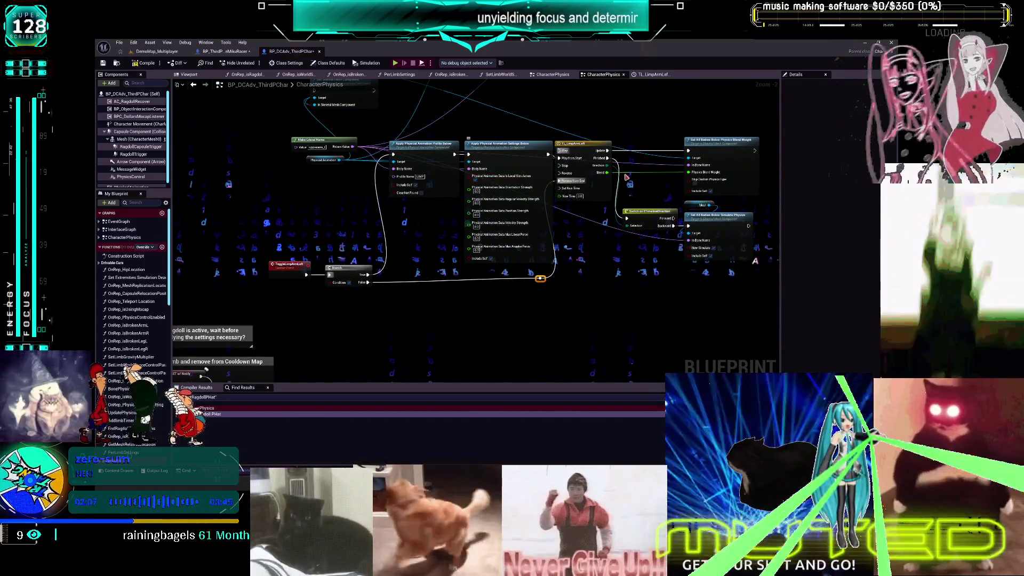
drag(627, 177, 575, 193)
drag(741, 146, 583, 294)
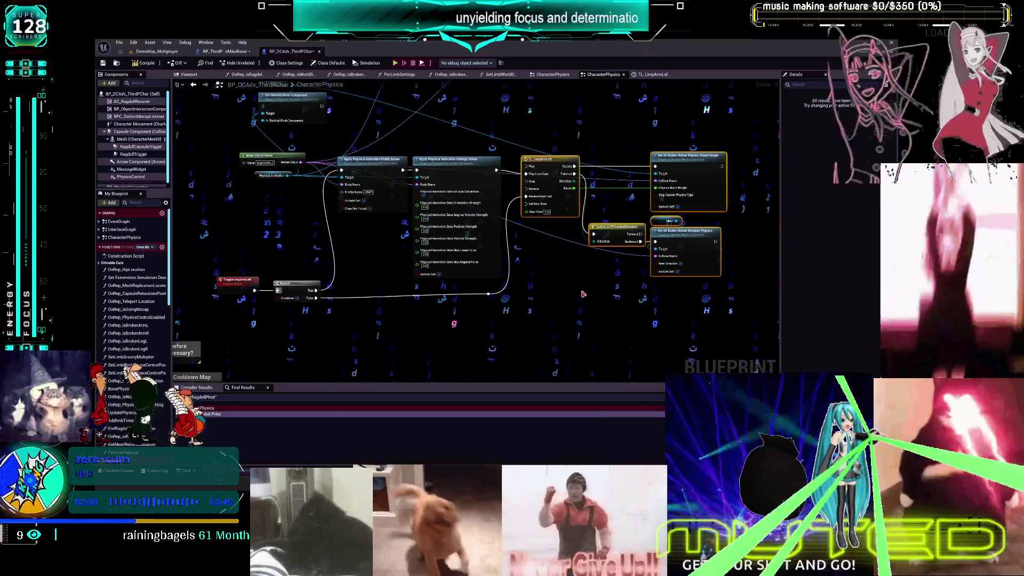
click(584, 294)
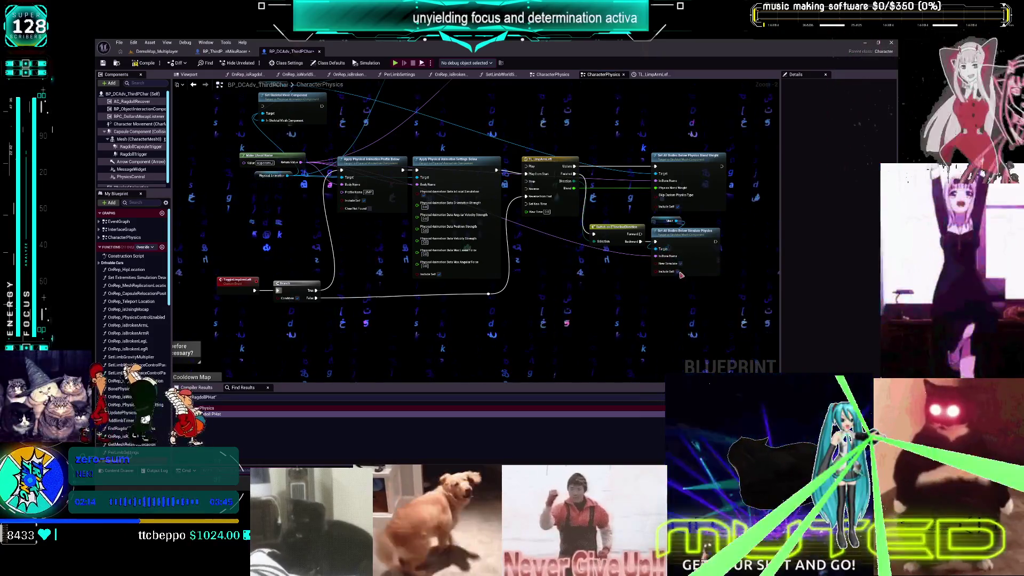
Duplicate the Apply Physical Animation Profile Below node after Simulate Physics and wire the limb name into it
click(382, 159)
key(ctrl+c)
key(ctrl+v)
drag(624, 315, 658, 296)
mouse_move(653, 252)
mouse_down()
mouse_move(627, 305)
mouse_move(707, 249)
mouse_up()
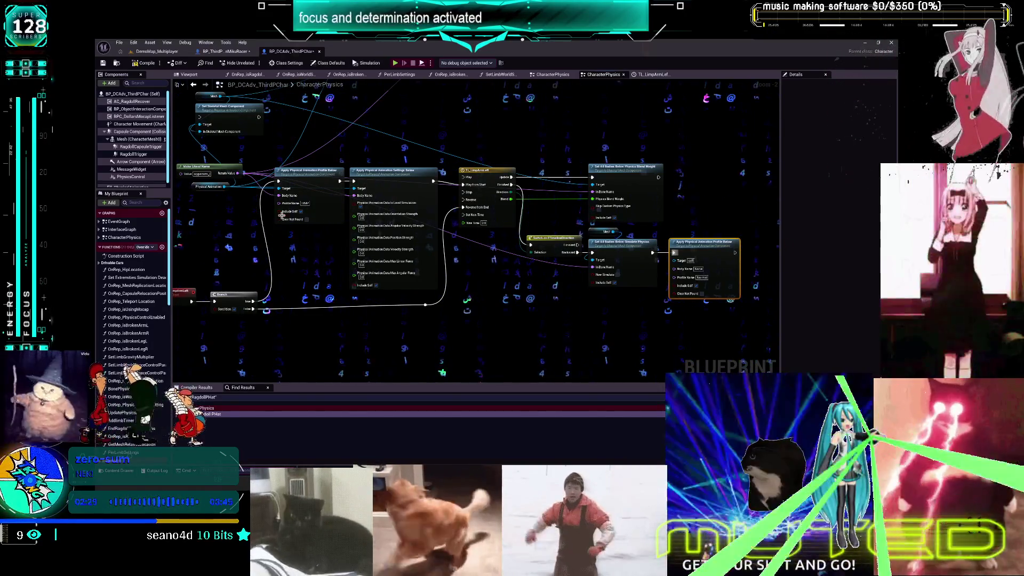
mouse_move(238, 174)
mouse_down()
mouse_move(623, 288)
mouse_move(674, 282)
mouse_move(675, 268)
mouse_up()
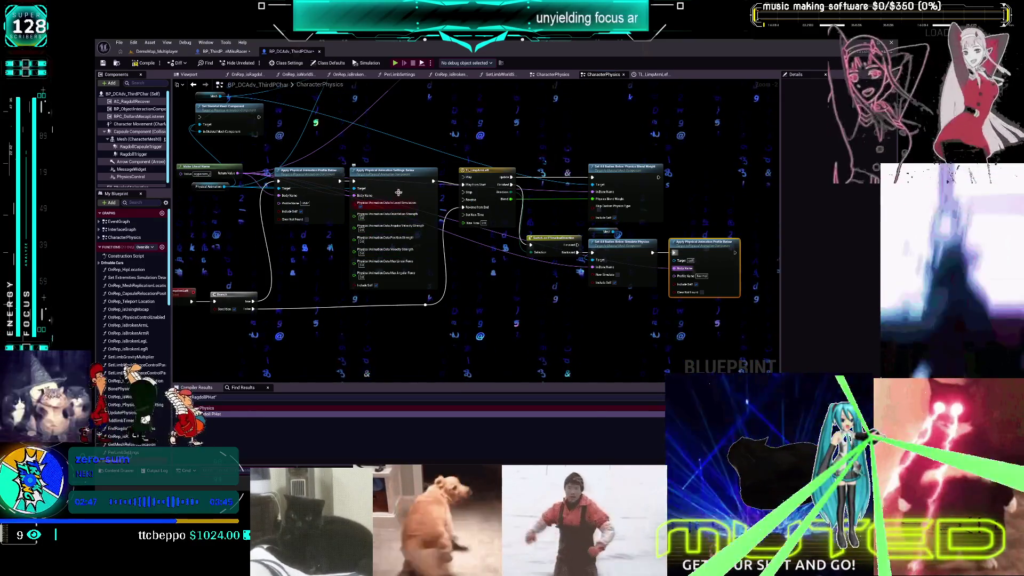
Save the blueprint, then switch to the ContentExamples PhysicsAnimation event graph
drag(375, 155, 417, 166)
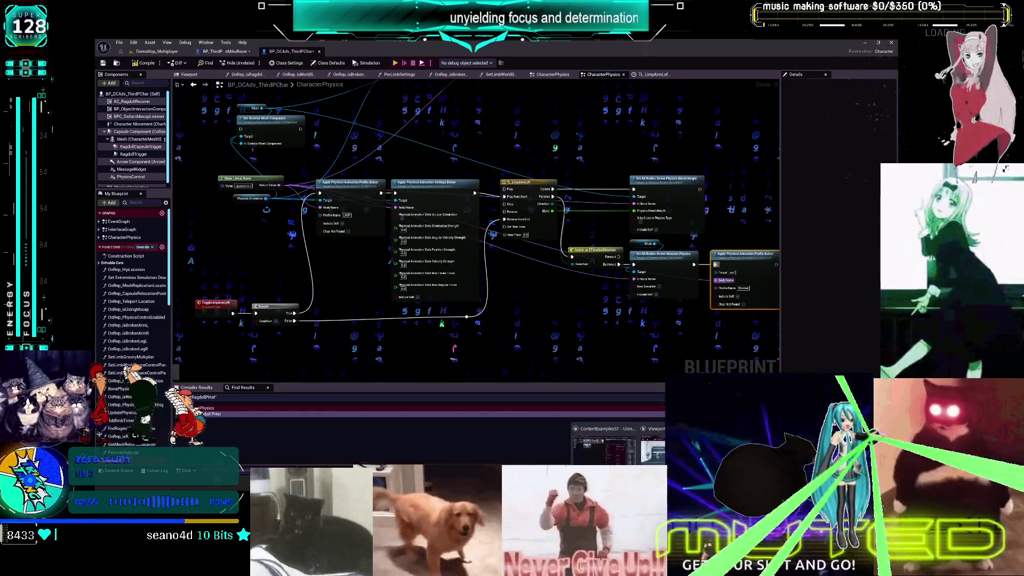
click(119, 42)
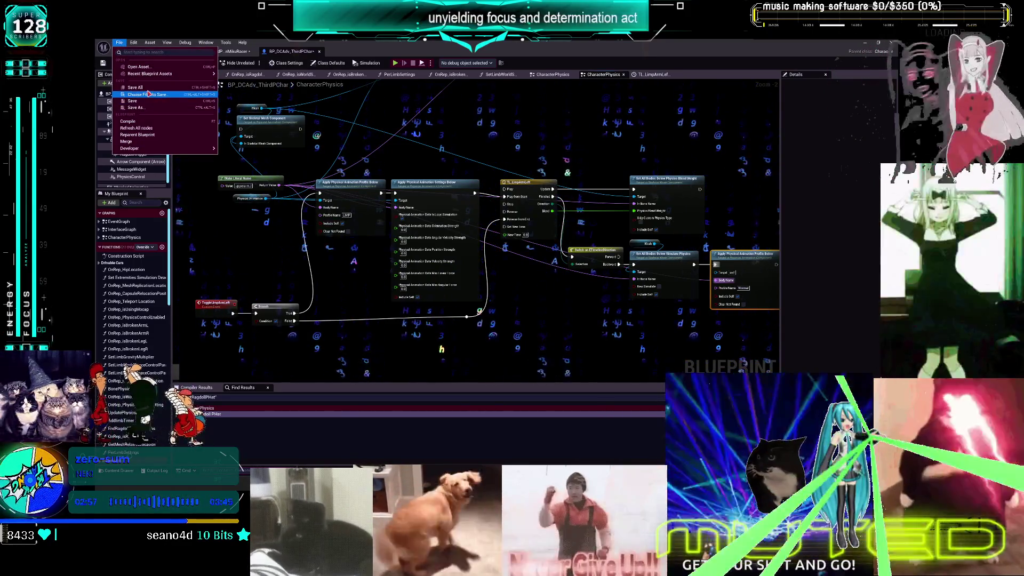
click(130, 90)
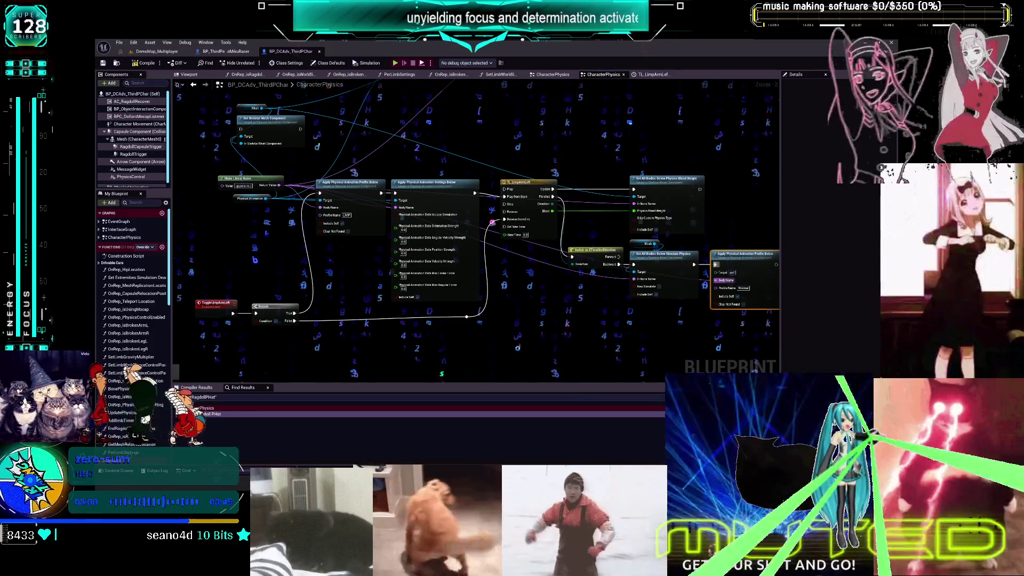
click(604, 448)
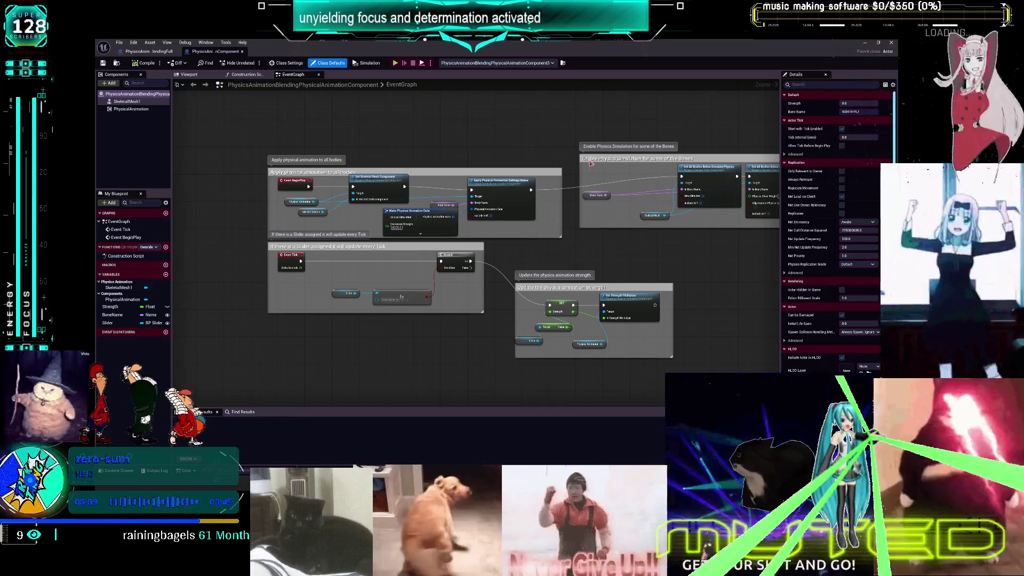
Pan across the PhysicalAnimationComponent EventGraph, move Make Physical Animation Data, then go to PhysicsAnimationBlendingFull
drag(715, 290, 538, 290)
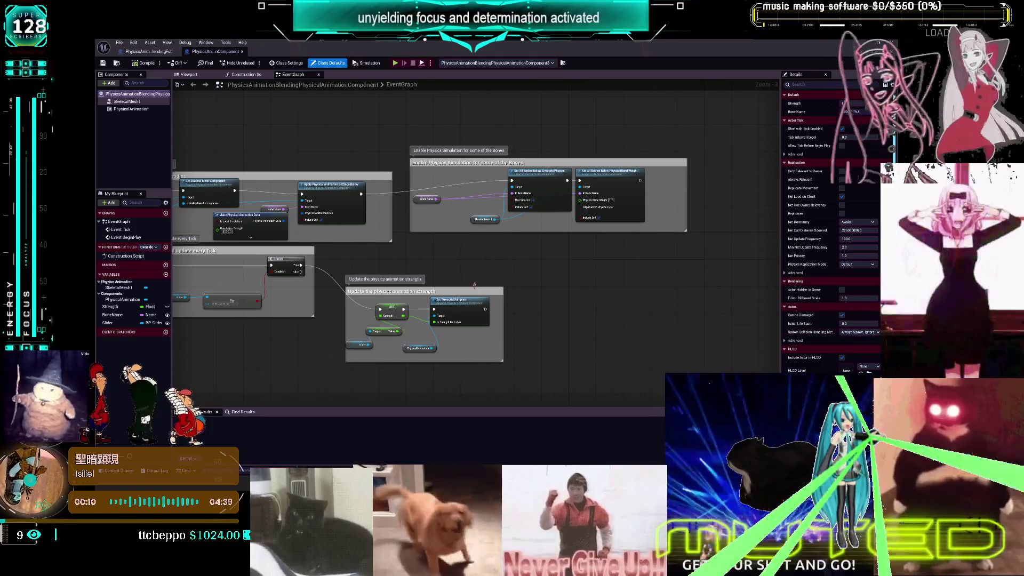
drag(320, 201, 488, 210)
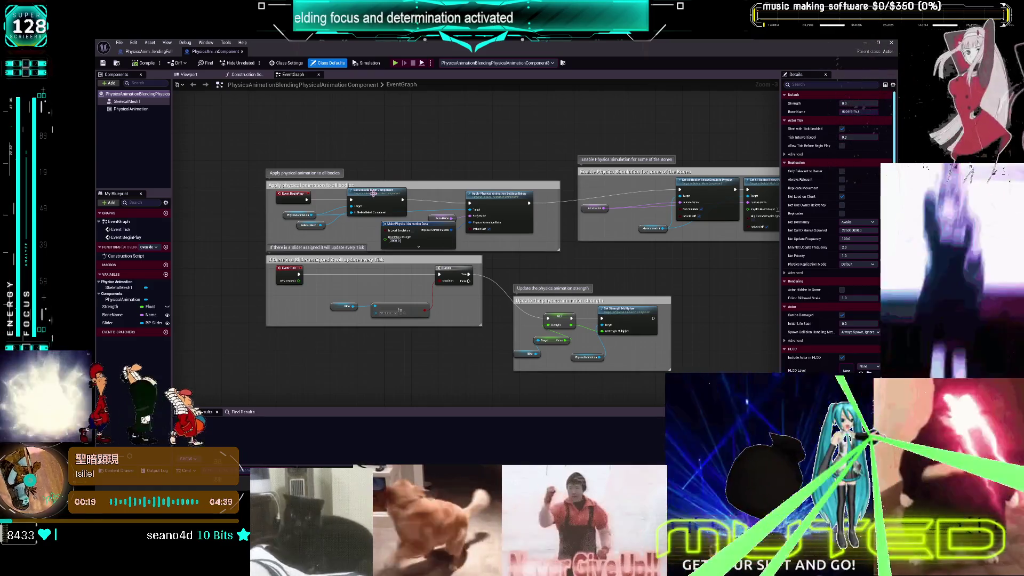
mouse_move(421, 229)
mouse_down()
mouse_move(433, 192)
mouse_move(413, 88)
mouse_up()
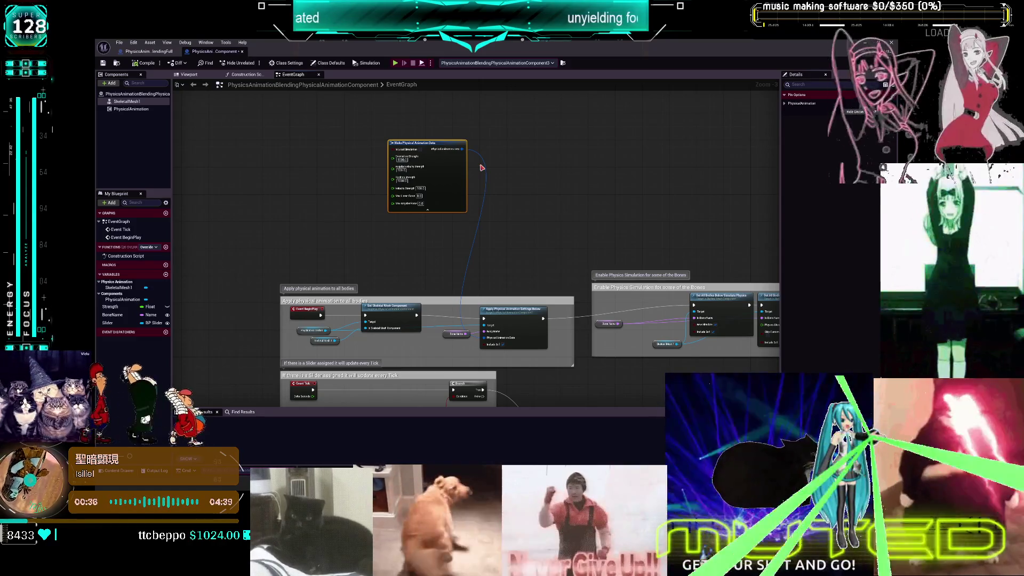
drag(496, 209, 419, 136)
click(155, 53)
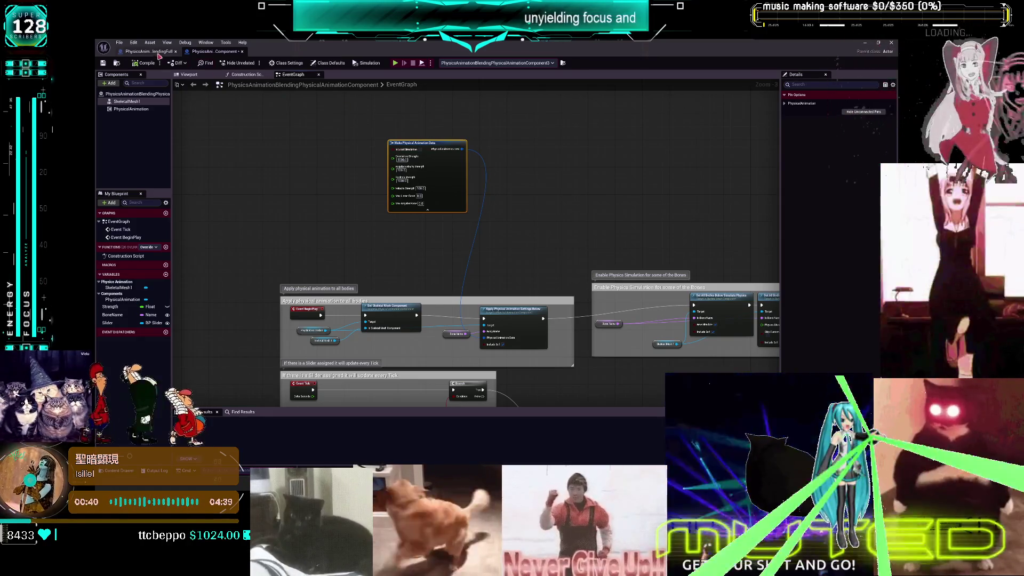
drag(232, 52, 463, 88)
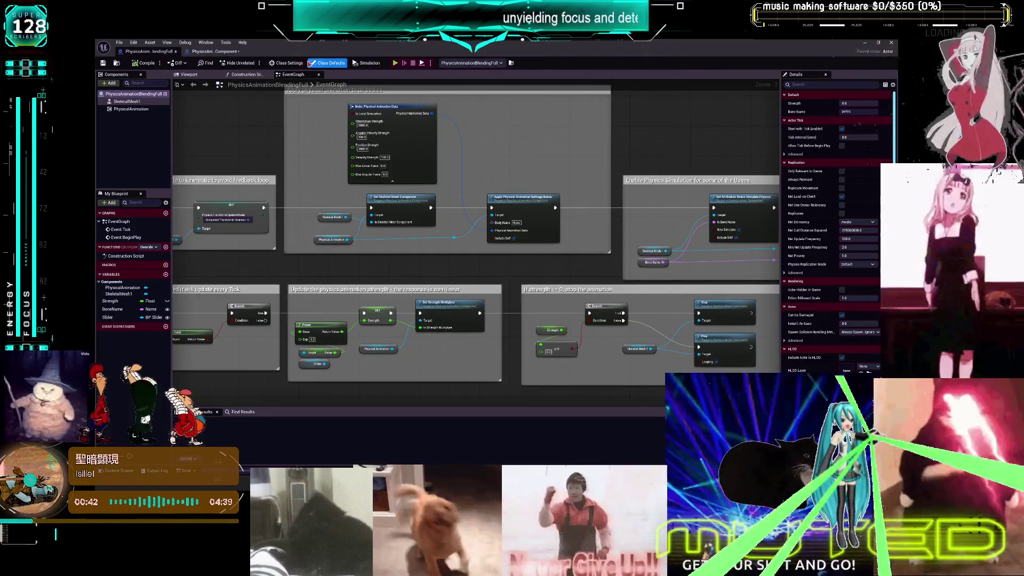
scroll(375, 145, down, 2)
drag(375, 145, 446, 155)
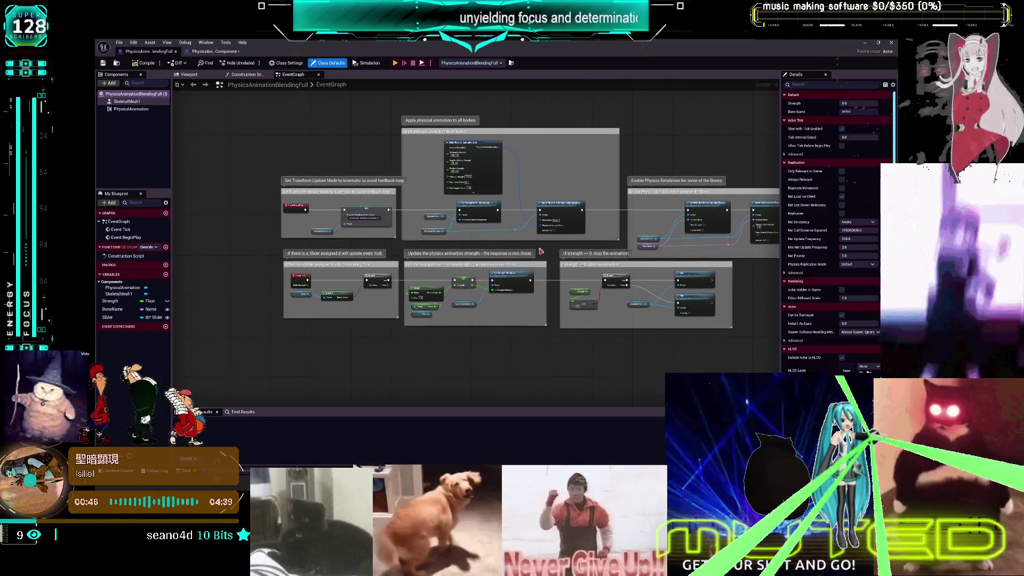
drag(640, 259, 581, 250)
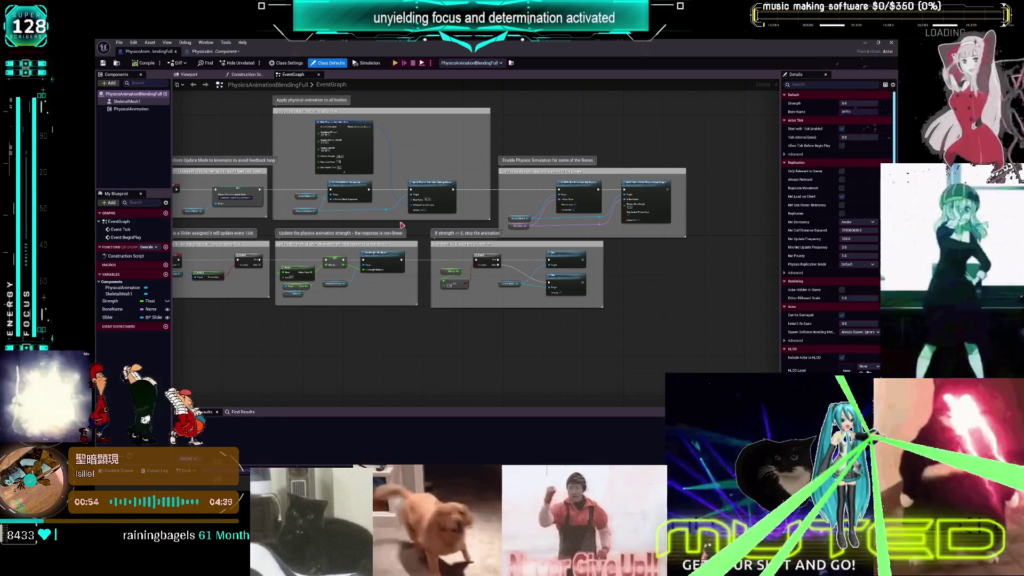
drag(398, 224, 517, 235)
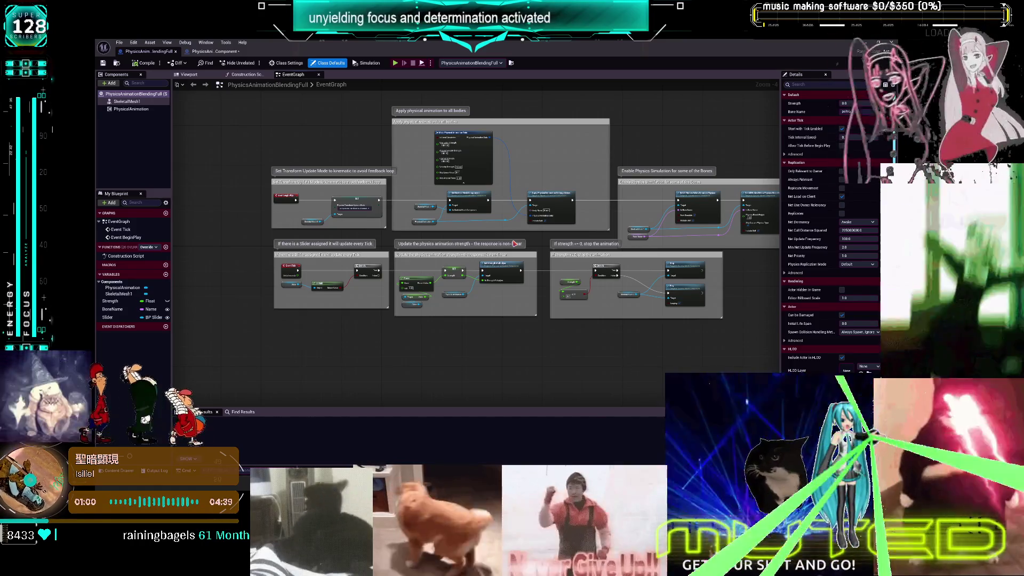
click(227, 52)
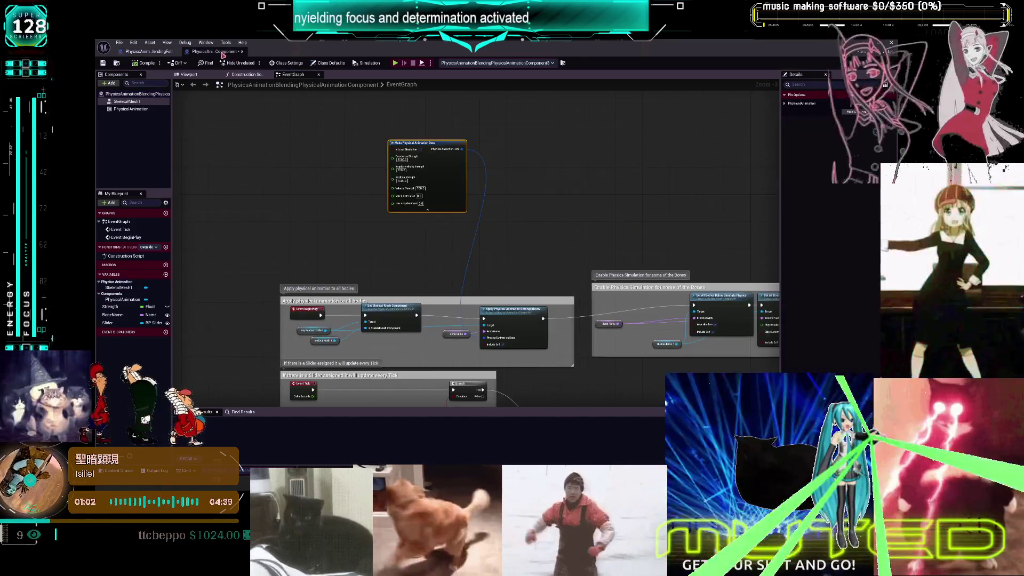
Start a full-screen Play-in-Editor session and lower the Physics Blend Weight slider to about 0.75
key(alt+Tab)
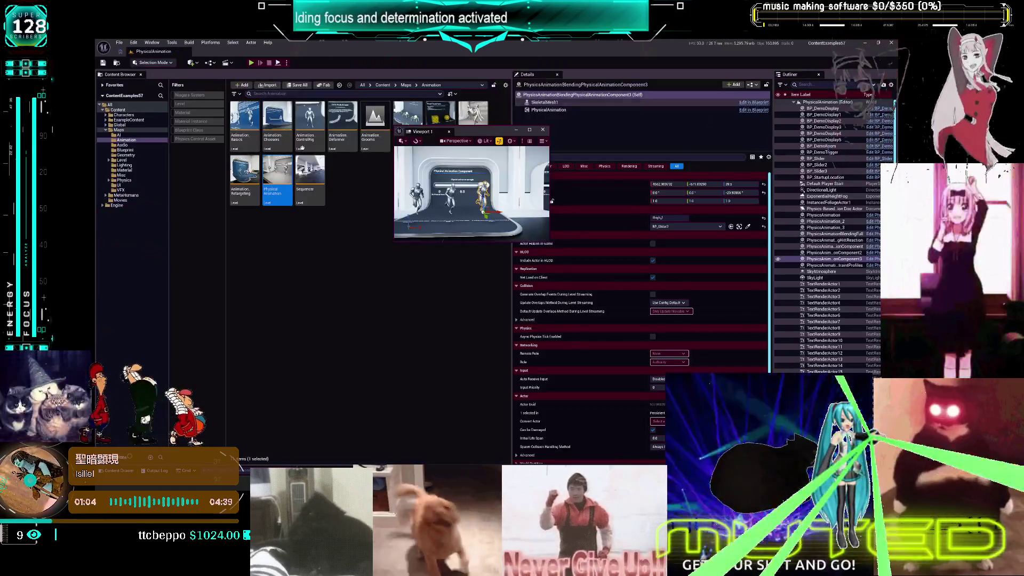
click(251, 63)
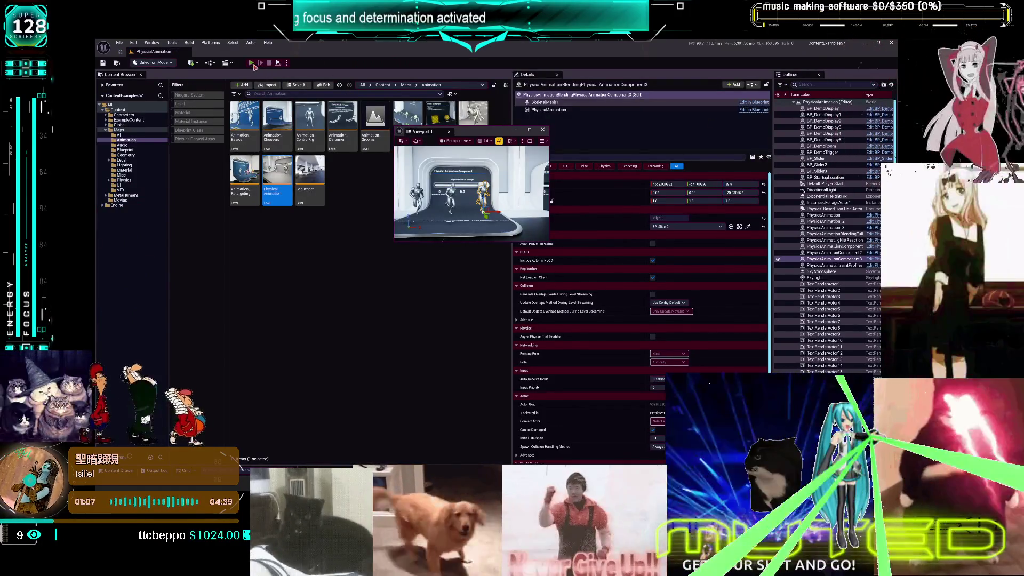
key(F11)
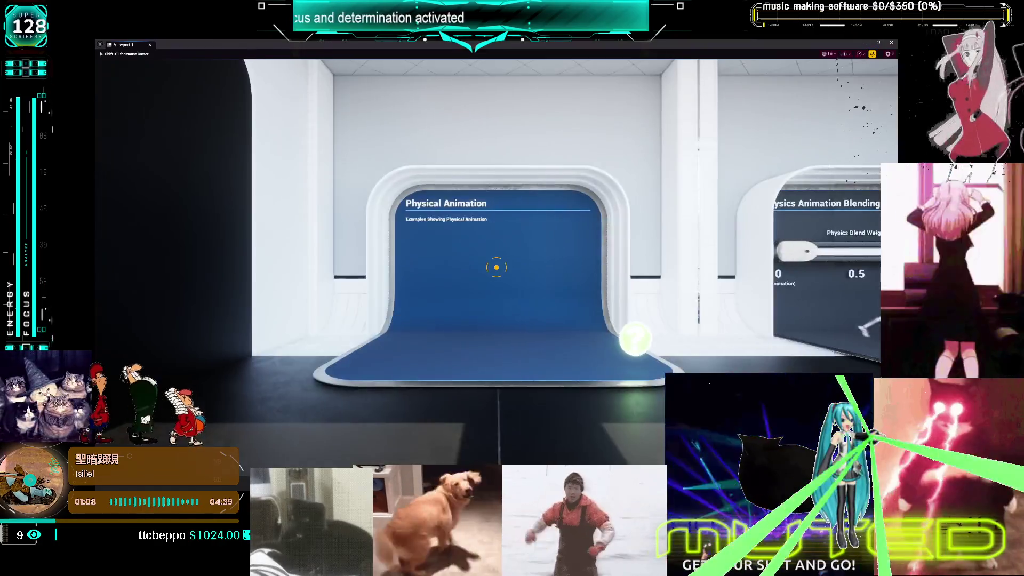
key(w)
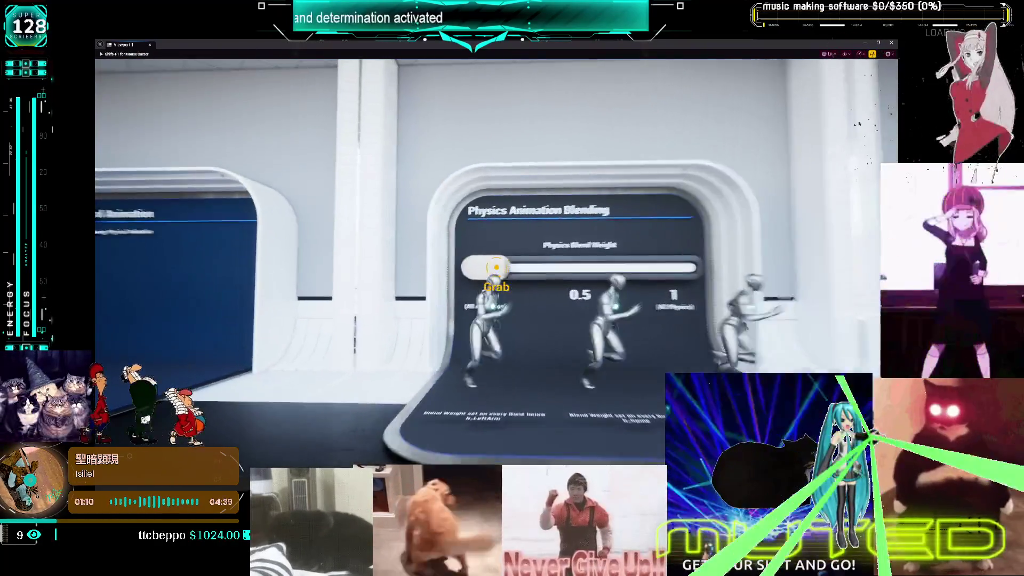
key(d)
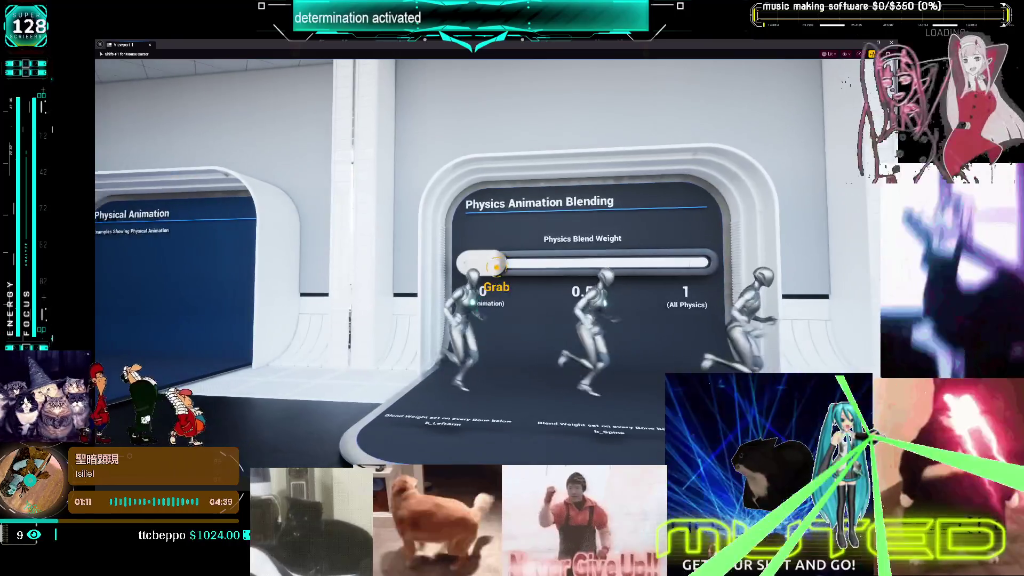
key(w)
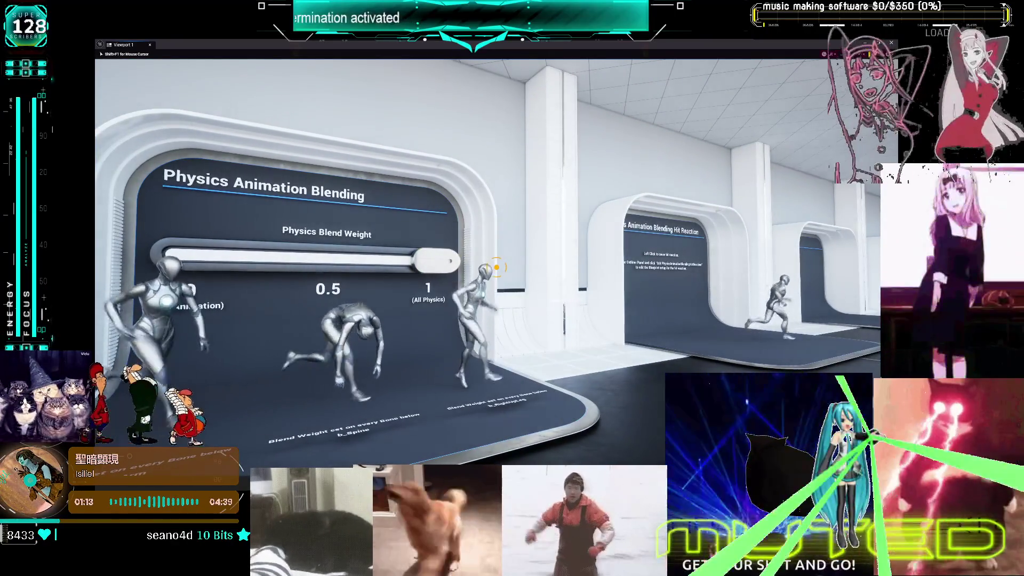
drag(496, 267, 496, 267)
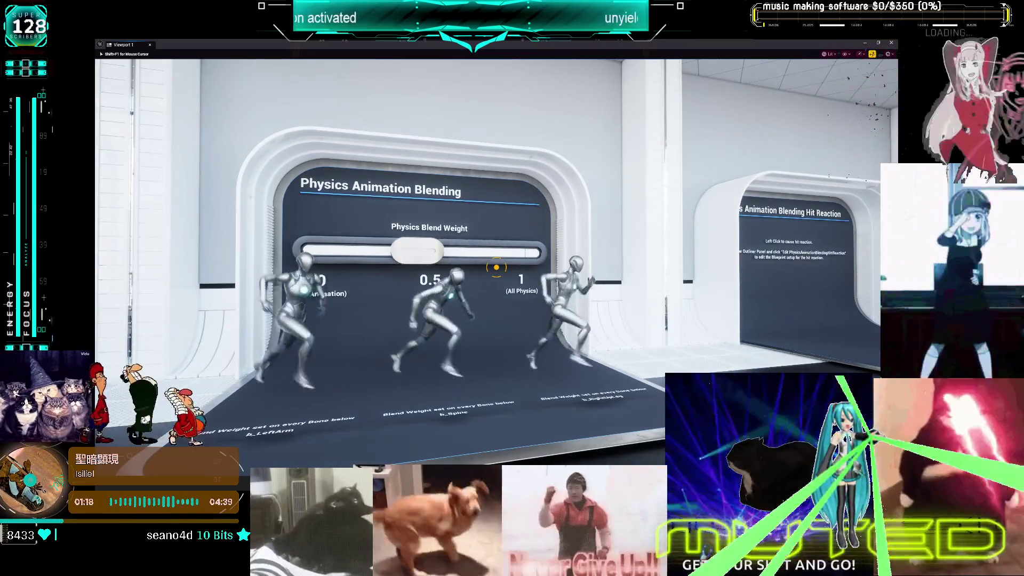
Walk past the Constraint Profiles robot over to the Physical Animation Component exhibit
key(w)
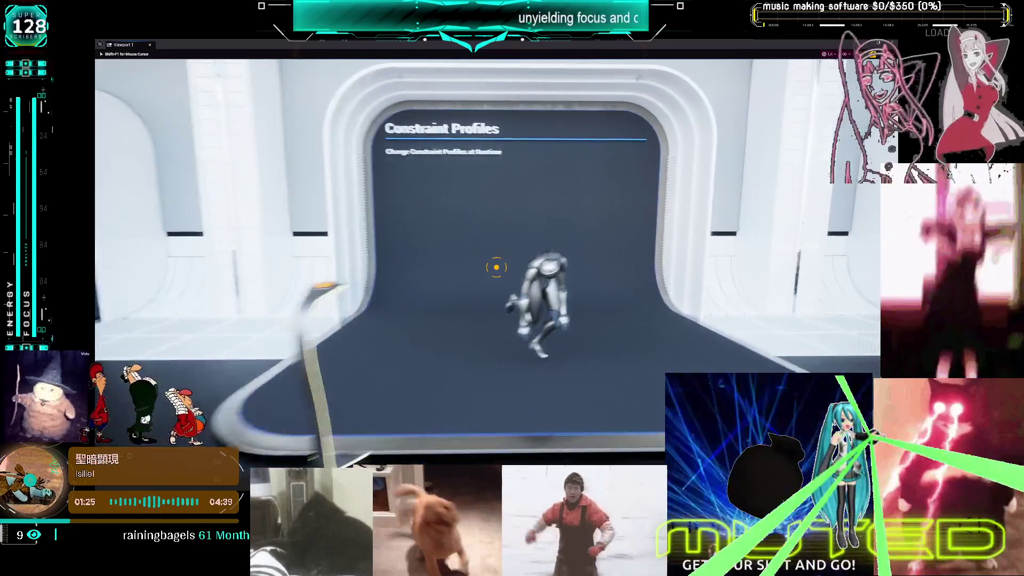
key(w)
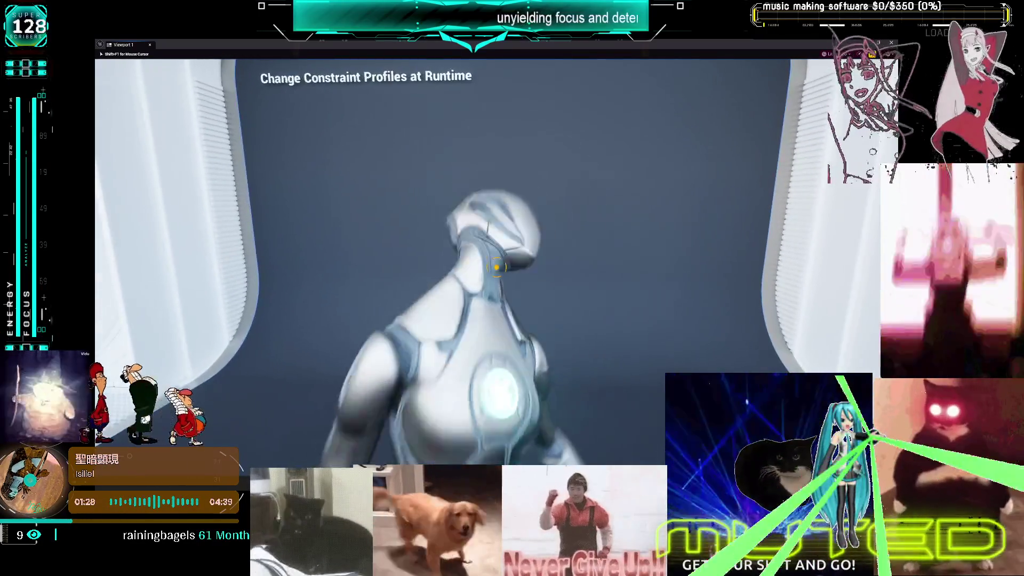
key(s)
key(w)
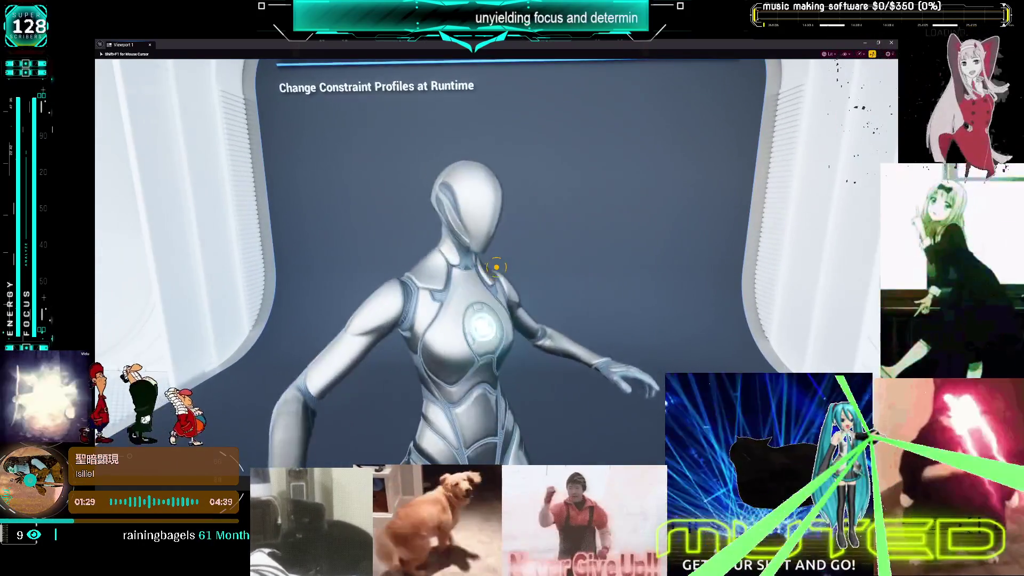
key(s)
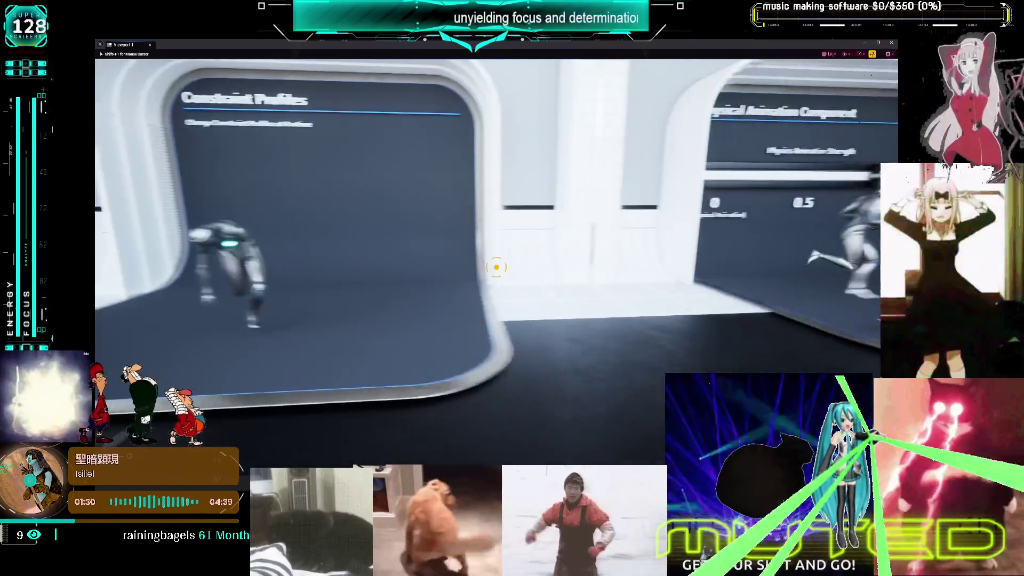
key(d)
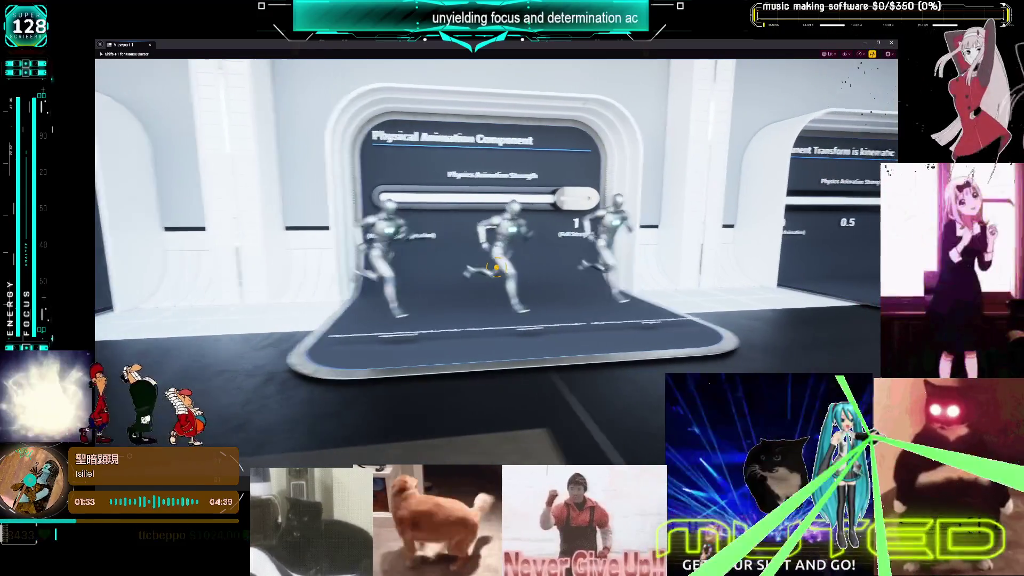
key(a)
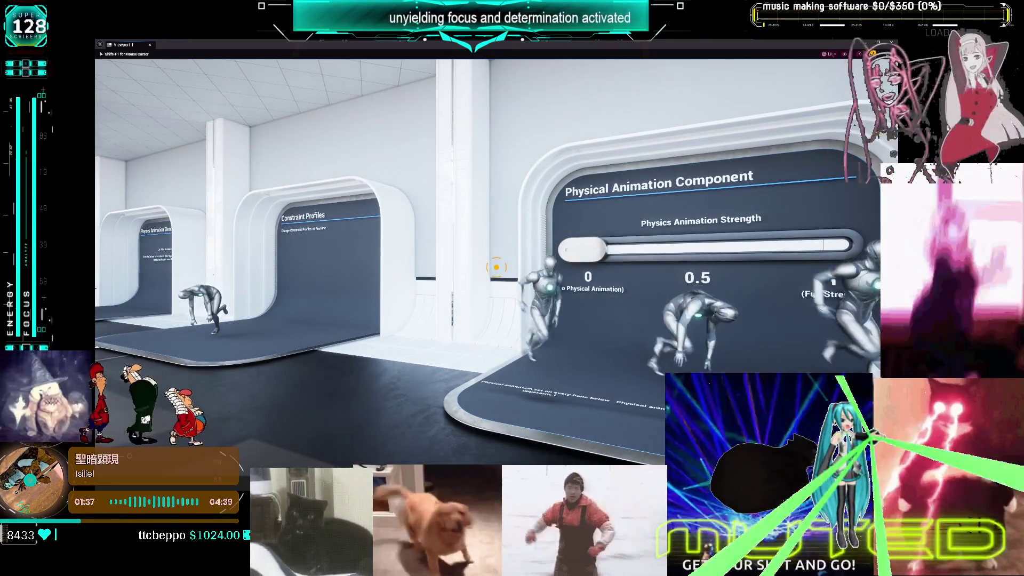
key(d)
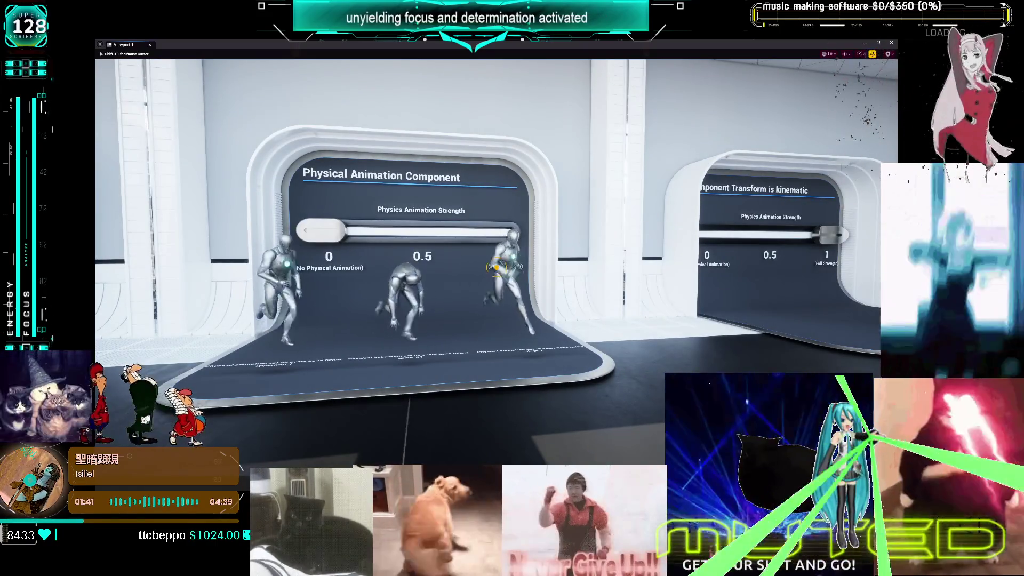
key(s)
key(a)
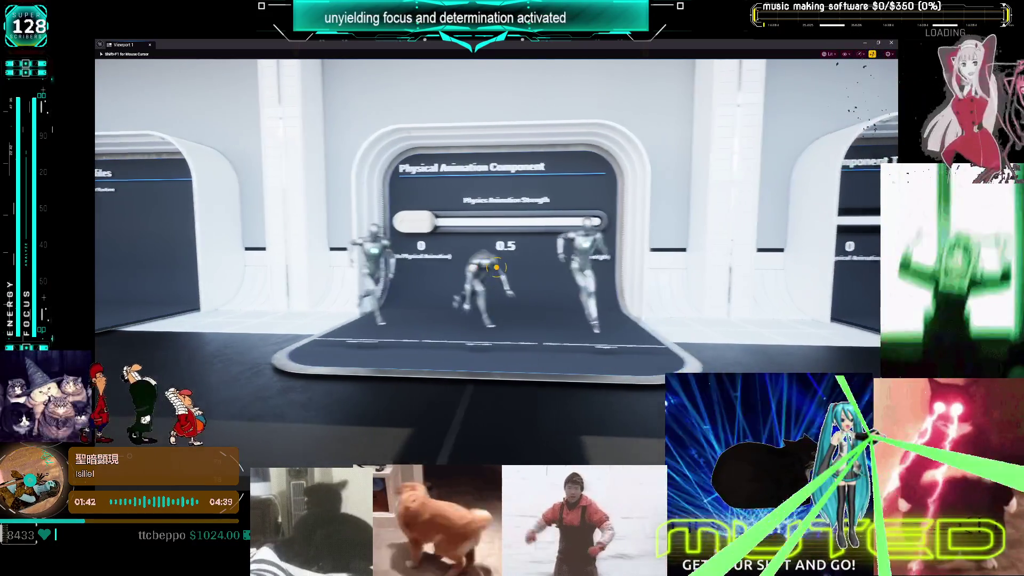
Circle the Component Transform is kinematic exhibit, then end play and restore the small viewport
key(d)
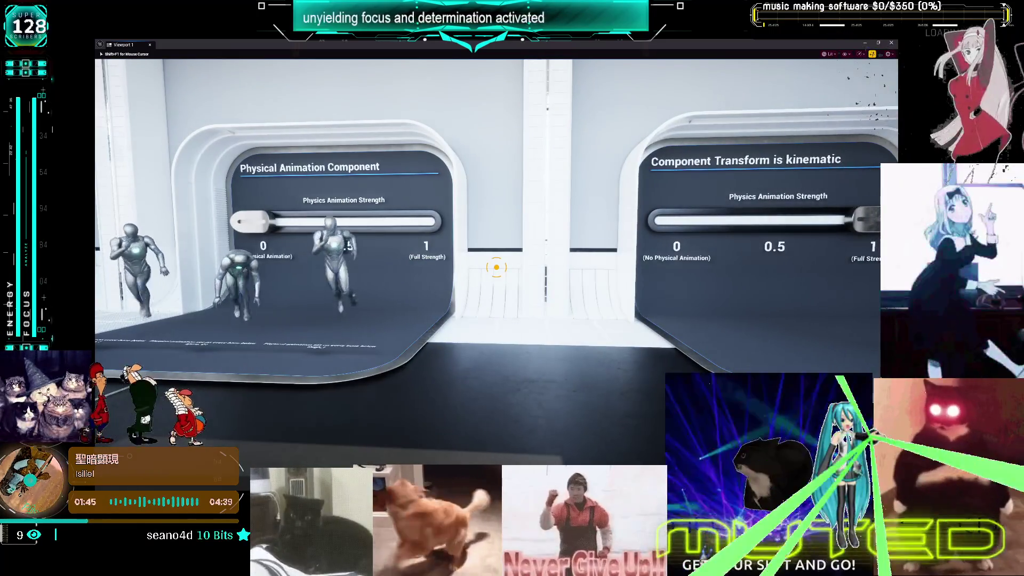
key(d)
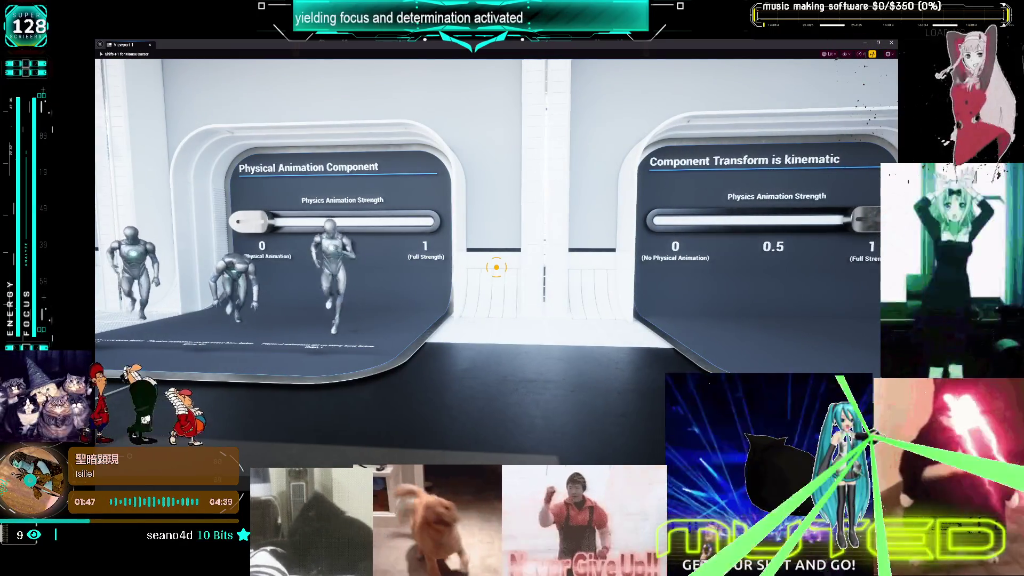
key(w)
key(s)
key(w)
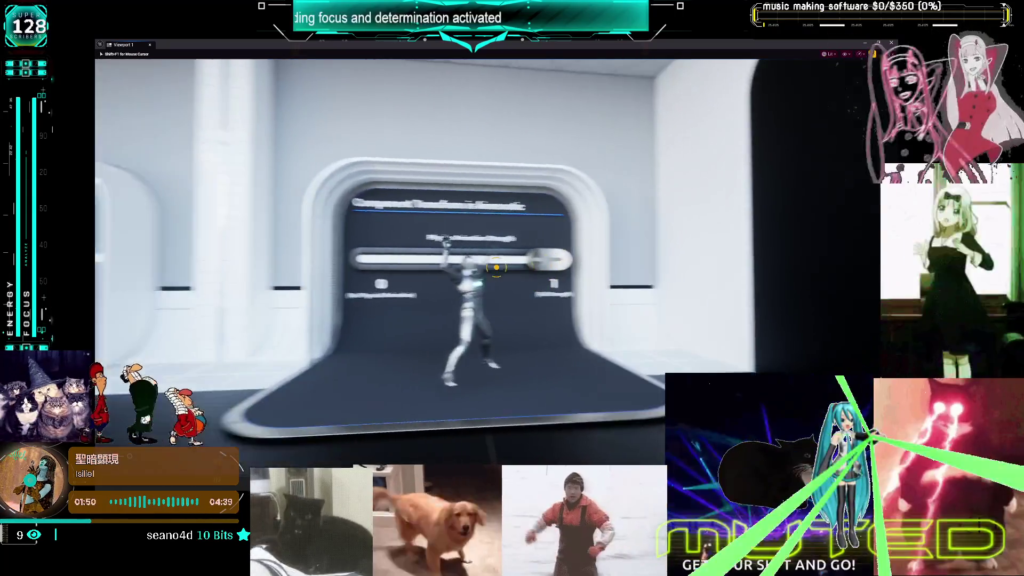
key(s)
key(w)
key(s)
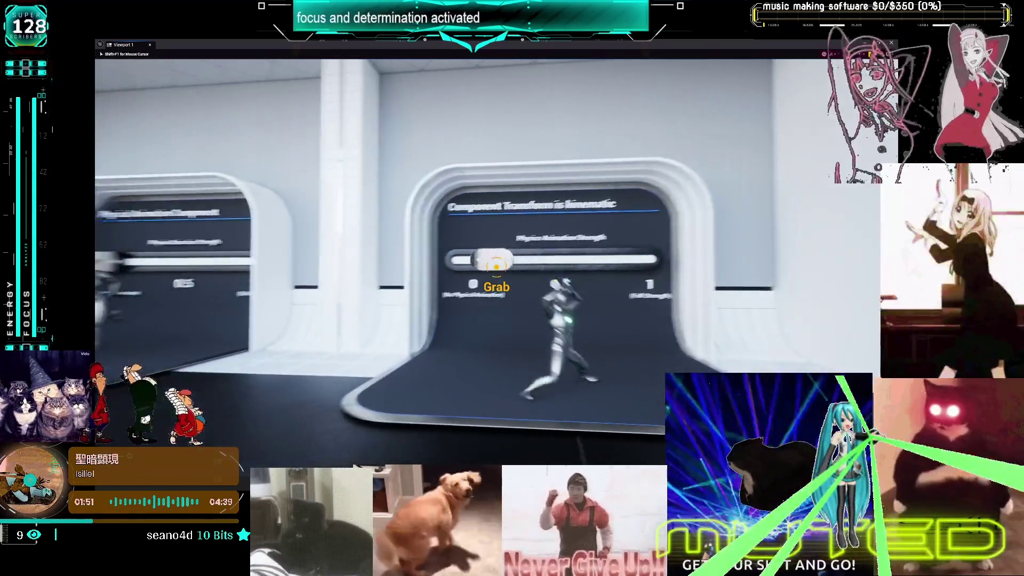
key(a)
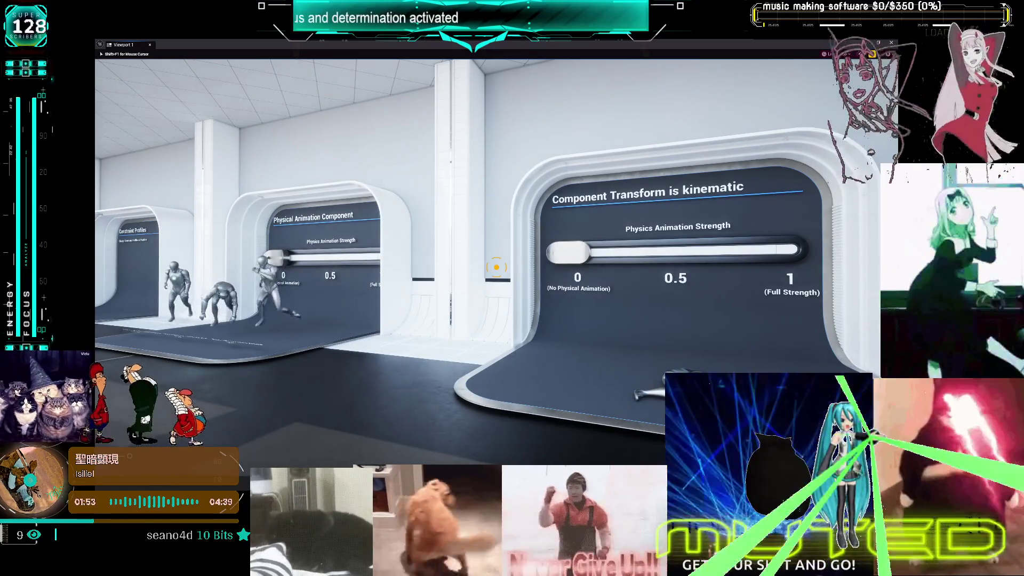
key(a)
key(w)
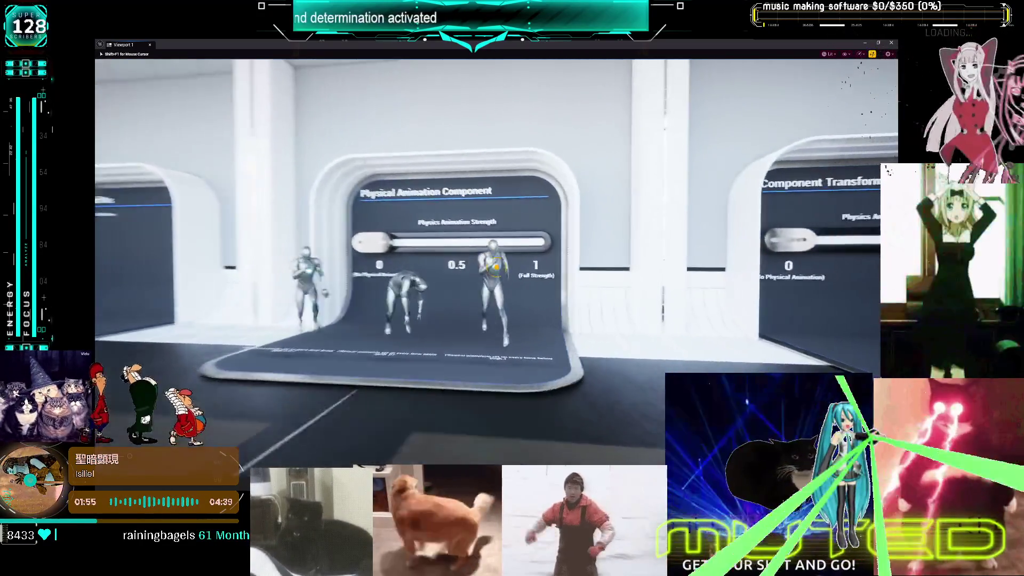
key(Escape)
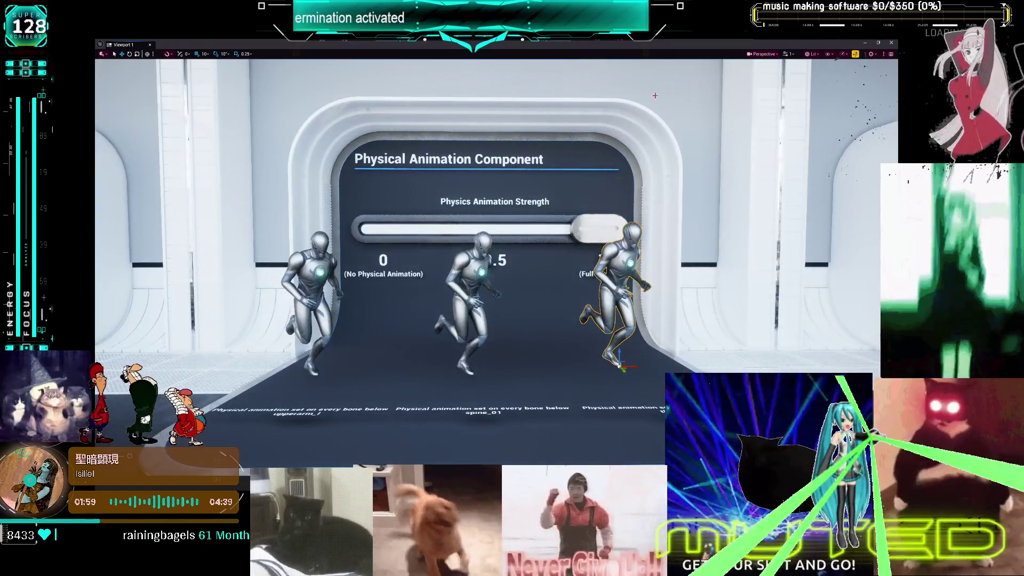
click(877, 43)
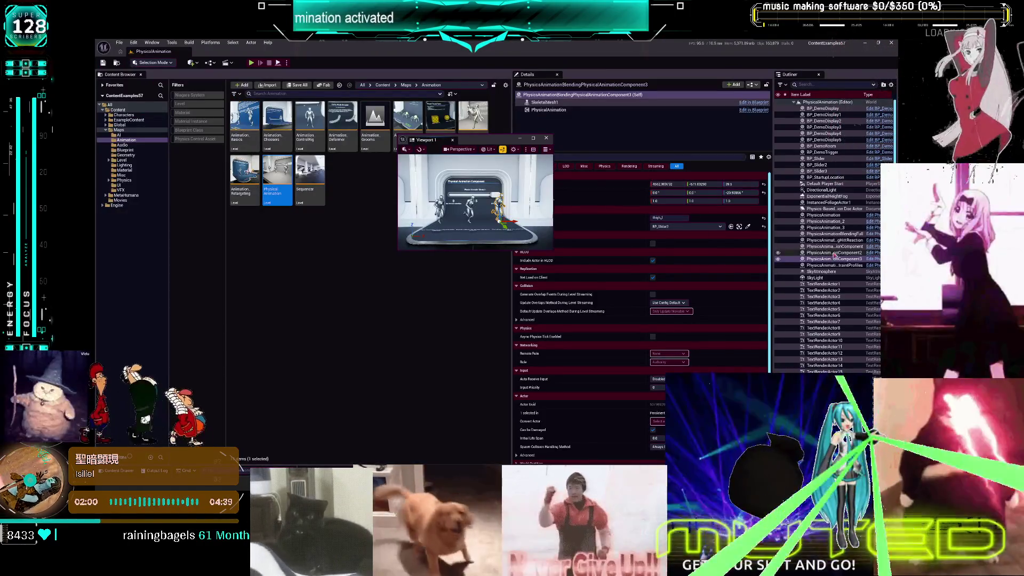
Open the physical animation component actor's blueprint from the level and pan across its event graph nodes
click(876, 261)
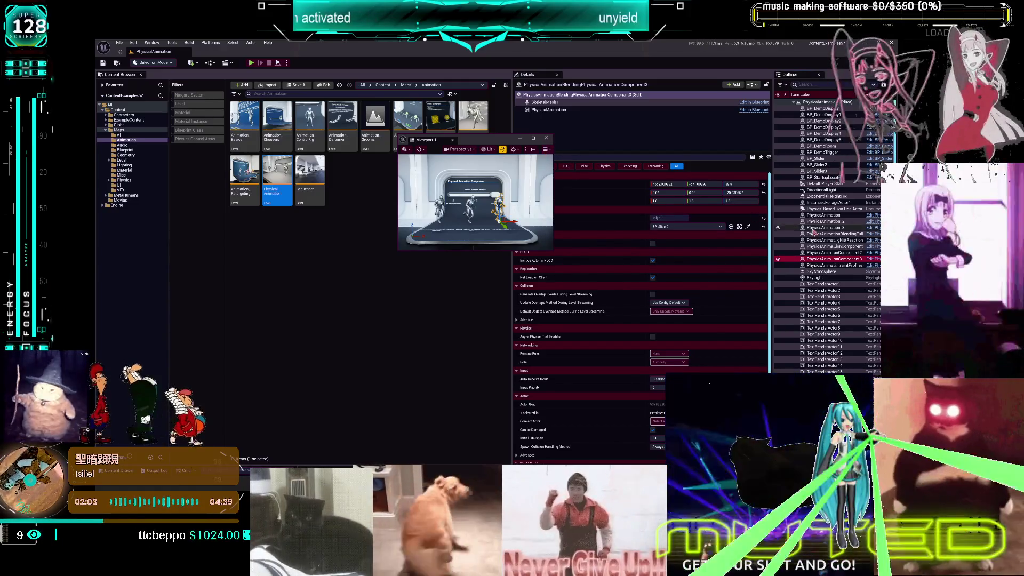
click(877, 259)
drag(565, 289, 591, 179)
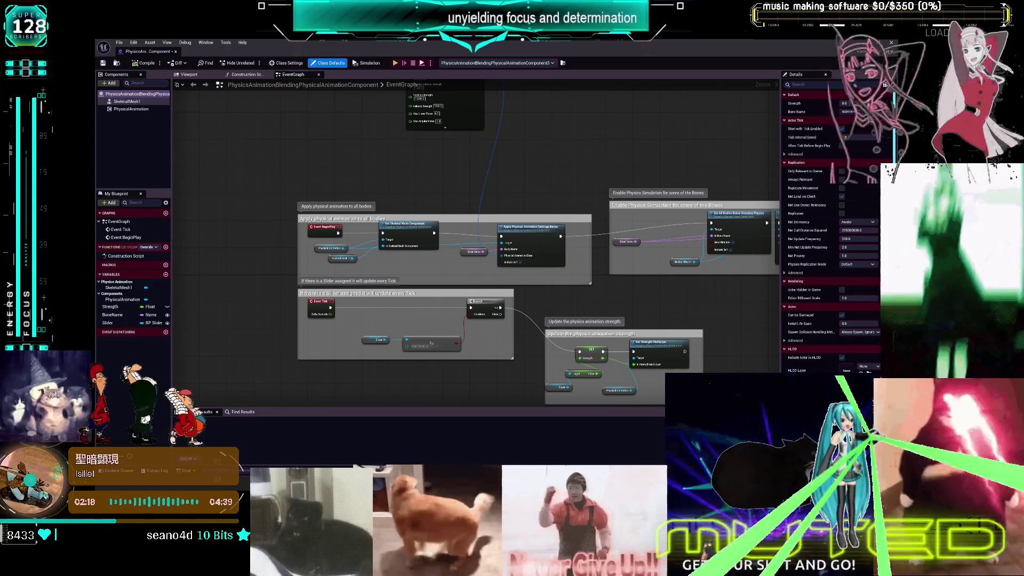
mouse_move(740, 228)
mouse_down()
mouse_move(613, 214)
mouse_move(693, 213)
mouse_up()
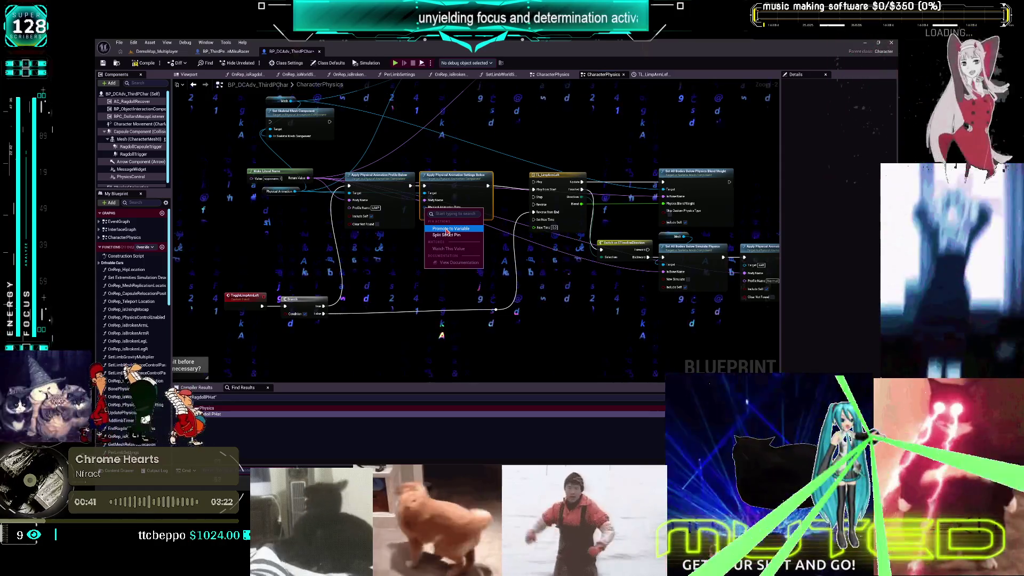
Promote the Physical Animation Data pin to a variable named LimpModeData and compile the blueprint
drag(407, 217, 407, 209)
mouse_move(377, 176)
mouse_down()
mouse_move(382, 131)
mouse_move(422, 241)
mouse_up()
key(F7)
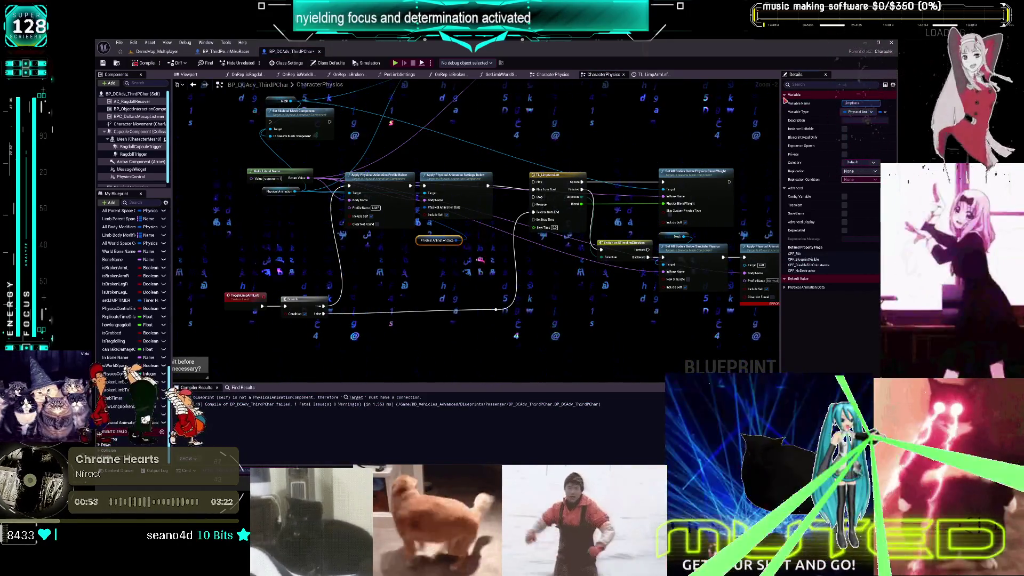
key(Return)
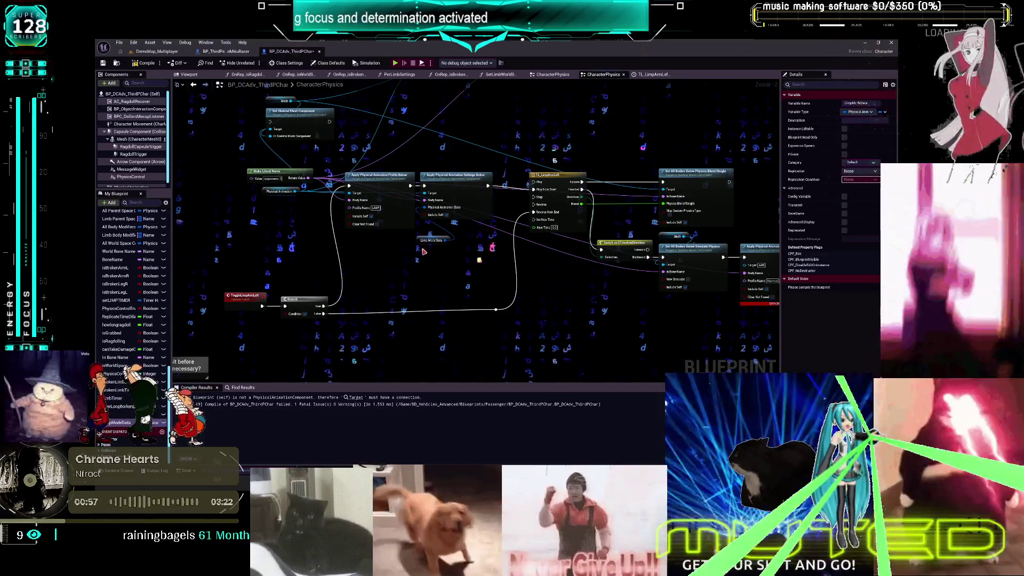
drag(431, 240, 438, 229)
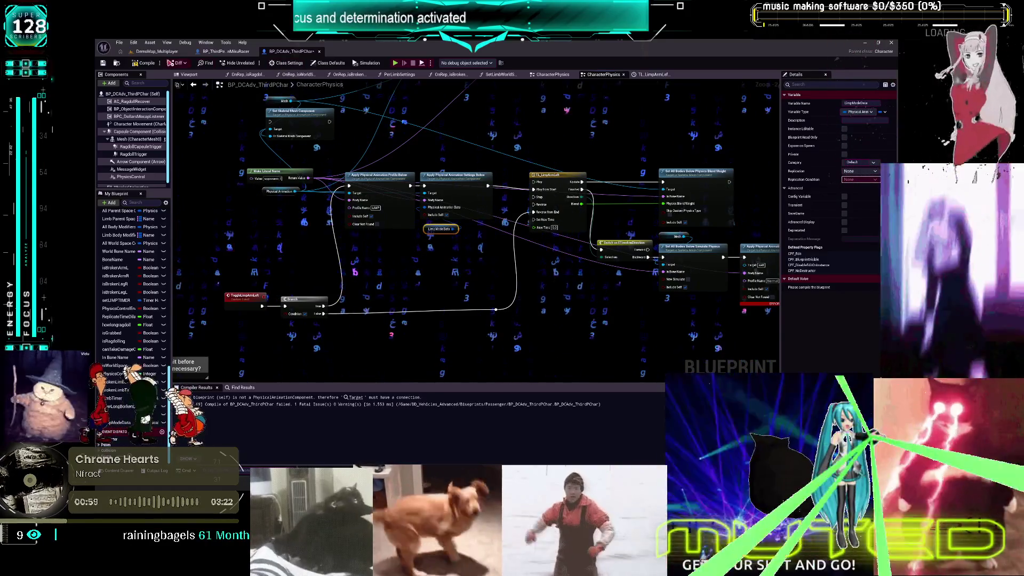
click(143, 64)
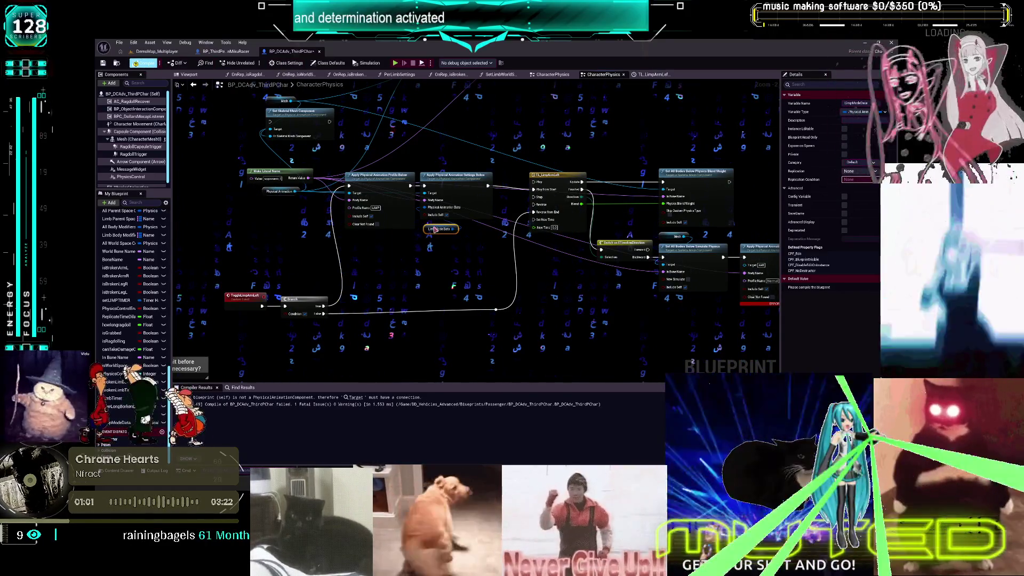
Set LimpModeData defaults to Orientation 3000, Angular Velocity 100, Position 1000 and Velocity 100
click(787, 288)
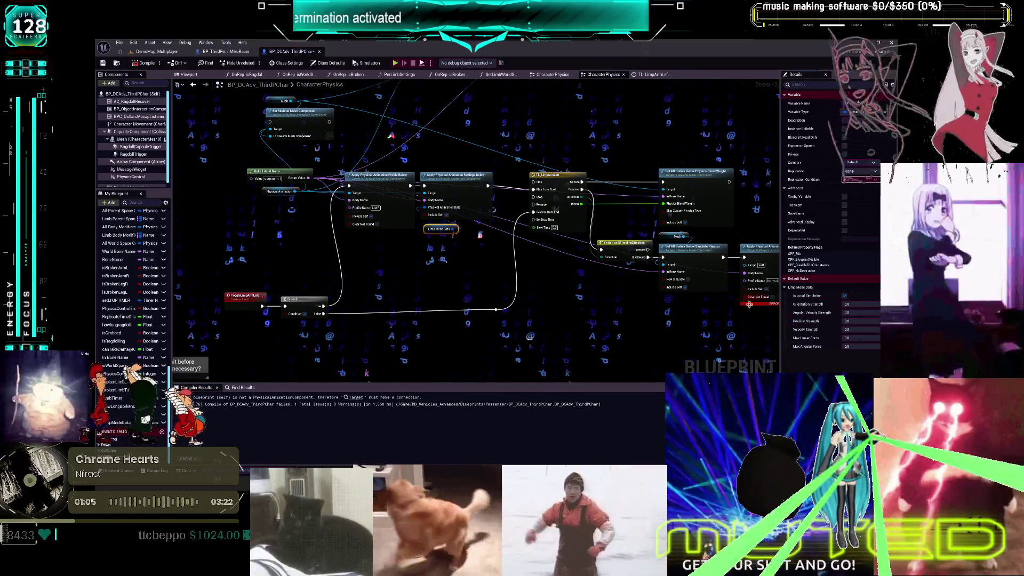
click(848, 304)
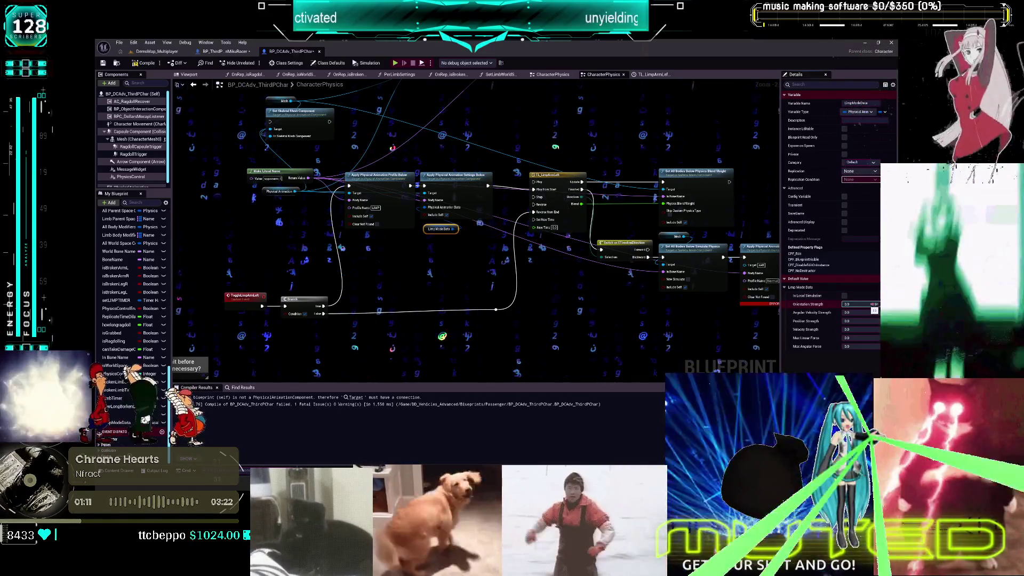
text(3000)
key(Tab)
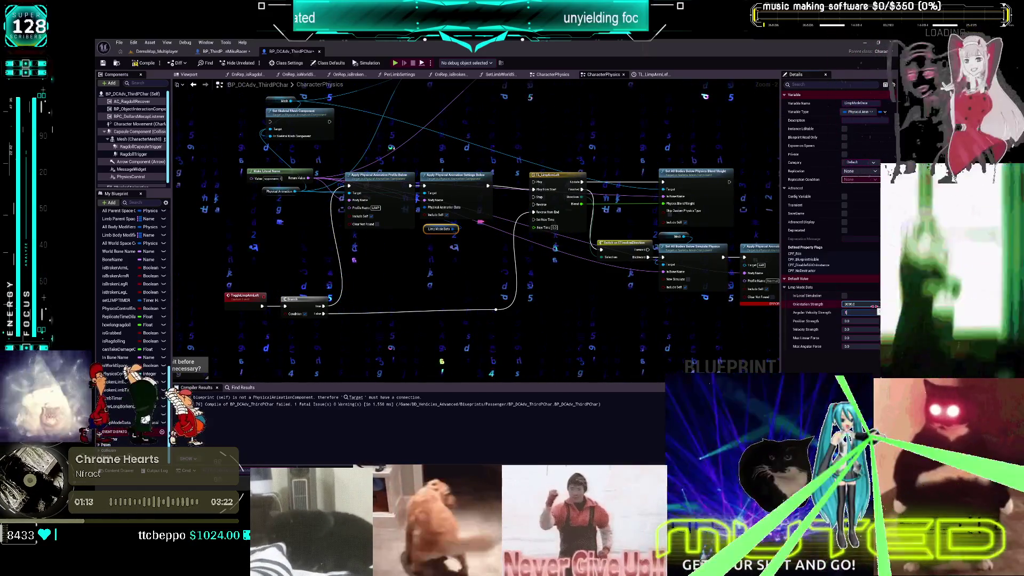
text(00)
key(Tab)
text(1000)
key(Tab)
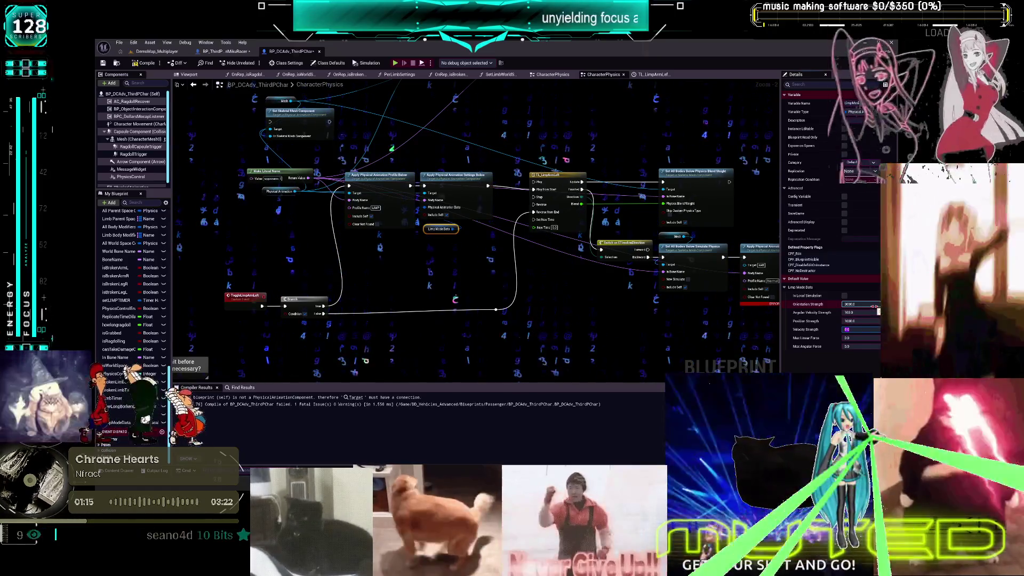
text(100)
key(Tab)
key(Tab)
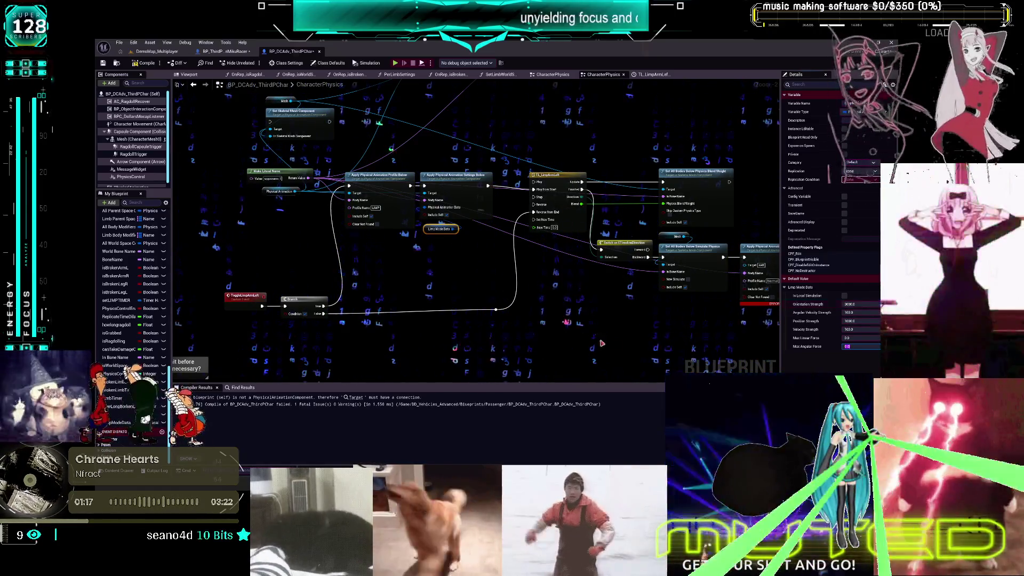
Recompile the character blueprint and pan along the ToggleLimpArmLeft, Branch and TL_LimpArmLeft node chain
click(144, 64)
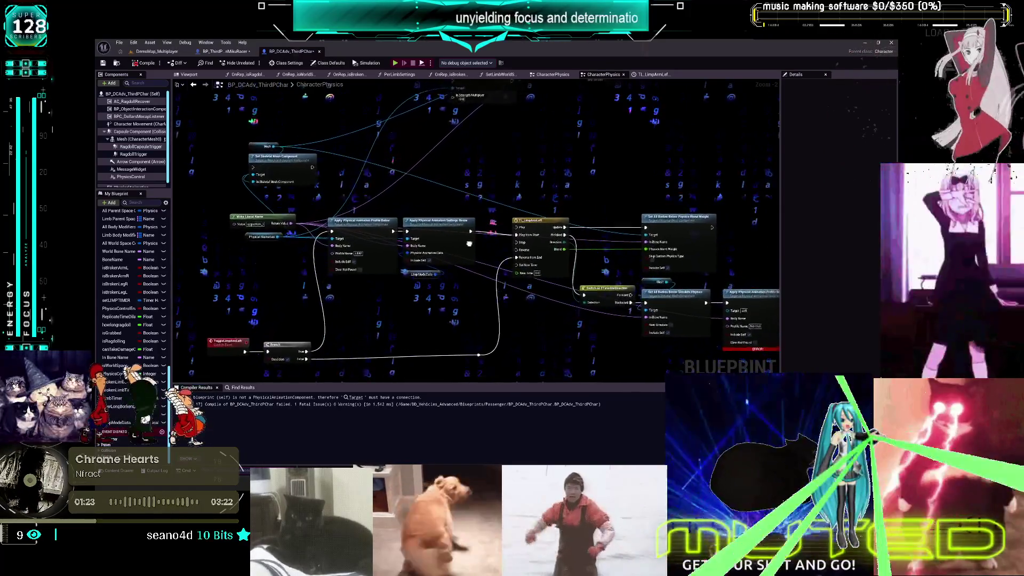
mouse_move(469, 244)
mouse_down()
mouse_move(504, 211)
mouse_move(512, 228)
mouse_move(490, 221)
mouse_up()
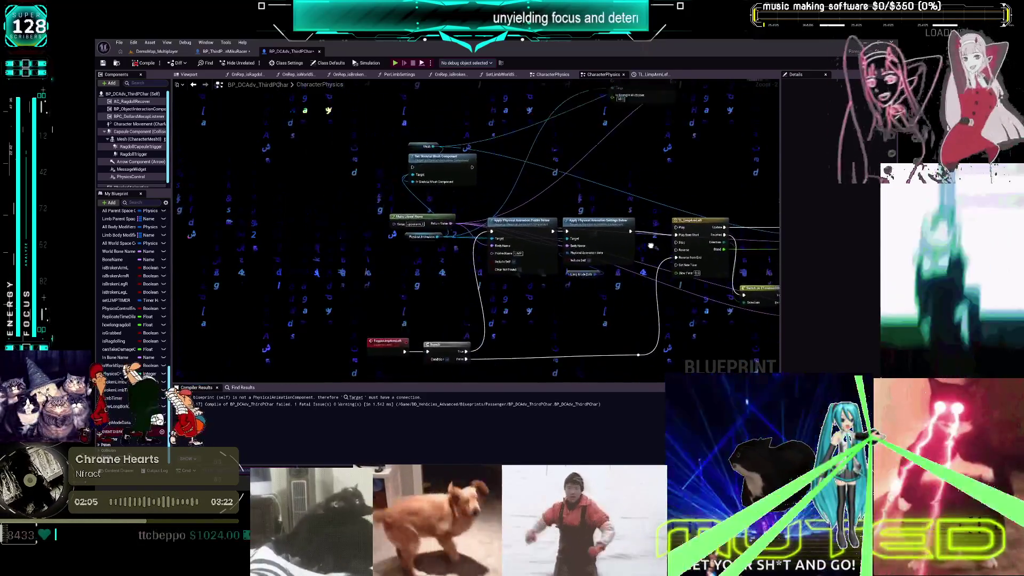
drag(575, 235, 683, 231)
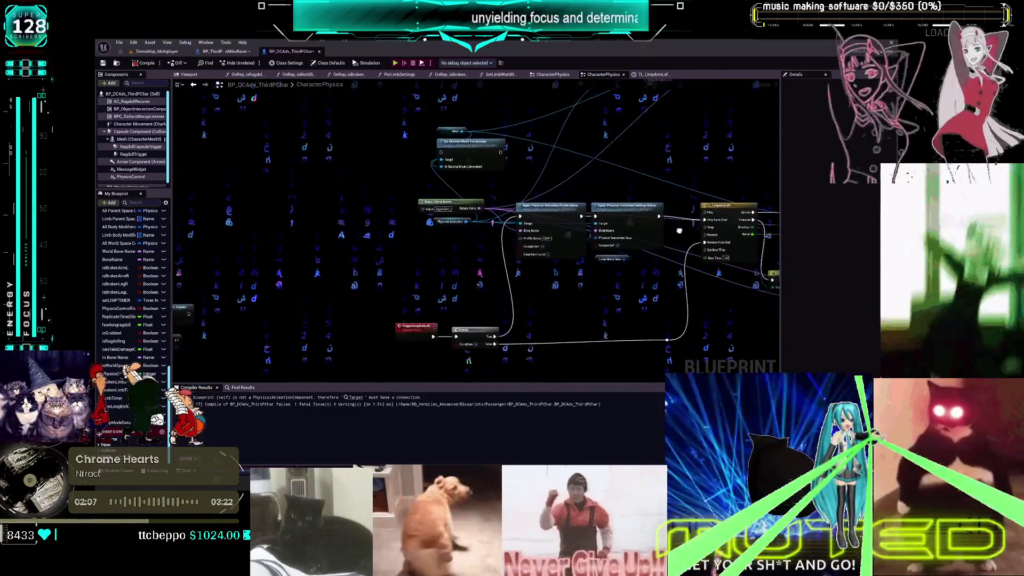
drag(618, 202, 687, 234)
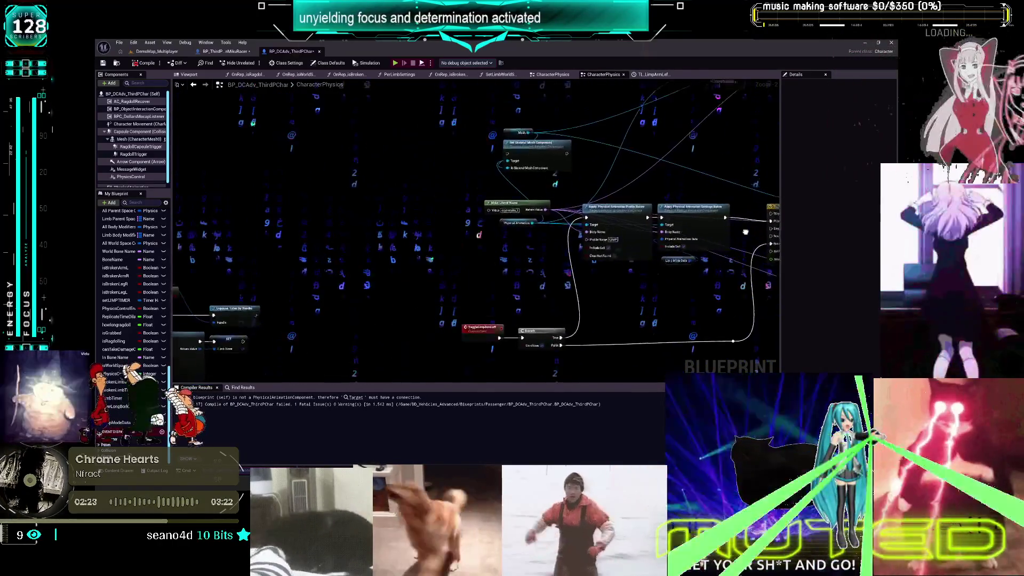
drag(613, 215, 665, 185)
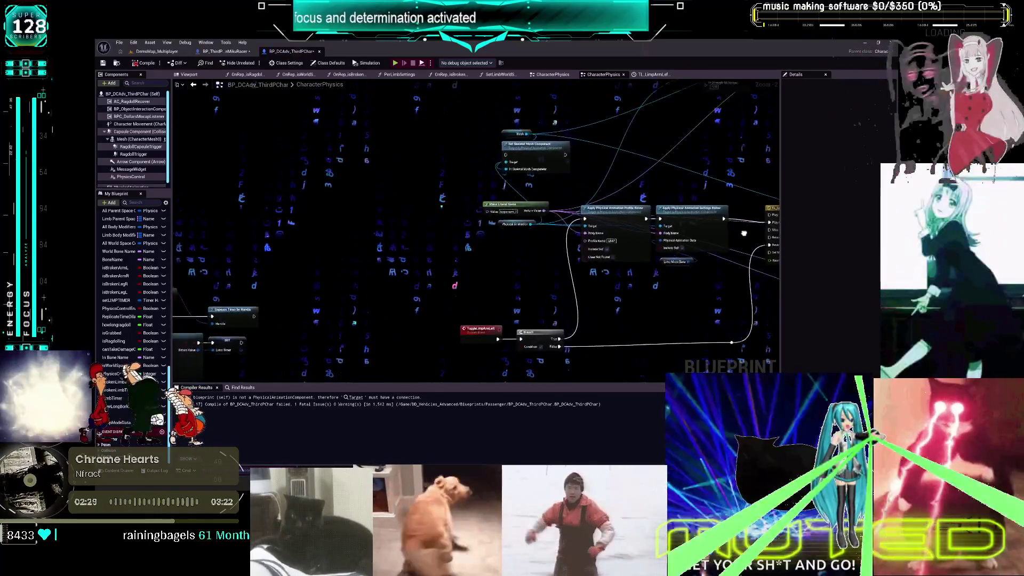
drag(631, 207, 696, 209)
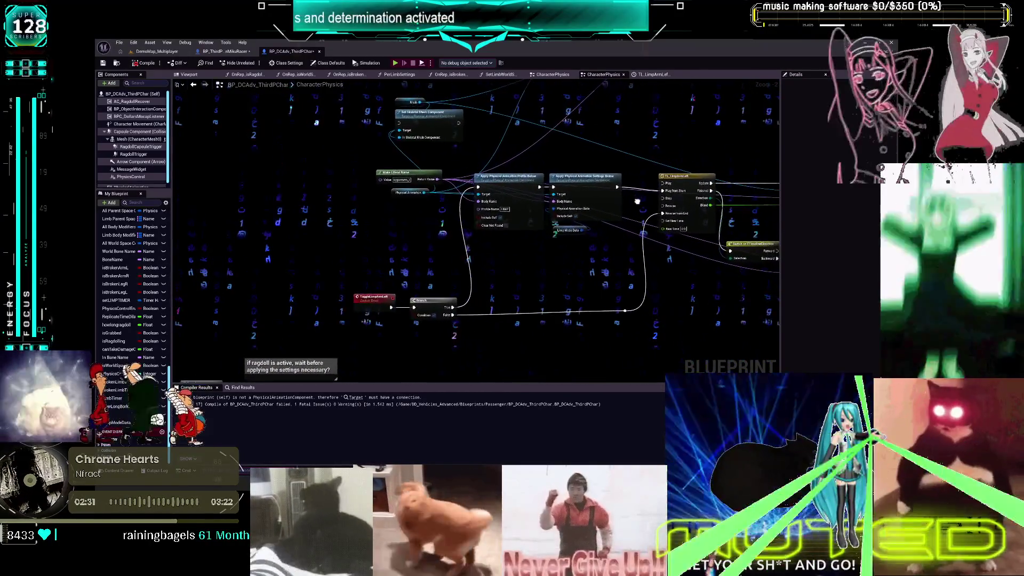
drag(611, 189, 473, 199)
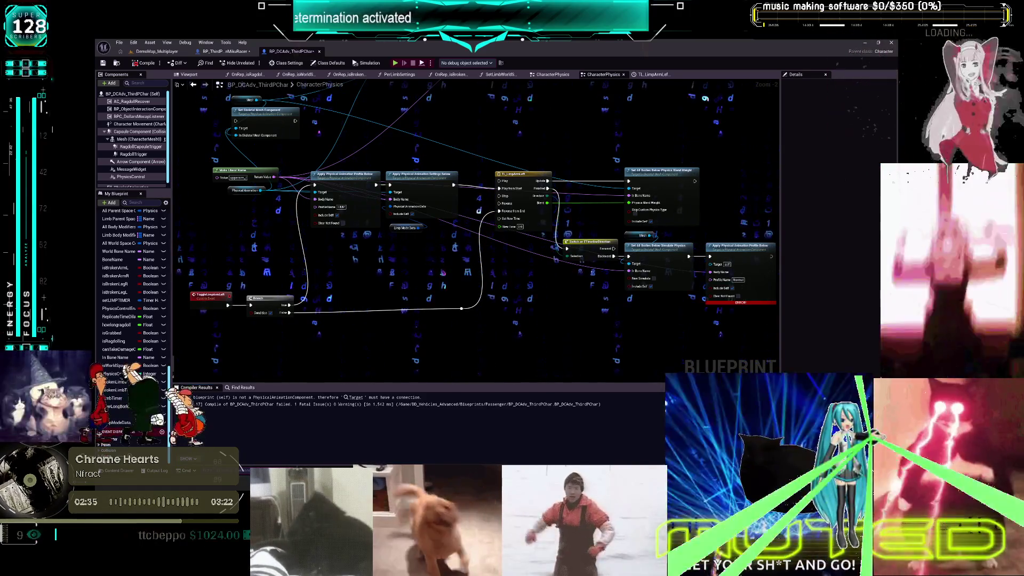
mouse_move(254, 188)
mouse_down()
mouse_move(391, 265)
mouse_move(661, 333)
mouse_up()
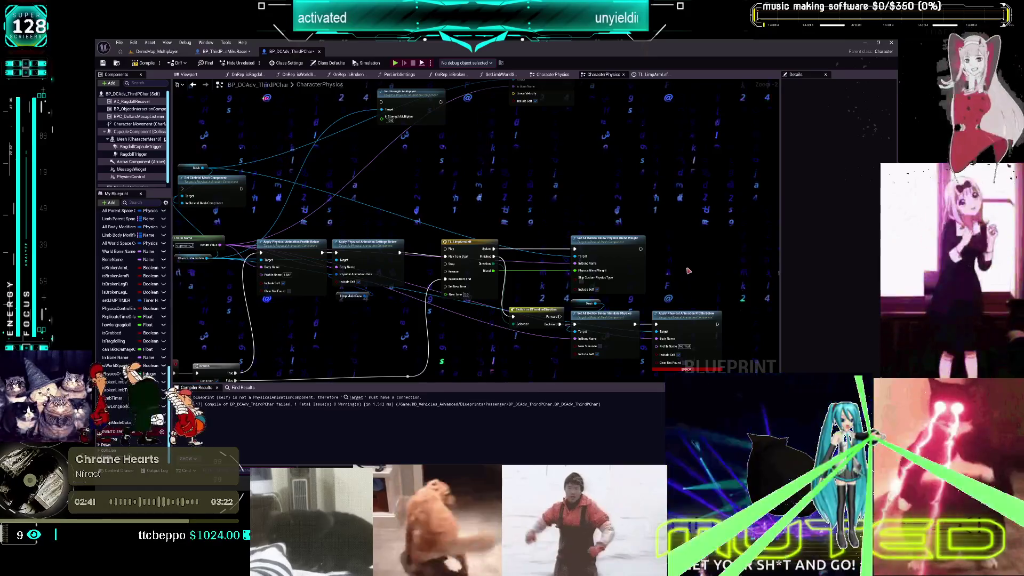
Reopen the PhysicsAnimationBlendingPhysicalAnimationComponent blueprint, then bring the level editor window forward
double_click(687, 314)
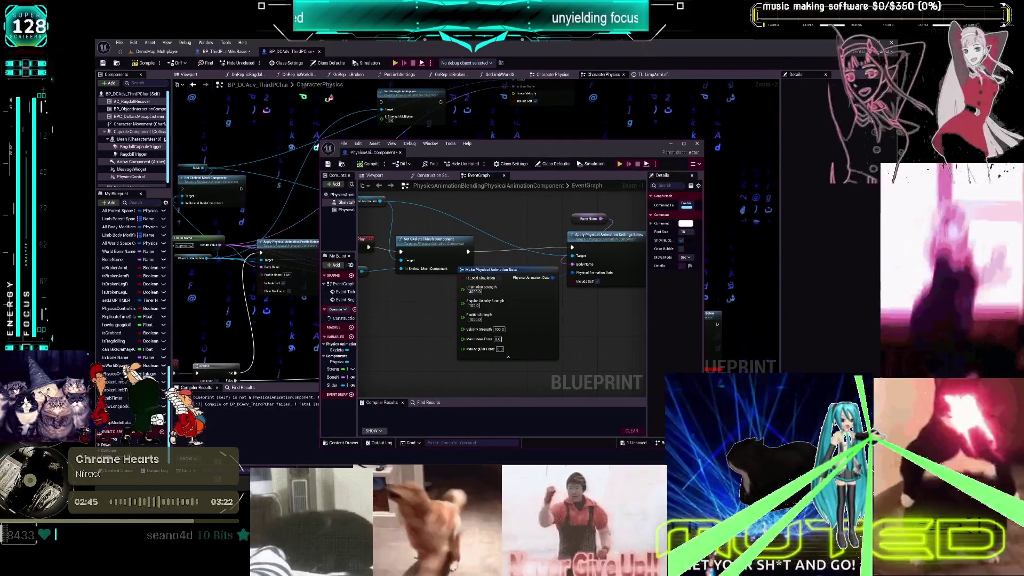
key(alt+Tab)
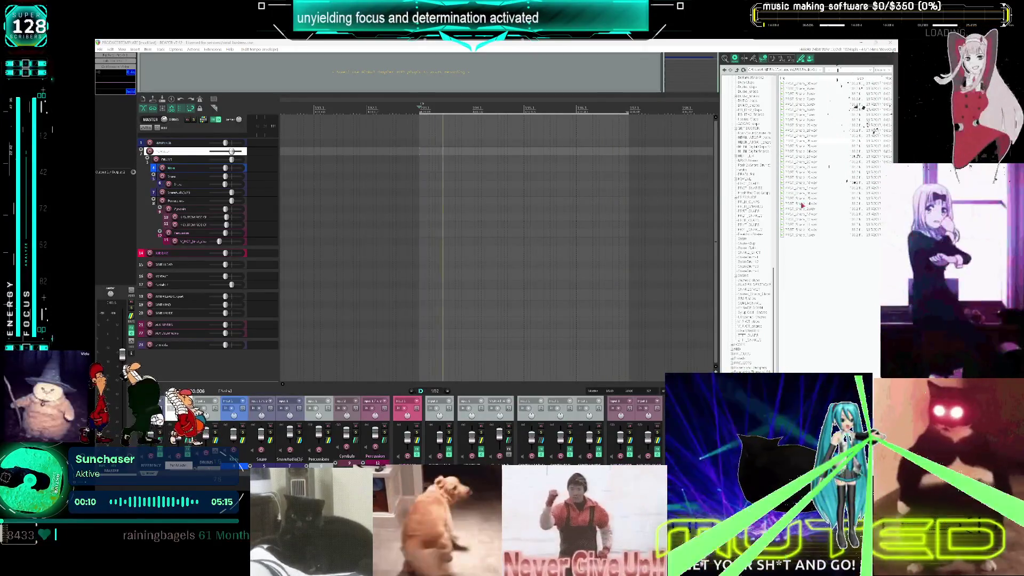
scroll(754, 203, up, 5)
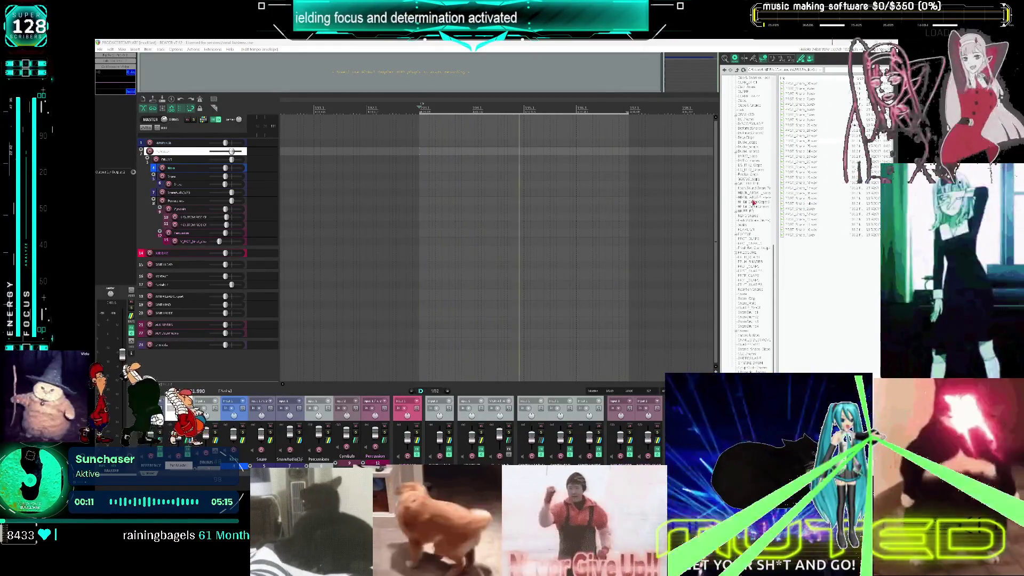
scroll(753, 203, up, 2)
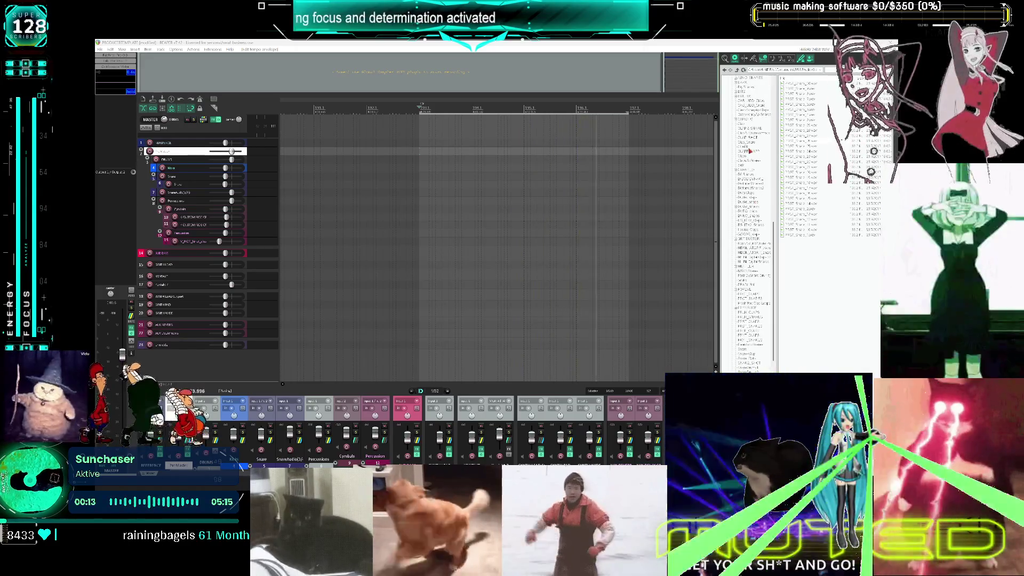
scroll(760, 104, up, 2)
click(746, 146)
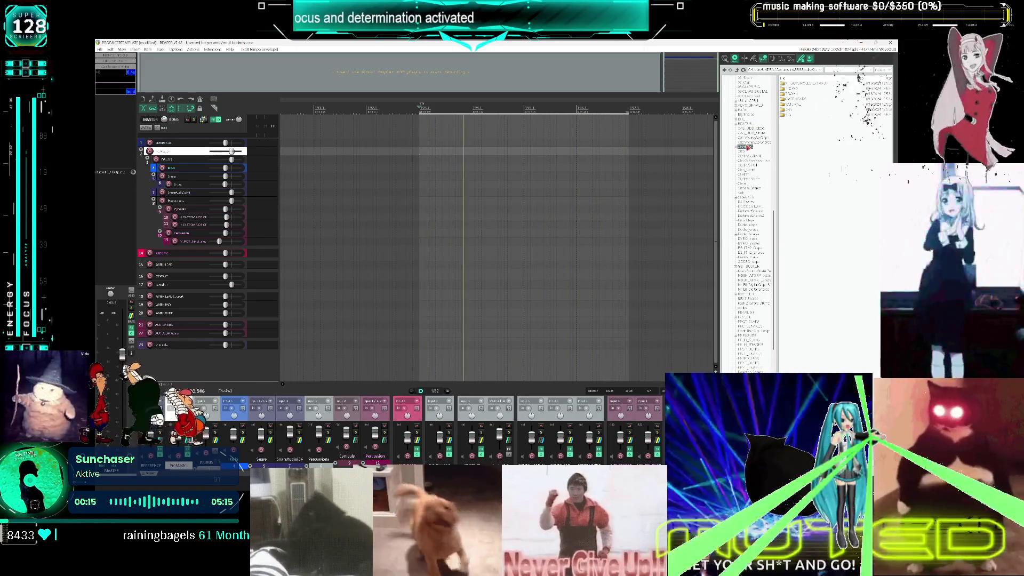
double_click(746, 146)
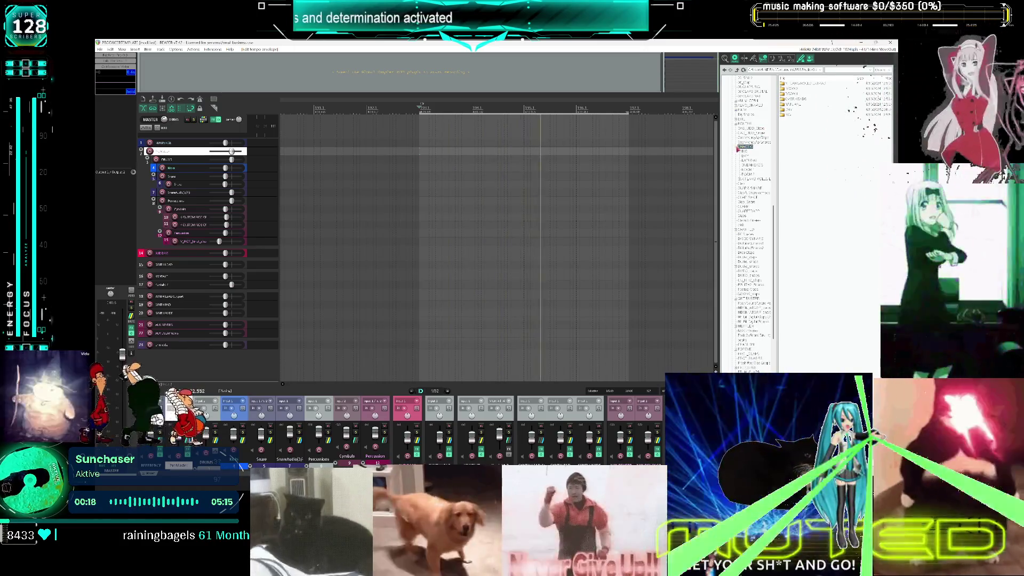
click(748, 157)
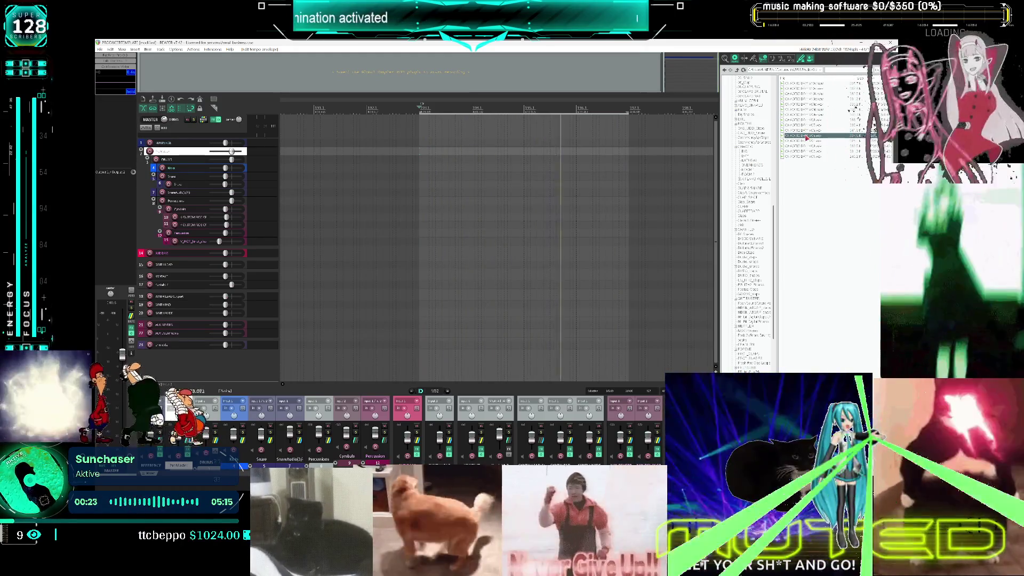
mouse_move(808, 137)
mouse_down()
mouse_move(520, 249)
mouse_move(443, 266)
mouse_move(424, 259)
mouse_move(231, 365)
mouse_up()
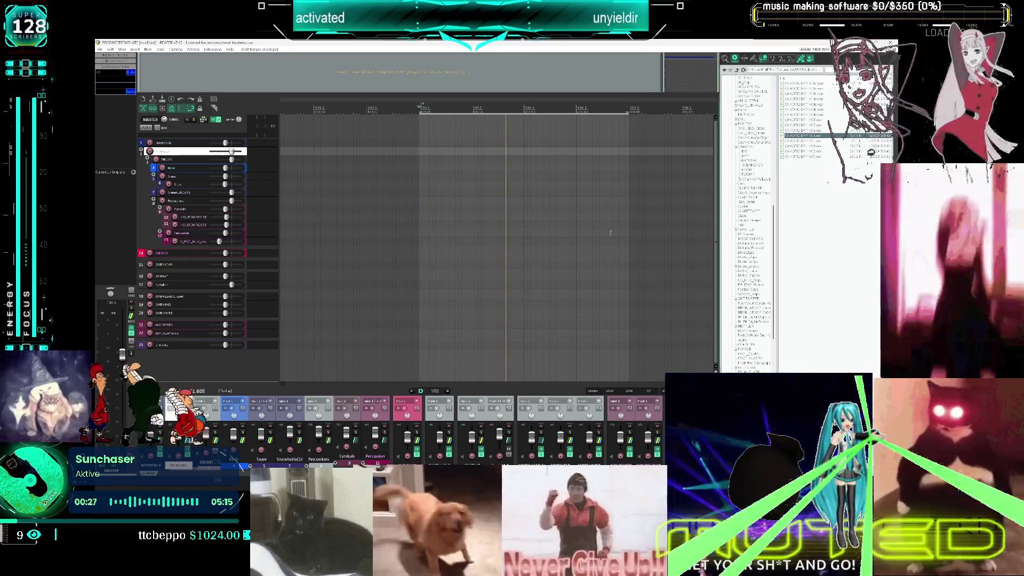
right_click(230, 364)
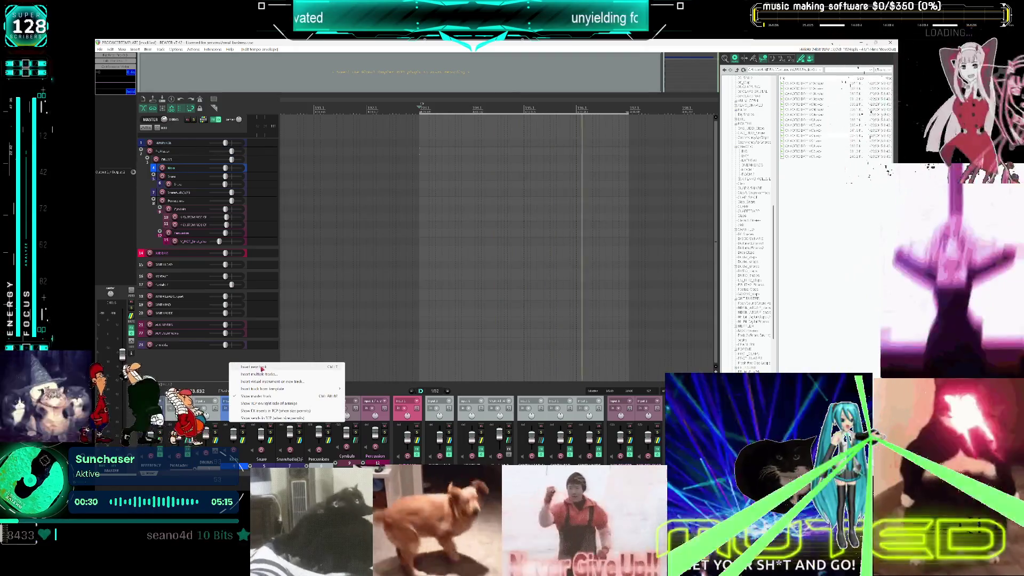
click(263, 368)
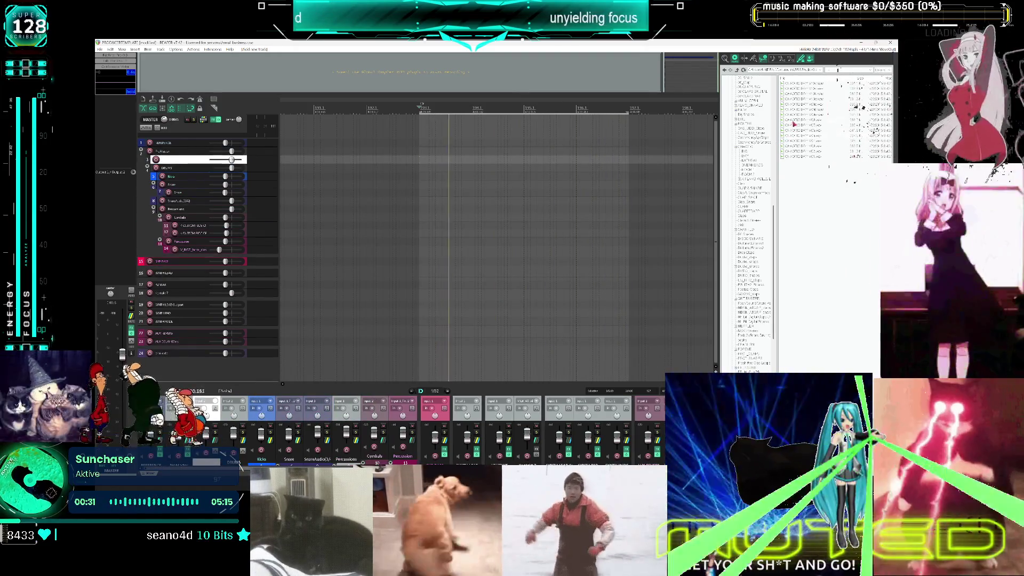
click(798, 105)
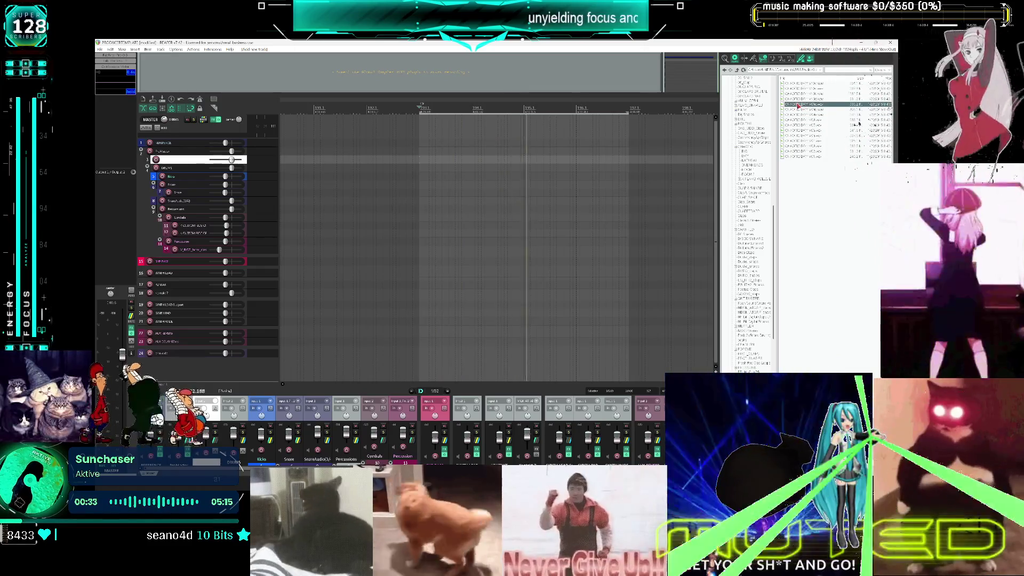
click(798, 89)
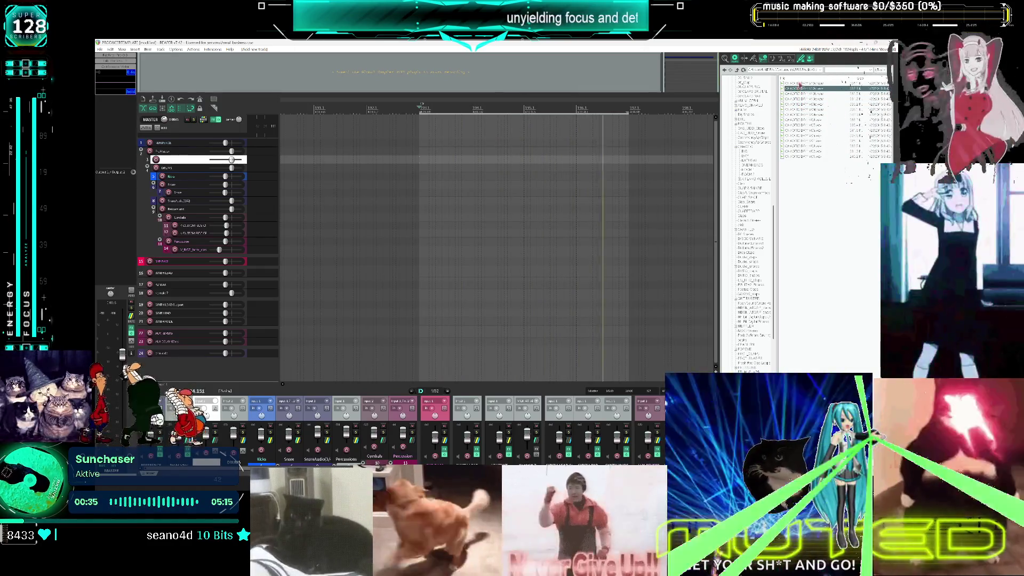
click(802, 125)
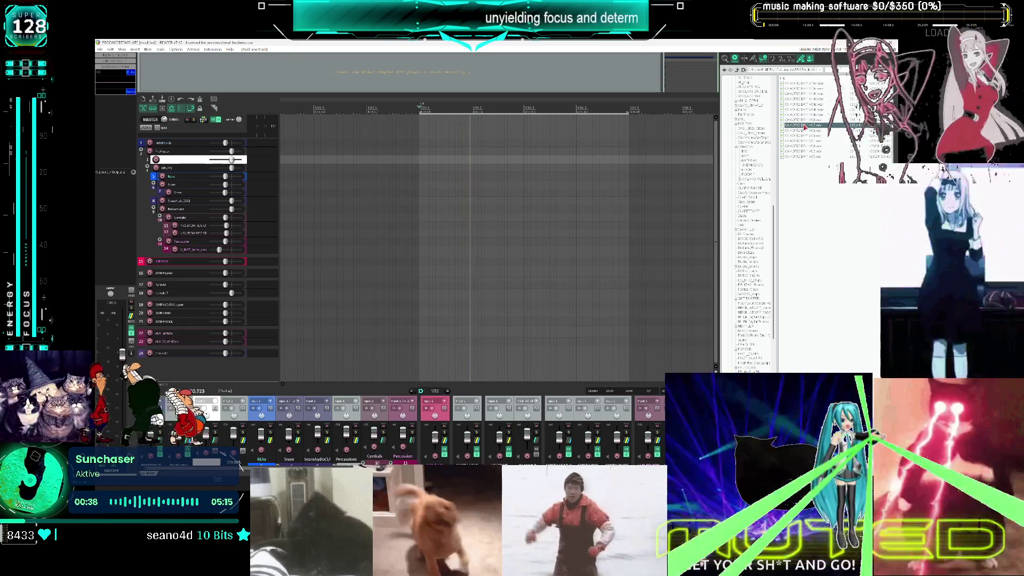
Drop a drum sample onto the track near the pattern start and trim it to a short hit
mouse_move(804, 134)
mouse_down()
mouse_move(616, 167)
mouse_move(424, 160)
mouse_up()
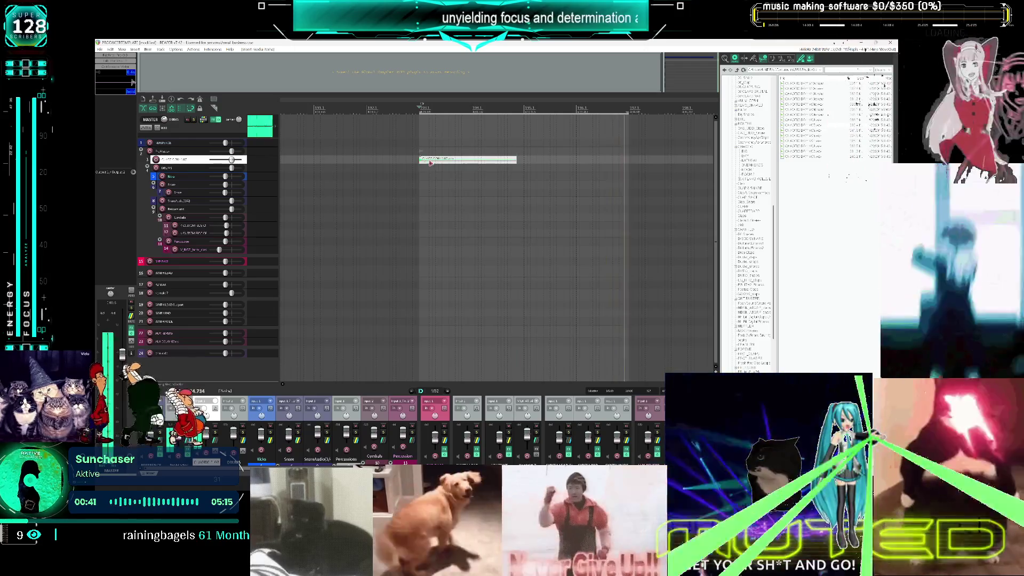
scroll(562, 189, up, 3)
scroll(469, 188, up, 2)
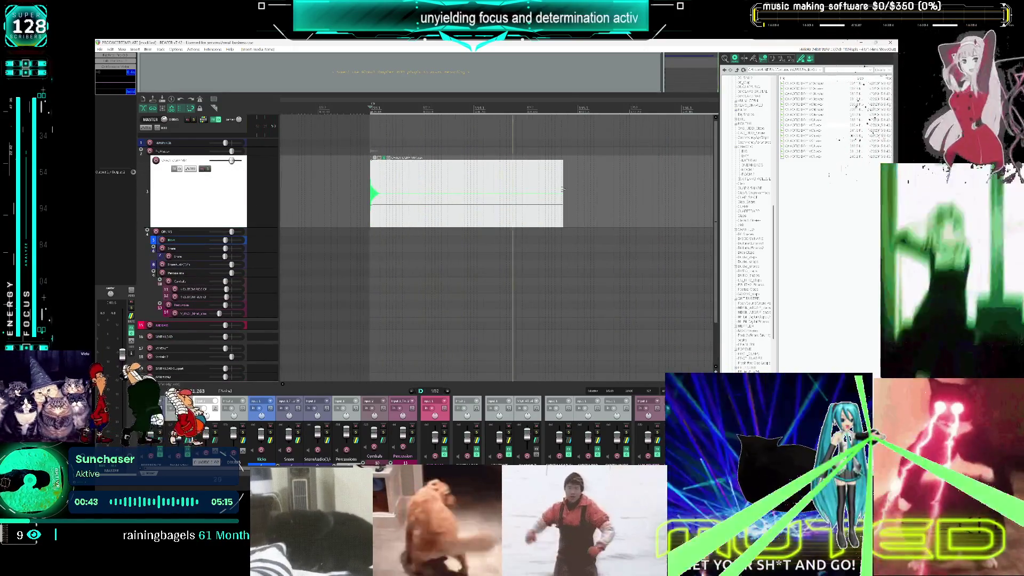
scroll(563, 189, down, 2)
mouse_move(484, 196)
mouse_down()
mouse_move(363, 199)
mouse_move(418, 196)
mouse_up()
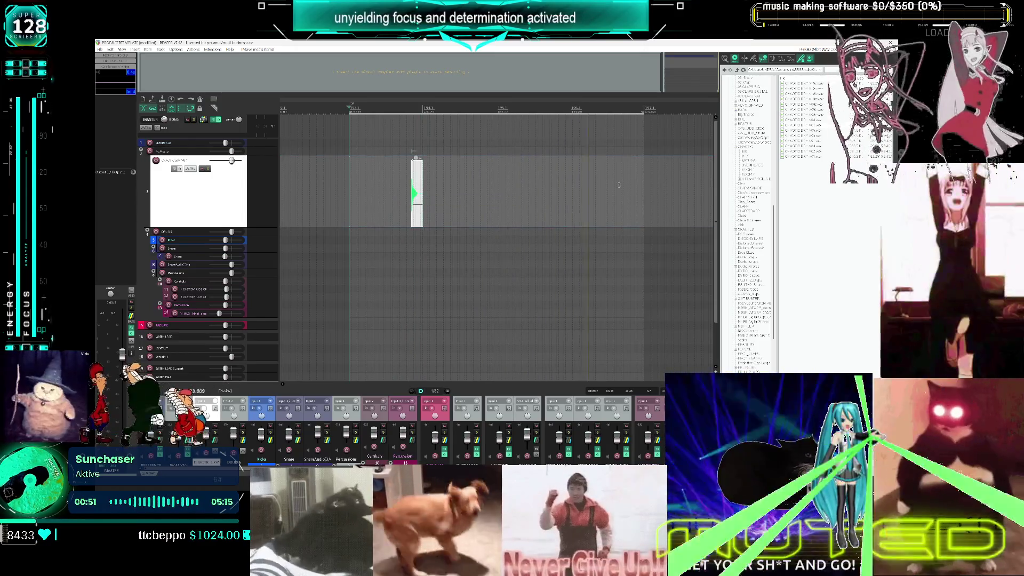
Audition samples in the OVERHEADS folder and drag the chosen one onto the same track
click(752, 165)
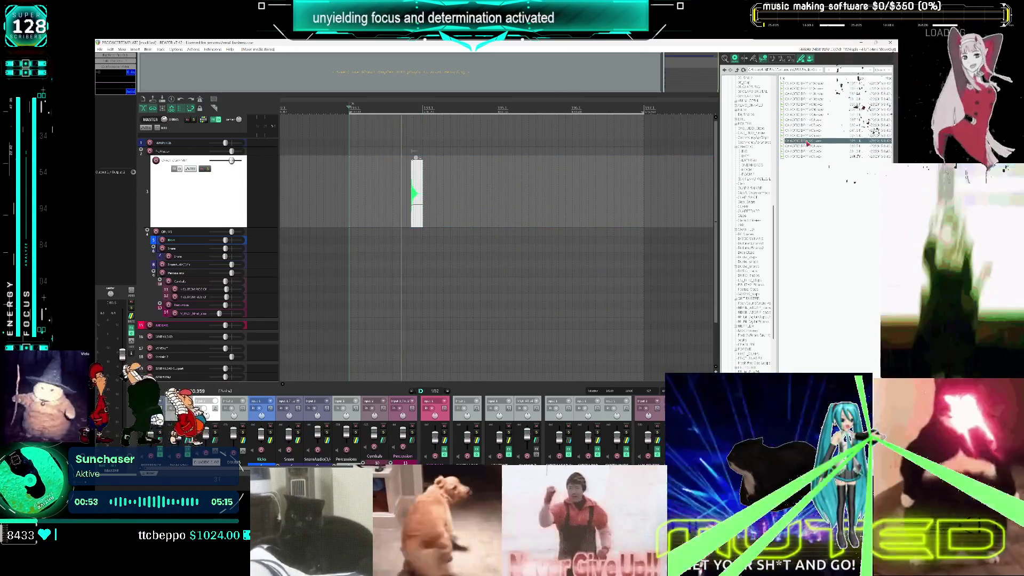
click(813, 130)
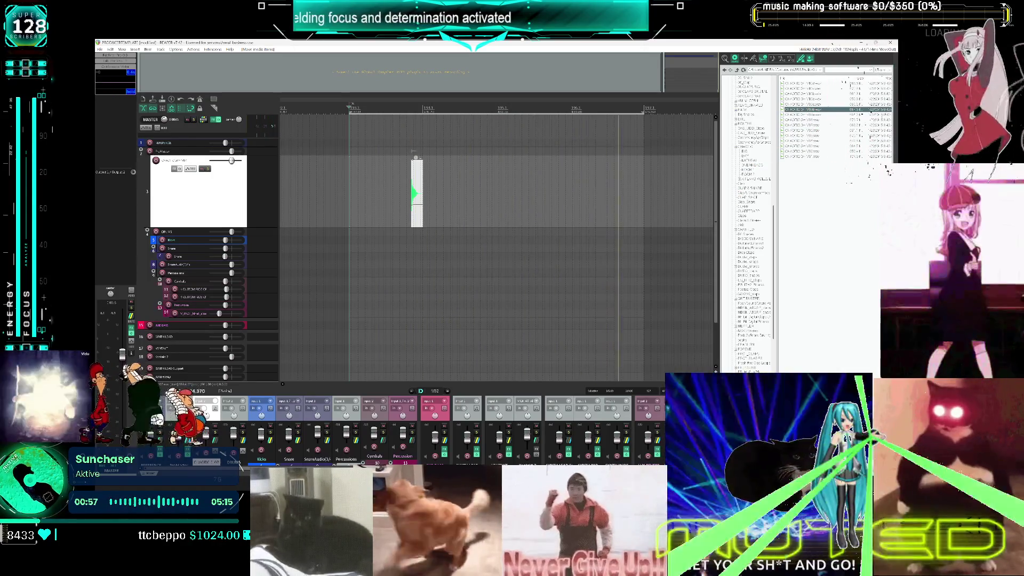
key(Down)
key(Down)
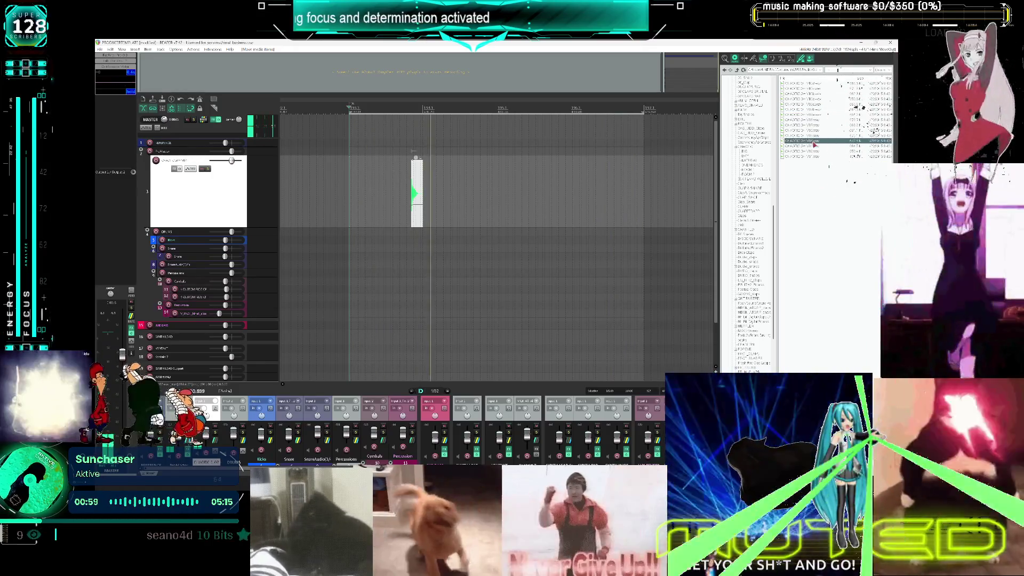
key(Down)
key(Down)
key(Down)
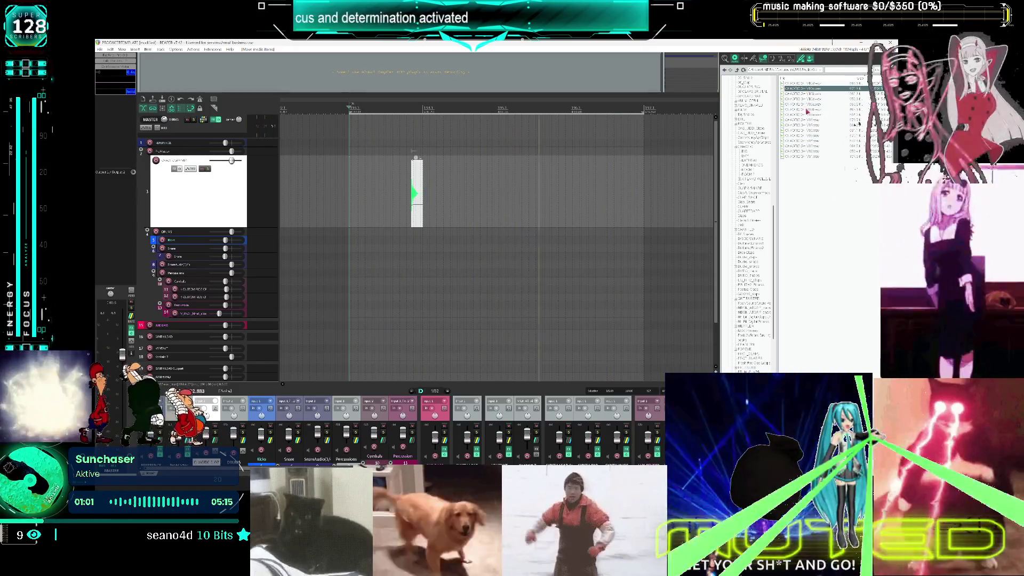
click(809, 137)
key(Up)
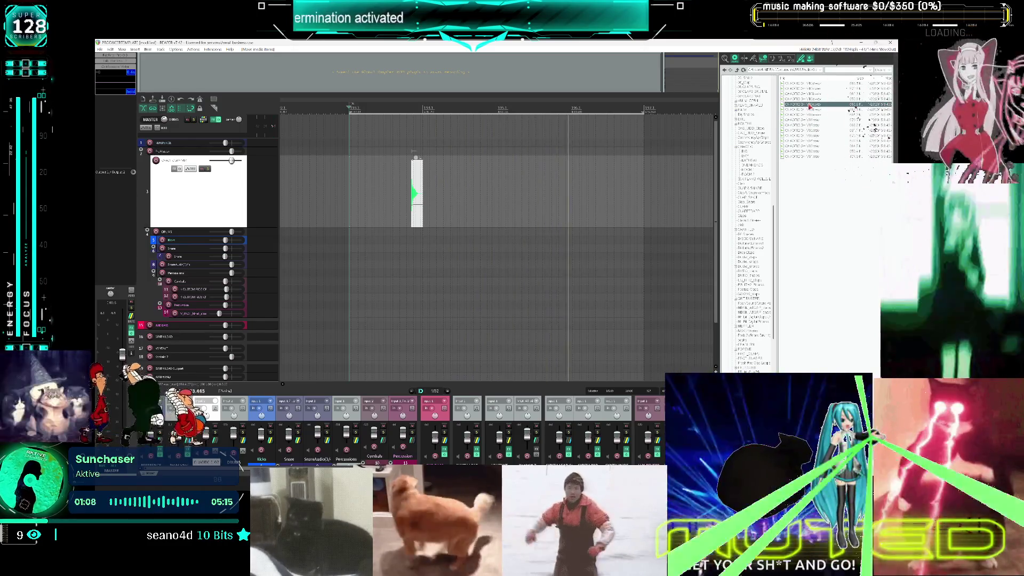
drag(809, 104, 442, 200)
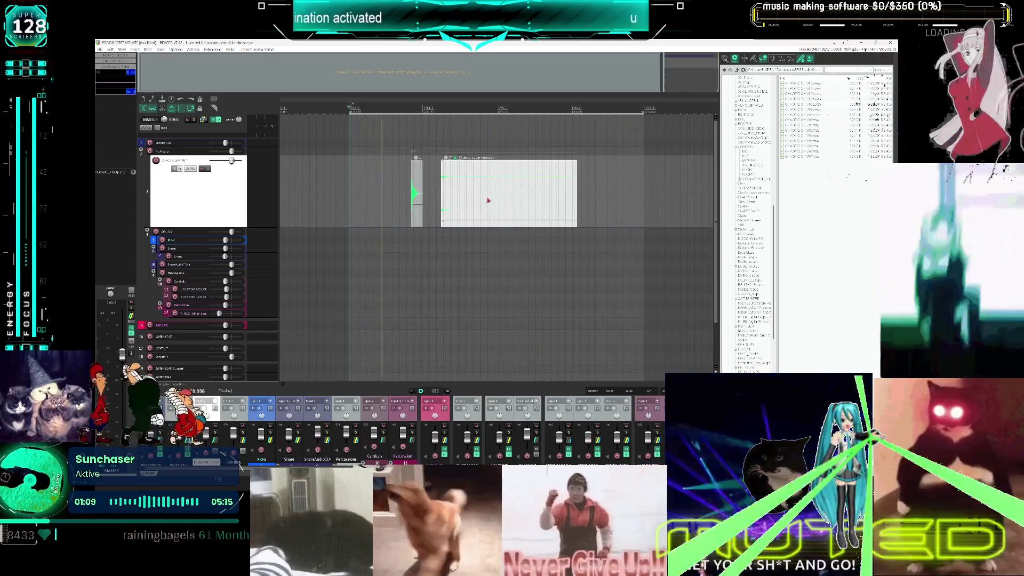
Trim the new sample after the first hit, duplicate the track, and line up the copy's item
drag(592, 195, 442, 196)
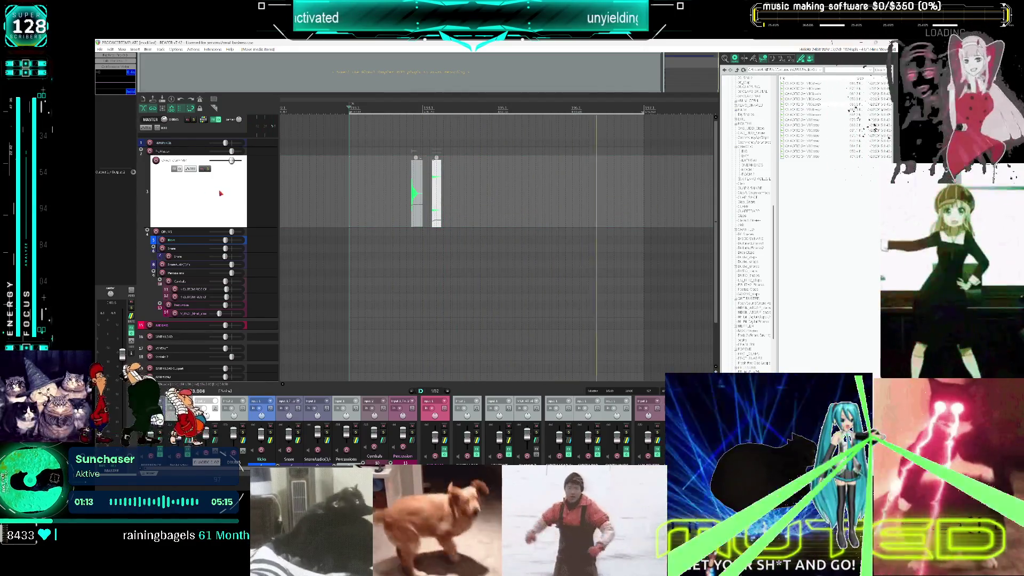
key(ctrl+alt+d)
drag(420, 244, 406, 250)
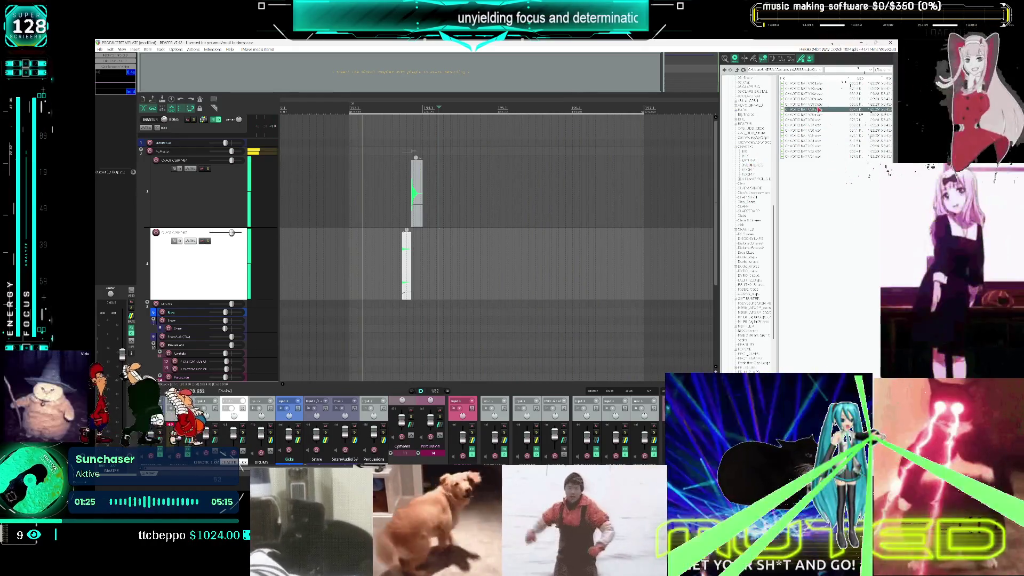
Audition samples from several folders, then paste a track copy below and delete its item
click(811, 84)
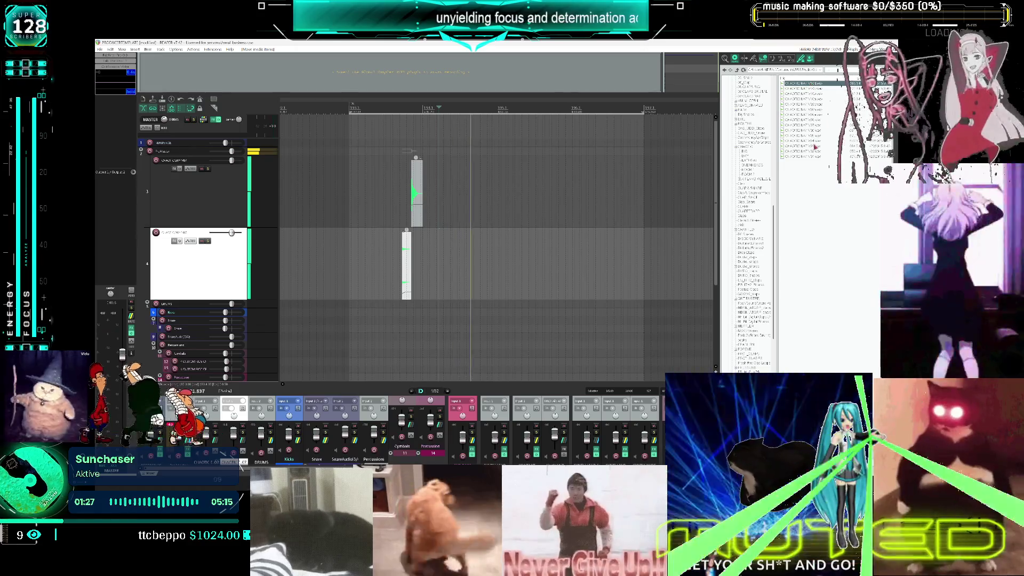
click(812, 156)
click(873, 147)
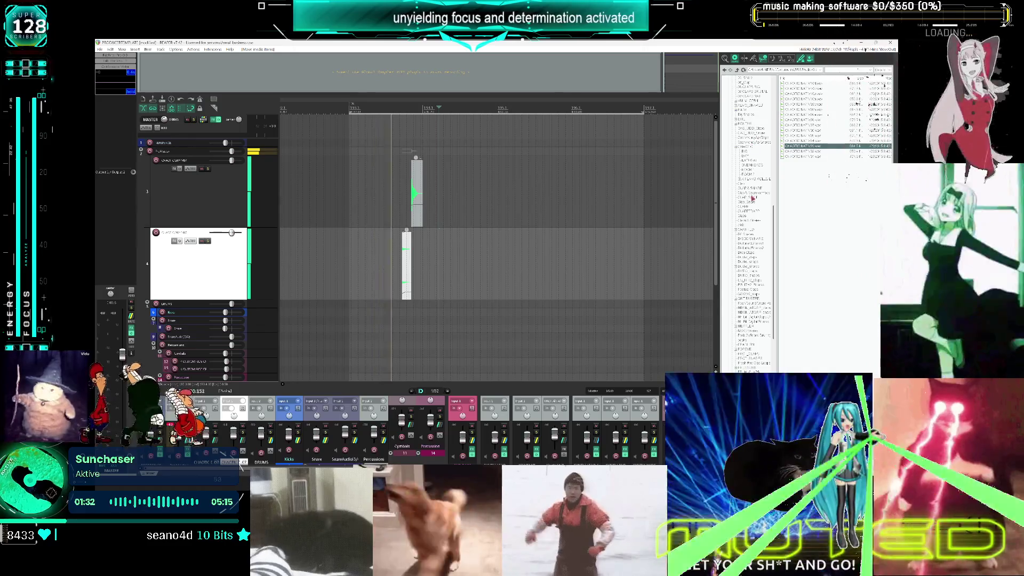
scroll(755, 213, down, 5)
scroll(755, 213, down, 2)
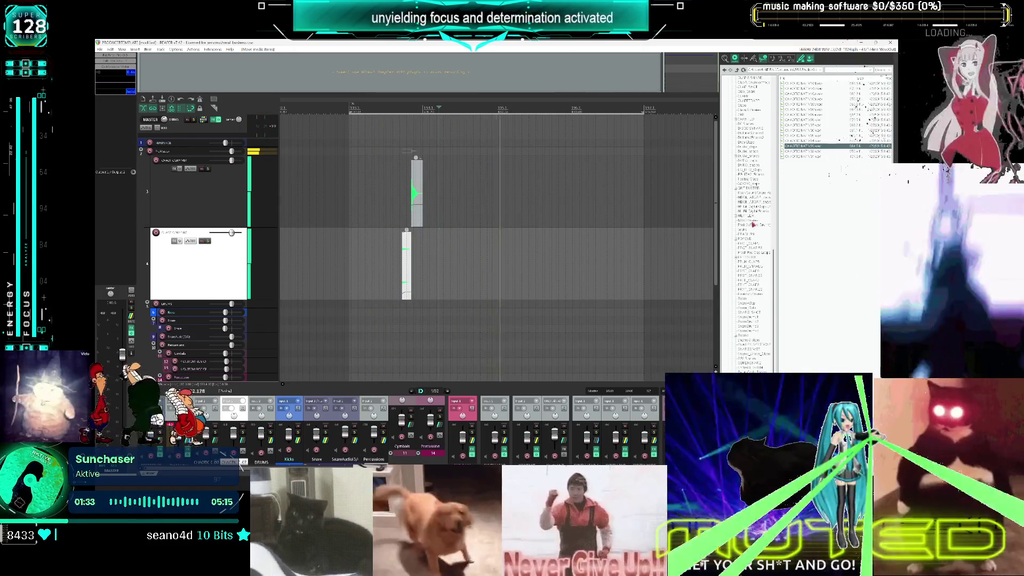
click(755, 213)
click(797, 137)
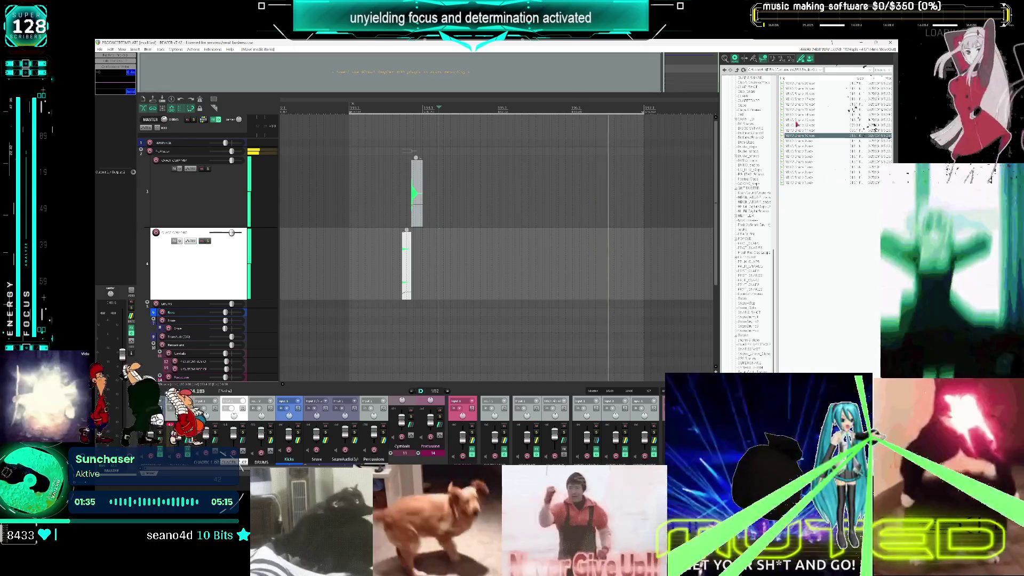
key(Up)
key(Up)
key(Up)
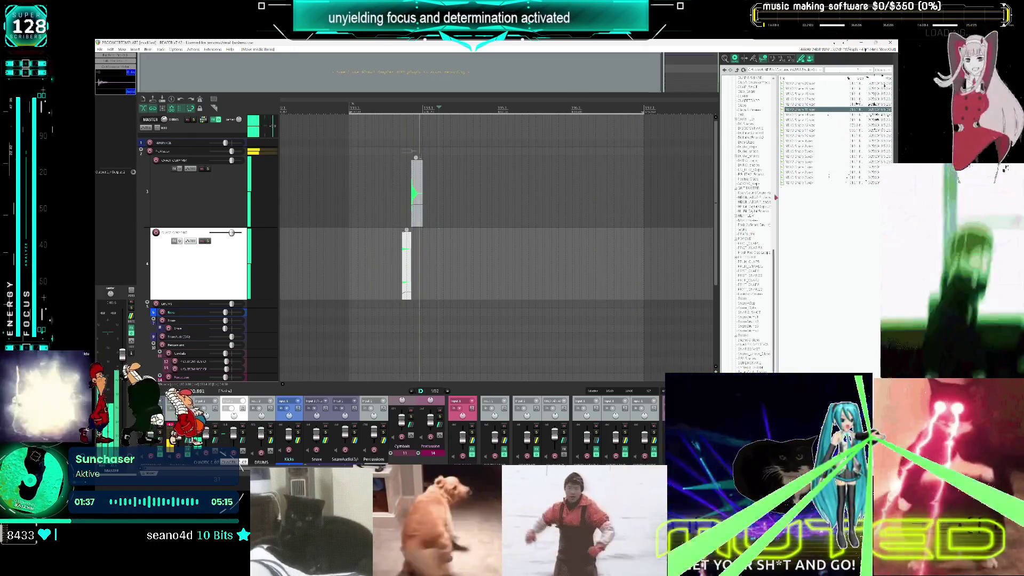
click(806, 131)
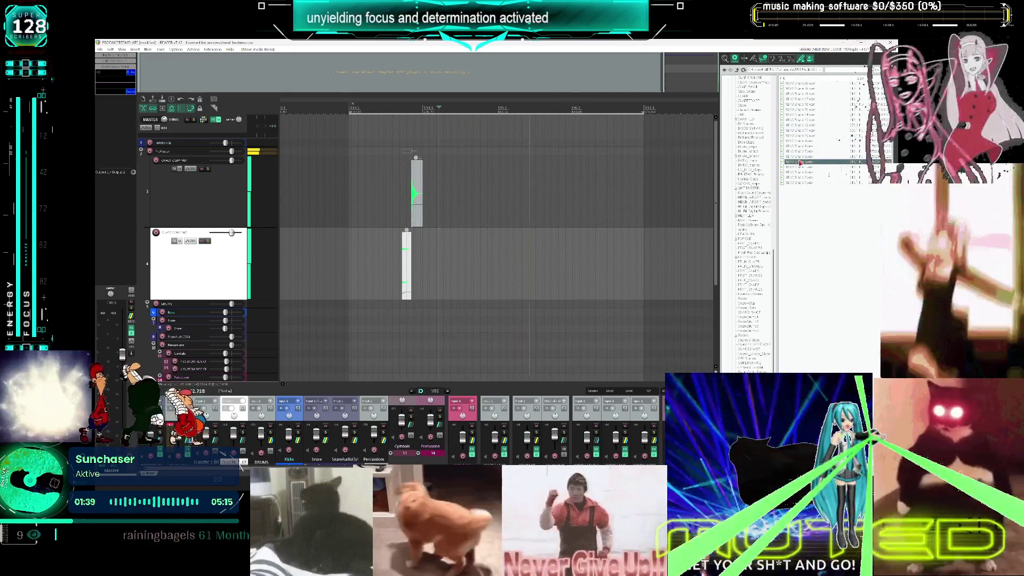
click(800, 178)
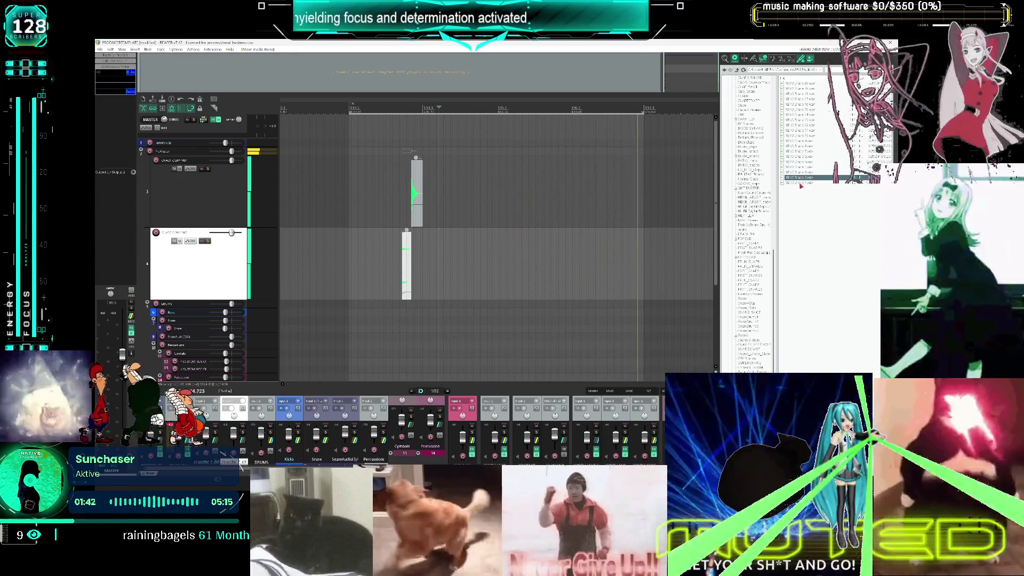
key(Down)
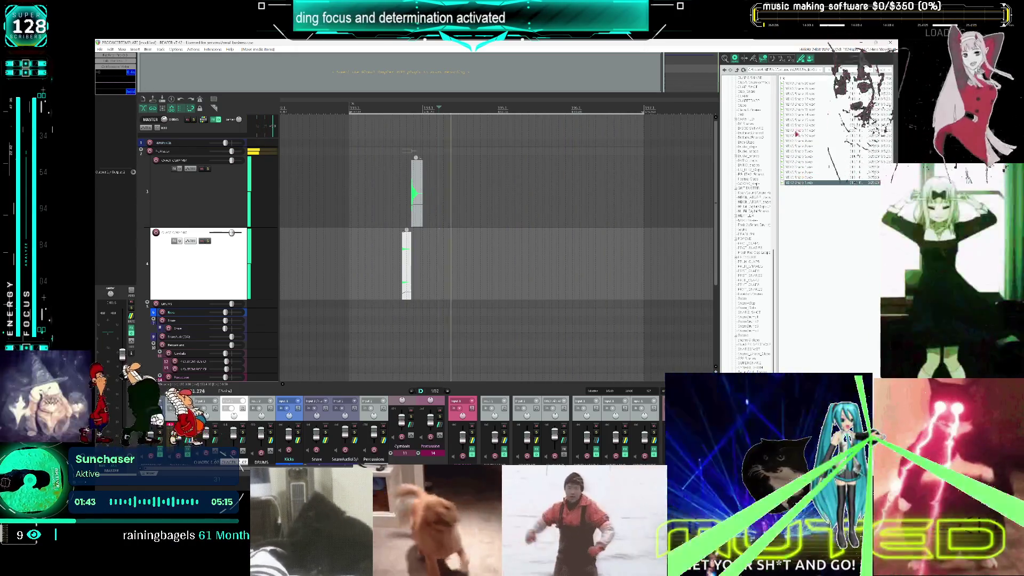
click(799, 98)
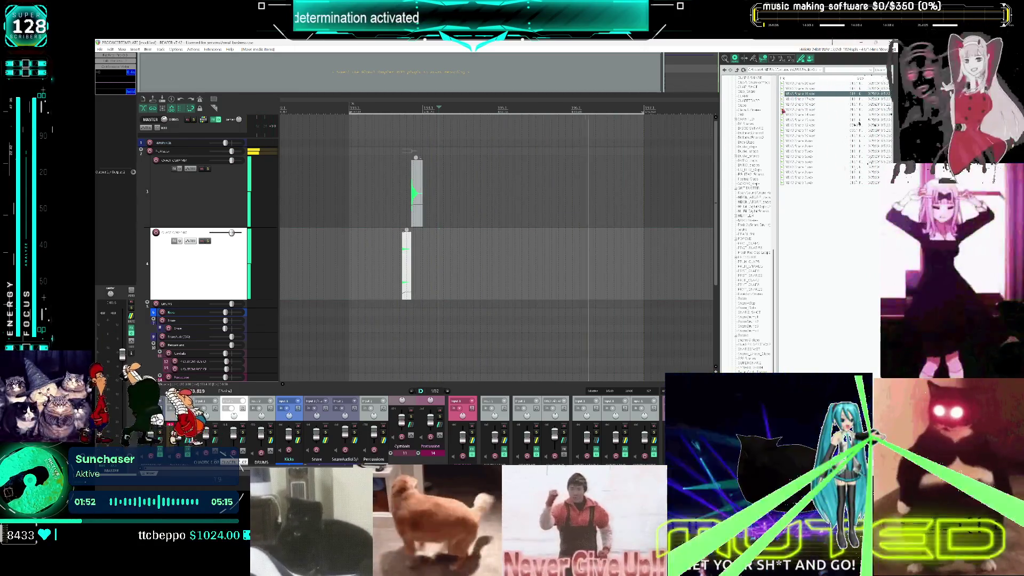
key(ctrl+v)
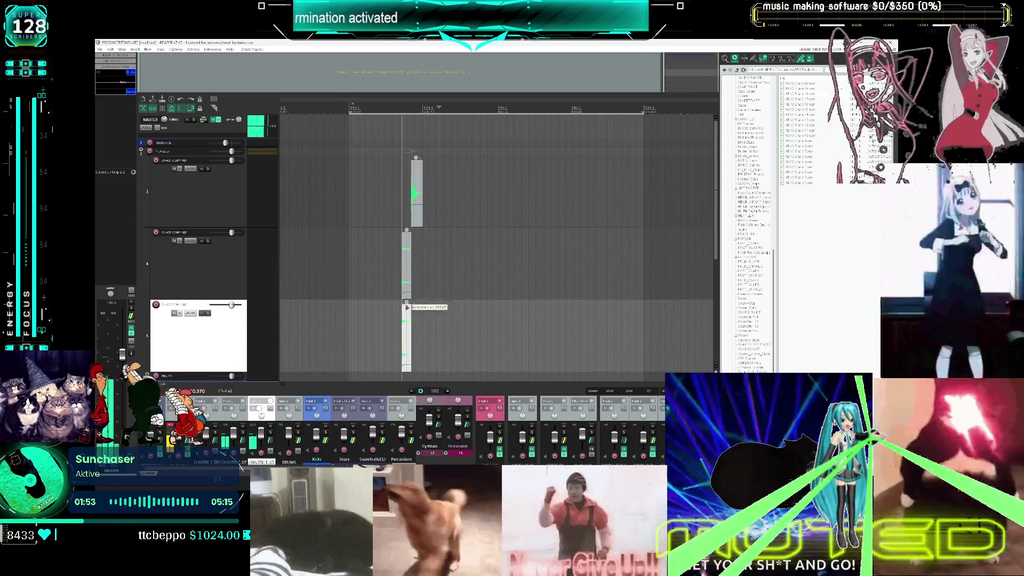
key(Delete)
Place a new drum sample on the empty track, trim it to a short hit, and fade it out
click(795, 98)
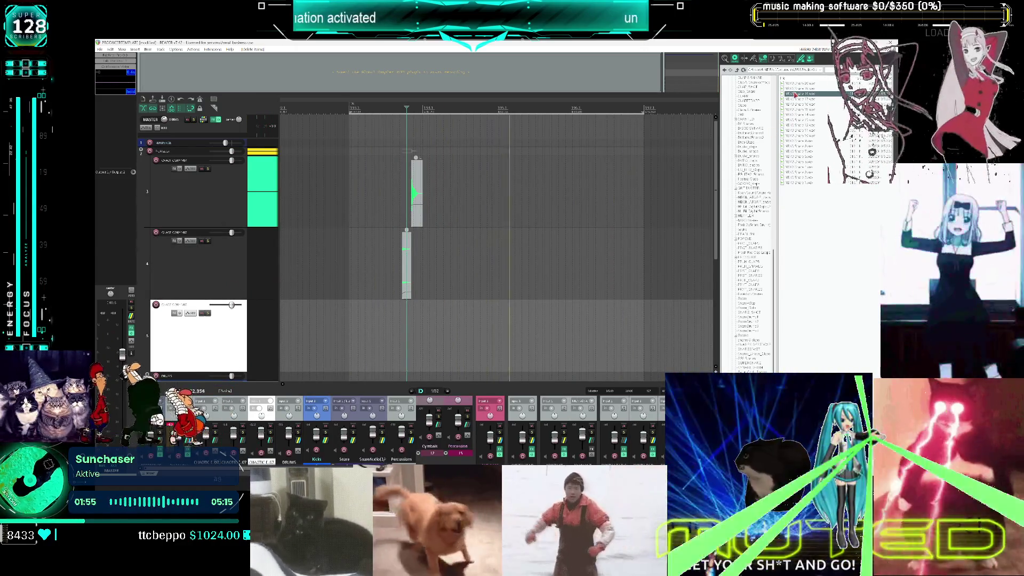
mouse_move(799, 93)
mouse_down()
mouse_move(403, 328)
mouse_move(412, 329)
mouse_up()
drag(510, 327, 418, 318)
scroll(418, 319, up, 8)
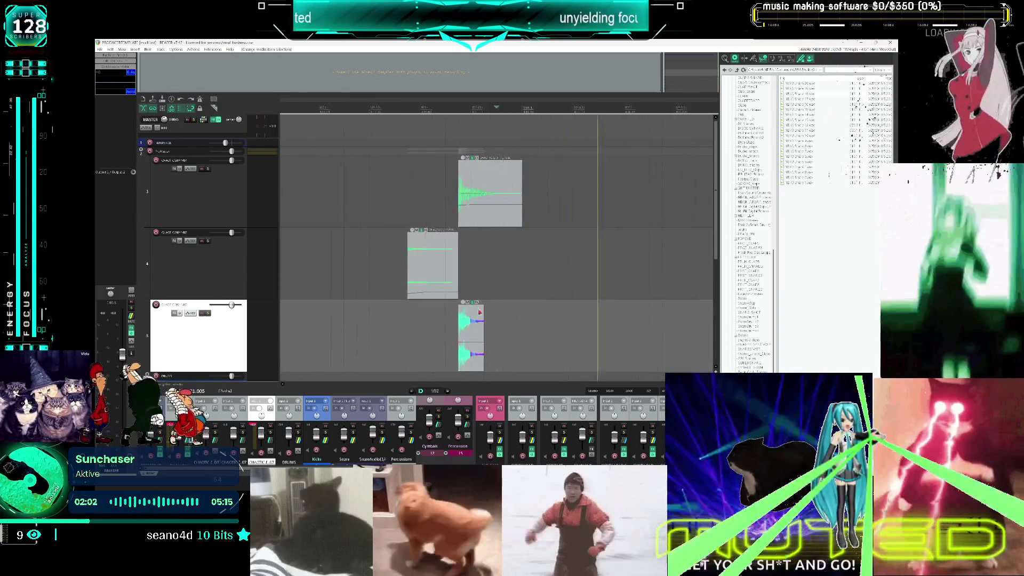
mouse_move(470, 305)
mouse_down()
mouse_move(448, 321)
mouse_move(465, 339)
mouse_up()
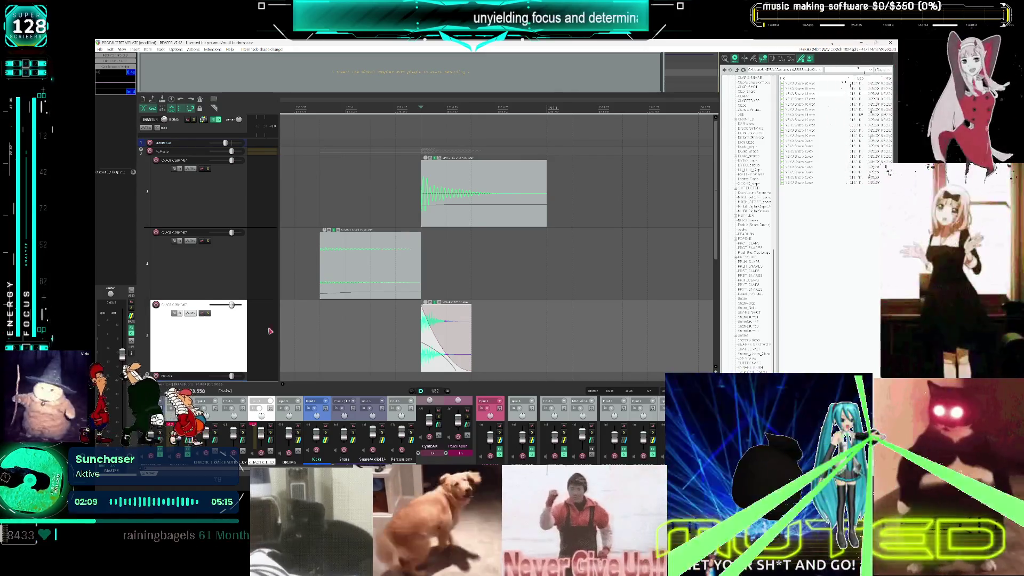
Paste a copy of the track below and stretch its fade-out across the whole sample
key(ctrl+v)
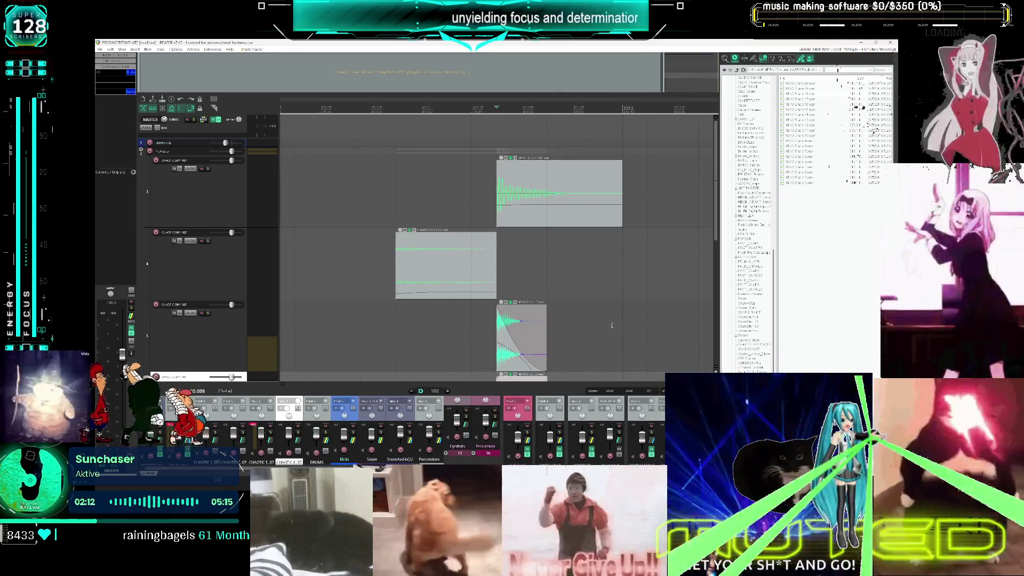
scroll(531, 207, down, 5)
drag(496, 174, 648, 181)
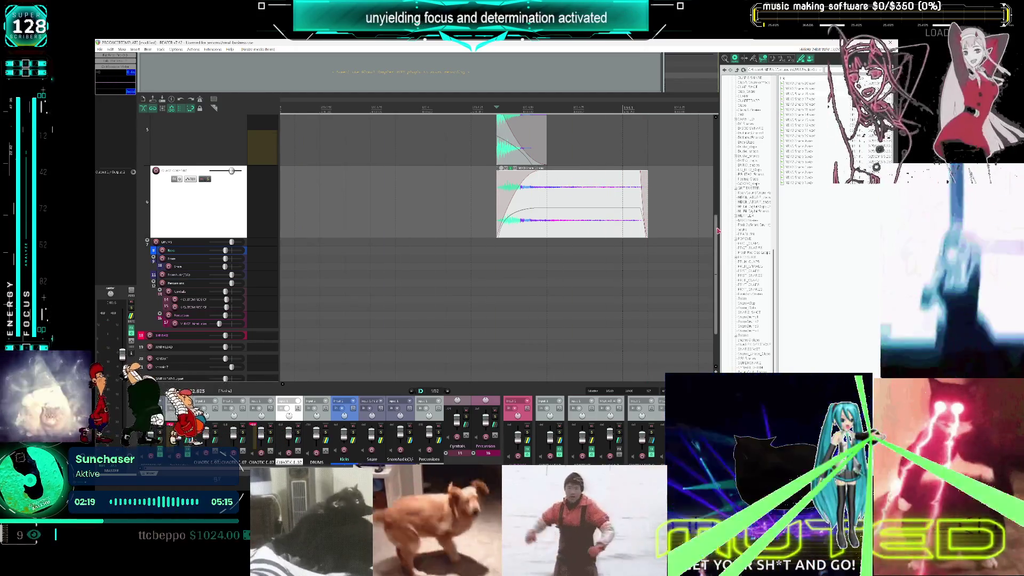
scroll(695, 203, up, 5)
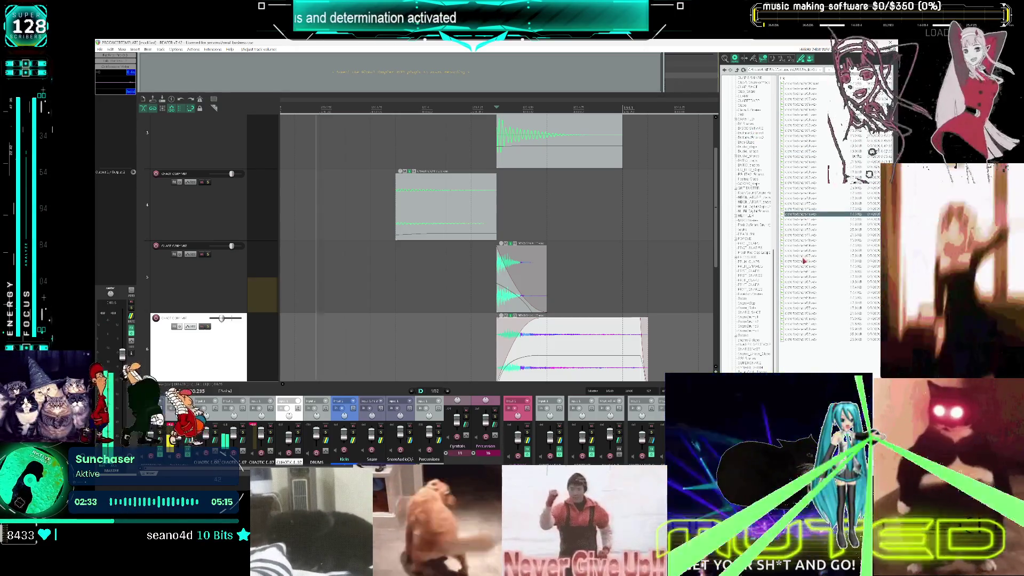
click(804, 261)
Duplicate track 6 as an empty track 7 and place the Realtime Snare sample on it
click(803, 277)
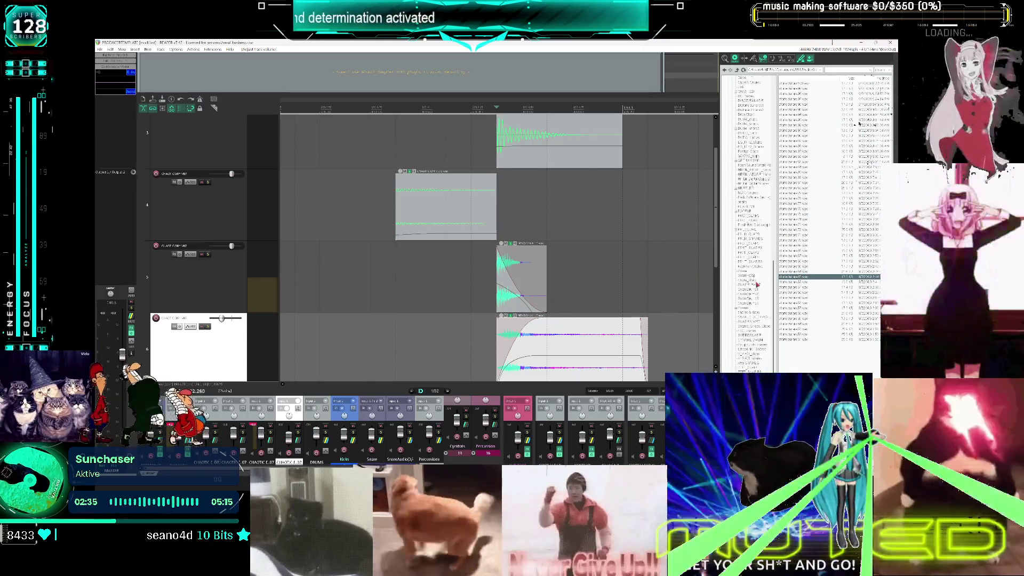
scroll(757, 284, down, 2)
click(749, 239)
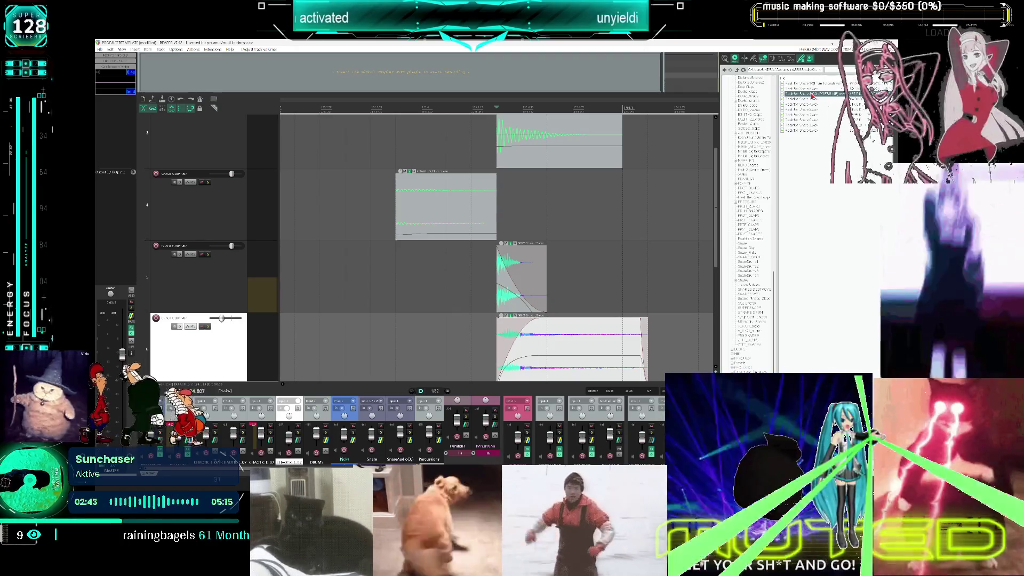
drag(242, 313, 243, 258)
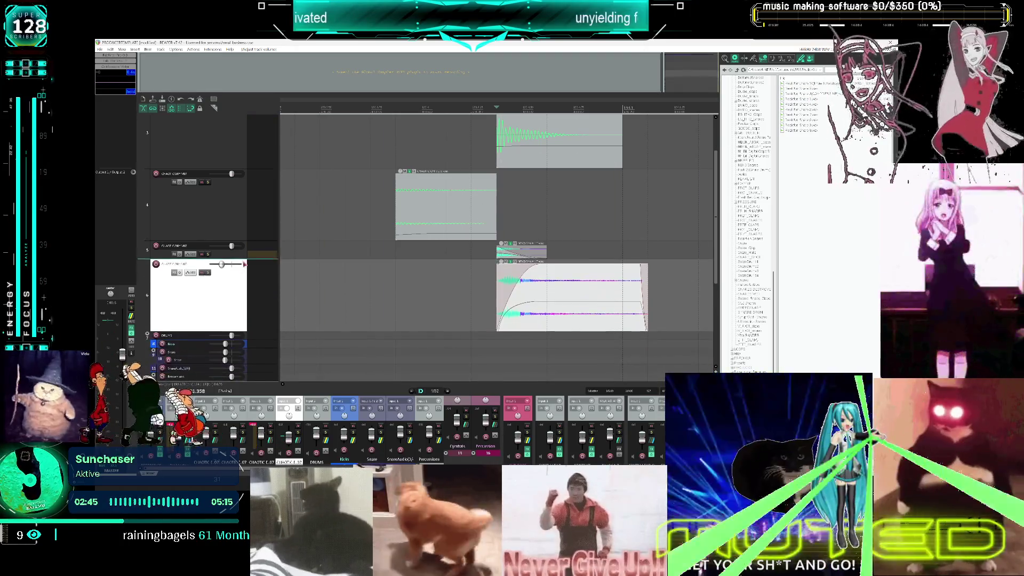
key(ctrl+v)
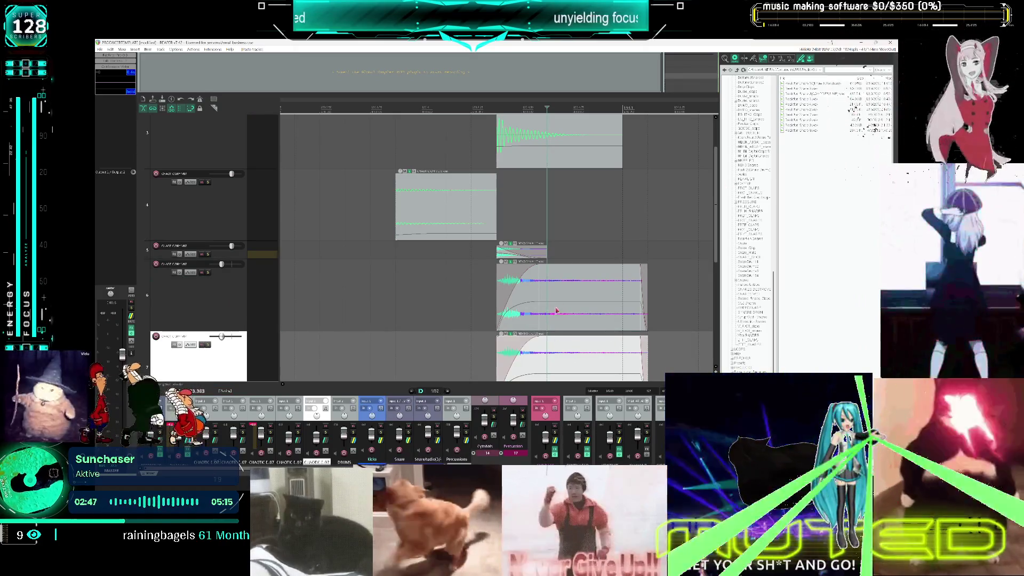
key(Delete)
mouse_move(808, 95)
mouse_down()
mouse_move(534, 299)
mouse_move(499, 354)
mouse_up()
Select the stacked drum items and nudge the column left so all hits start together
key(Page_Down)
key(Page_Up)
scroll(626, 185, up, 2)
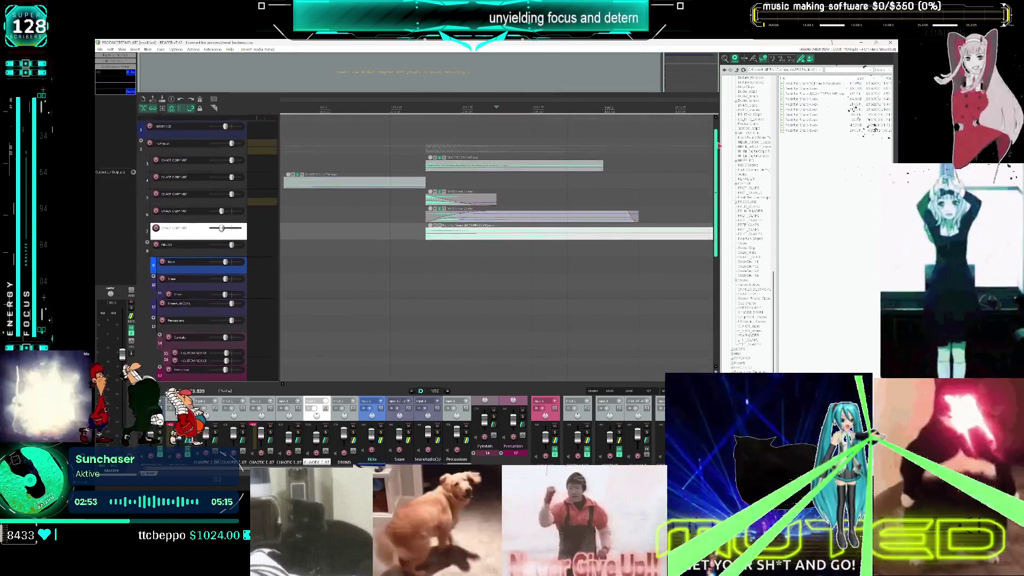
key(Page_Up)
scroll(536, 165, up, 5)
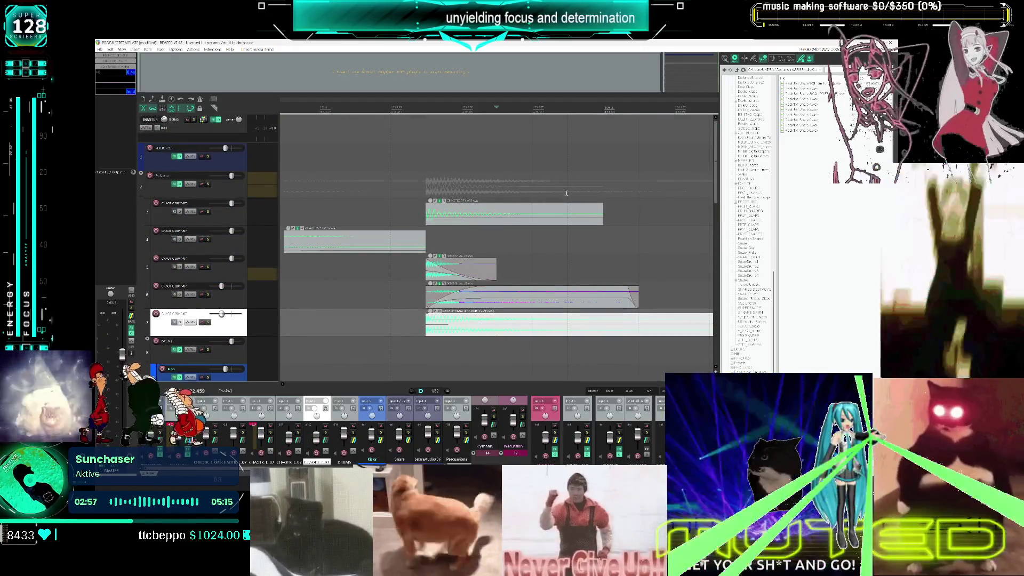
scroll(568, 191, down, 6)
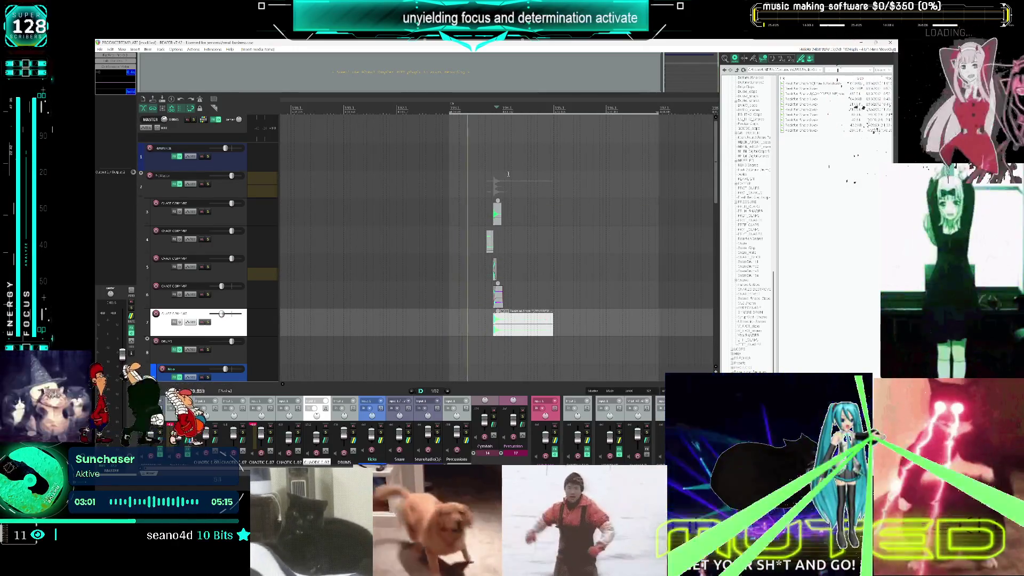
mouse_move(470, 188)
mouse_down()
mouse_move(531, 334)
mouse_move(528, 322)
mouse_up()
click(506, 224)
drag(506, 224, 454, 219)
scroll(478, 163, up, 2)
scroll(478, 164, up, 2)
click(366, 212)
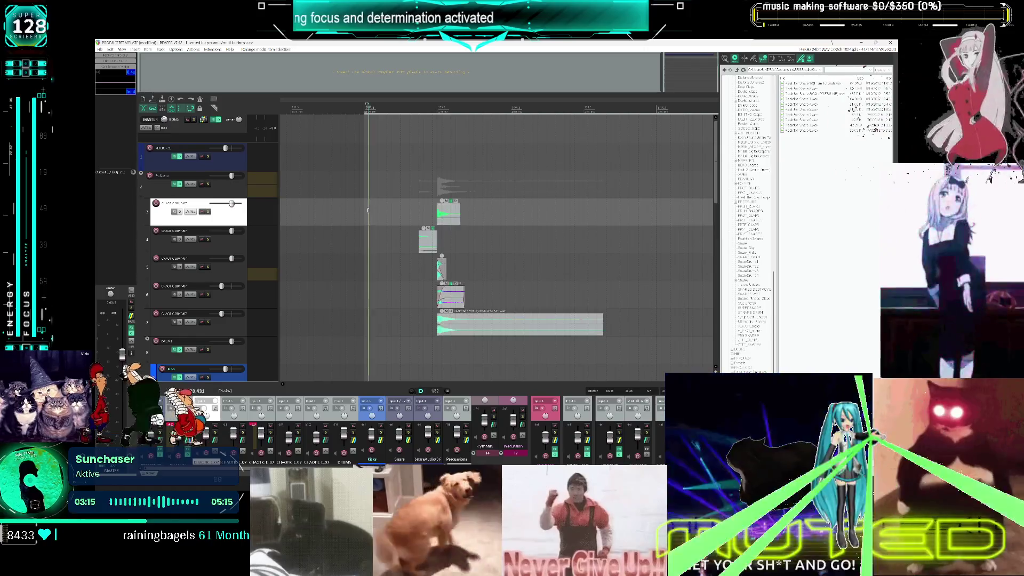
Box-select all the drum items and move the group earlier in time
right_click(367, 211)
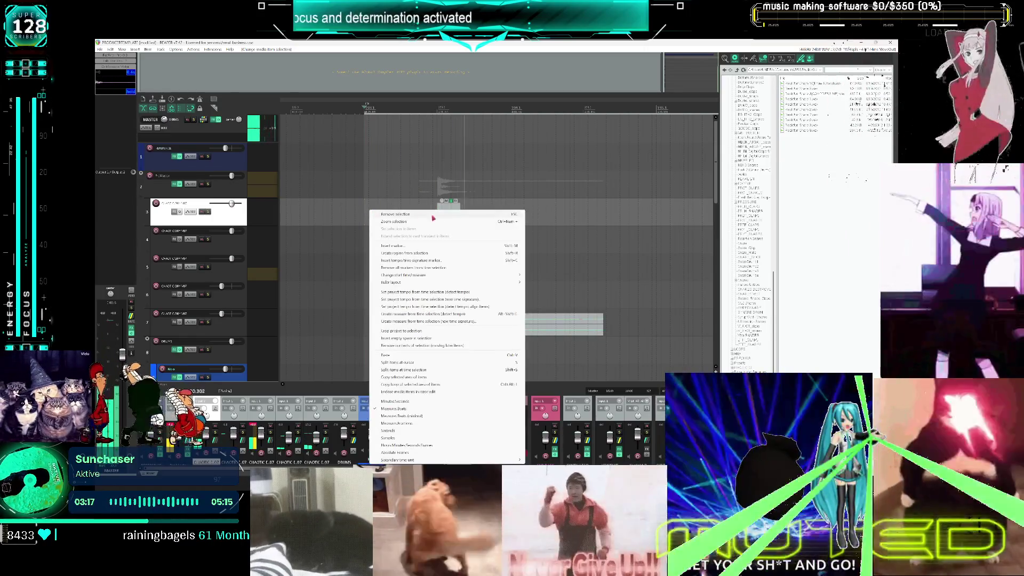
click(426, 184)
mouse_move(630, 328)
mouse_down()
mouse_move(490, 115)
mouse_move(397, 115)
mouse_up()
drag(450, 225, 399, 223)
Paste a copy of the drum group after it, undoing an extra third copy
click(473, 211)
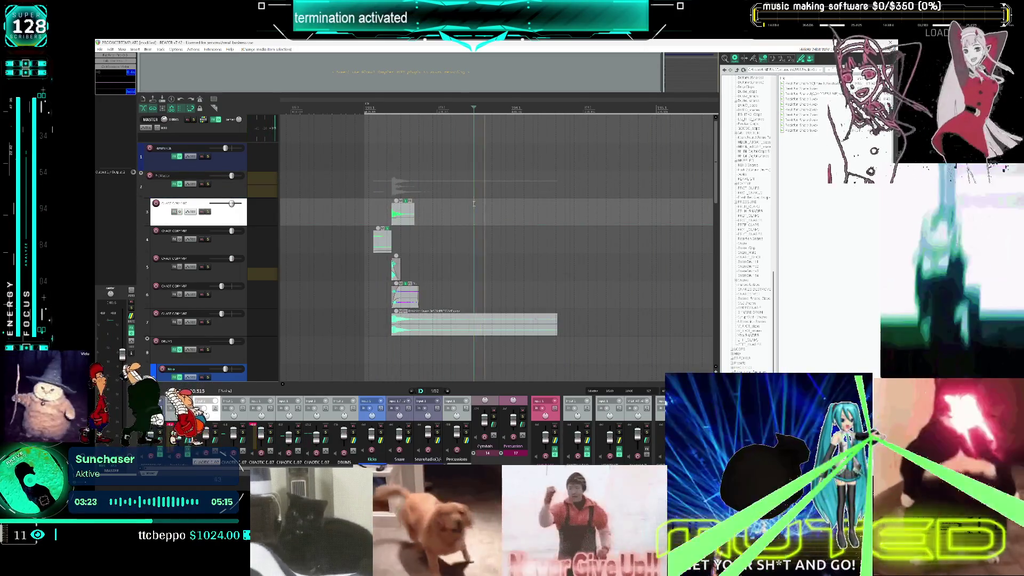
key(ctrl+v)
key(ctrl+v)
scroll(467, 209, down, 4)
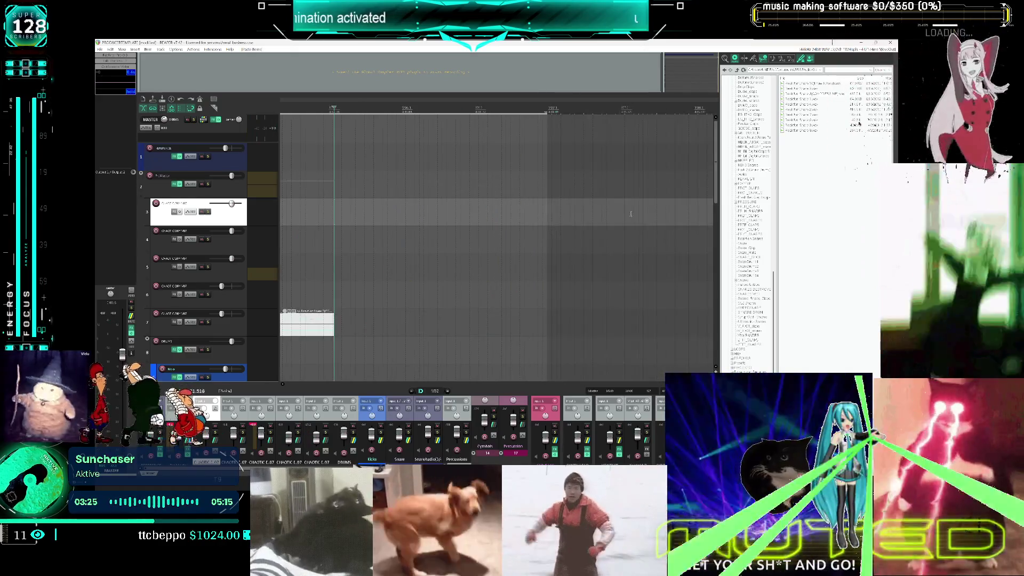
scroll(467, 210, up, 3)
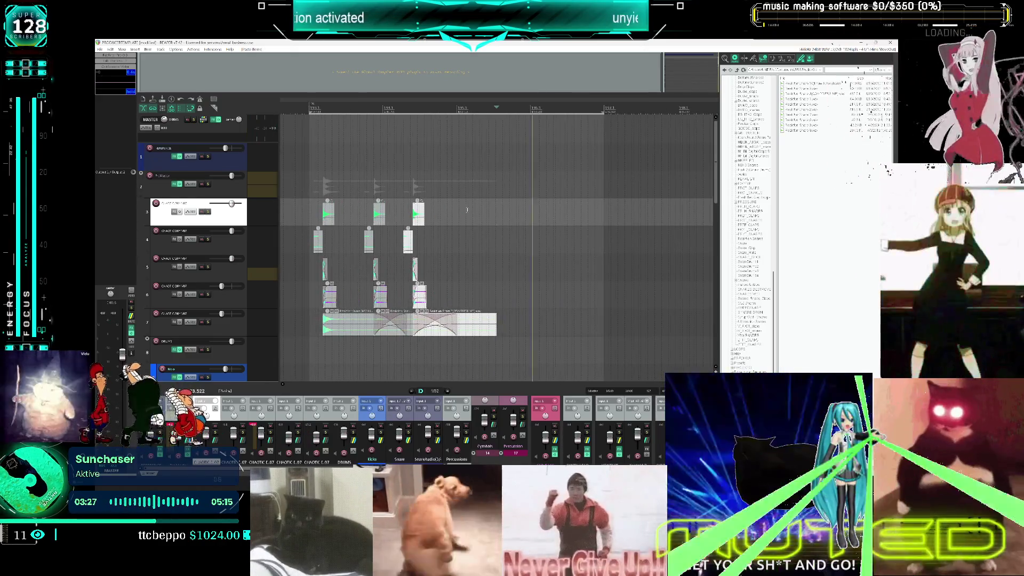
key(ctrl+z)
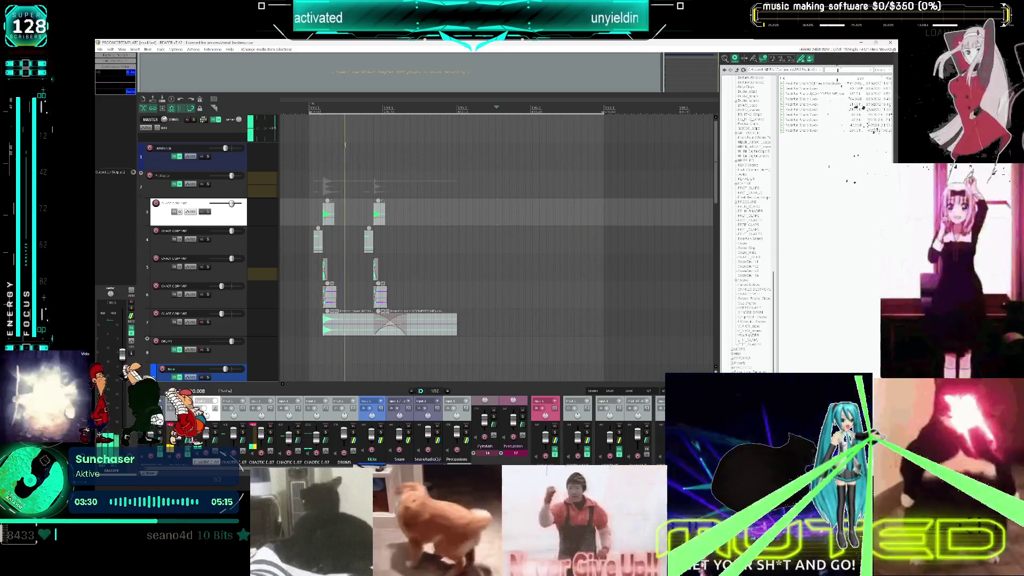
key(space)
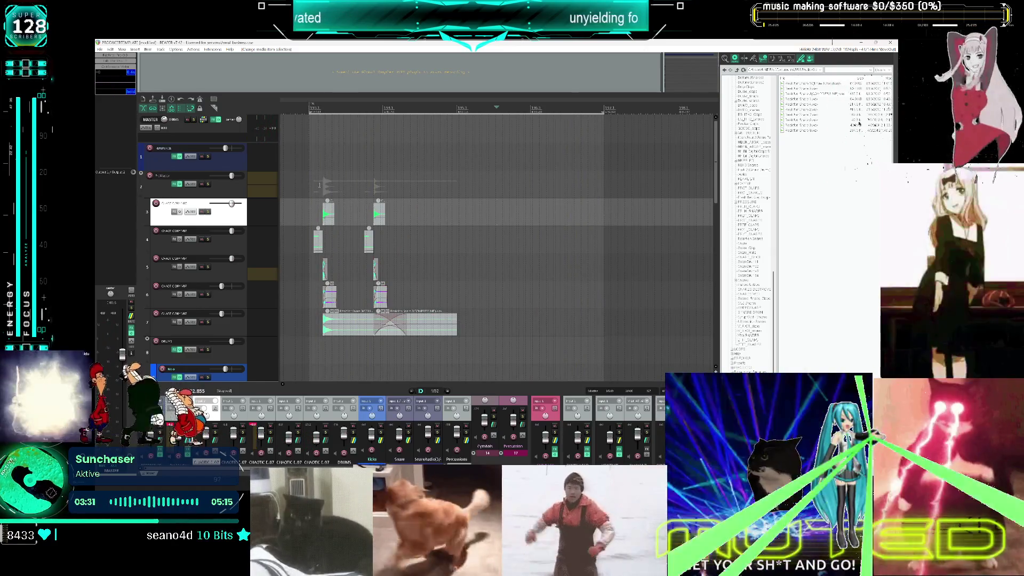
scroll(323, 137, up, 2)
scroll(486, 157, up, 2)
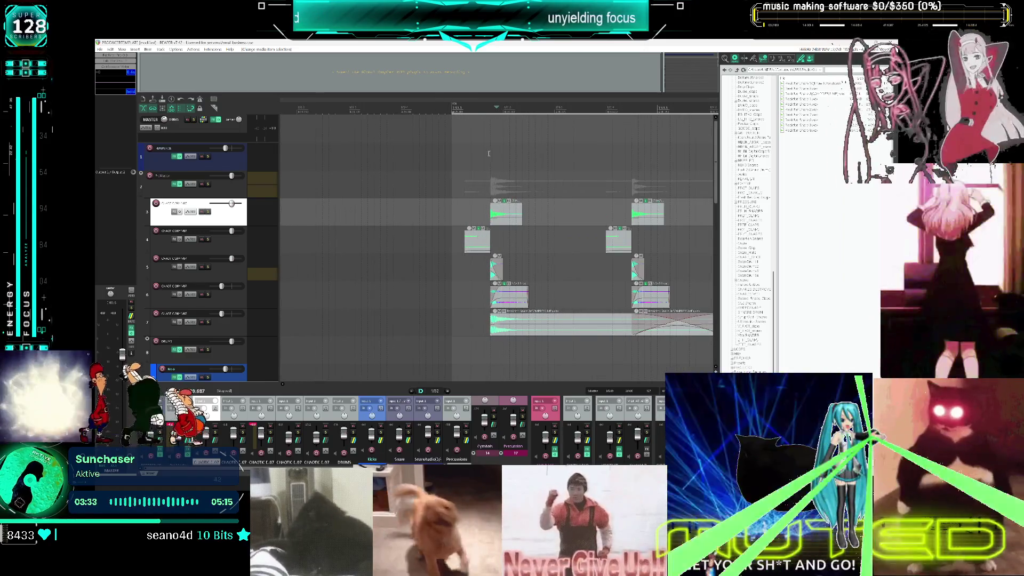
Delete the second drum group and shorten the long item on track 7
mouse_move(468, 293)
mouse_down()
mouse_move(520, 250)
mouse_move(640, 207)
mouse_move(547, 203)
mouse_move(518, 216)
mouse_up()
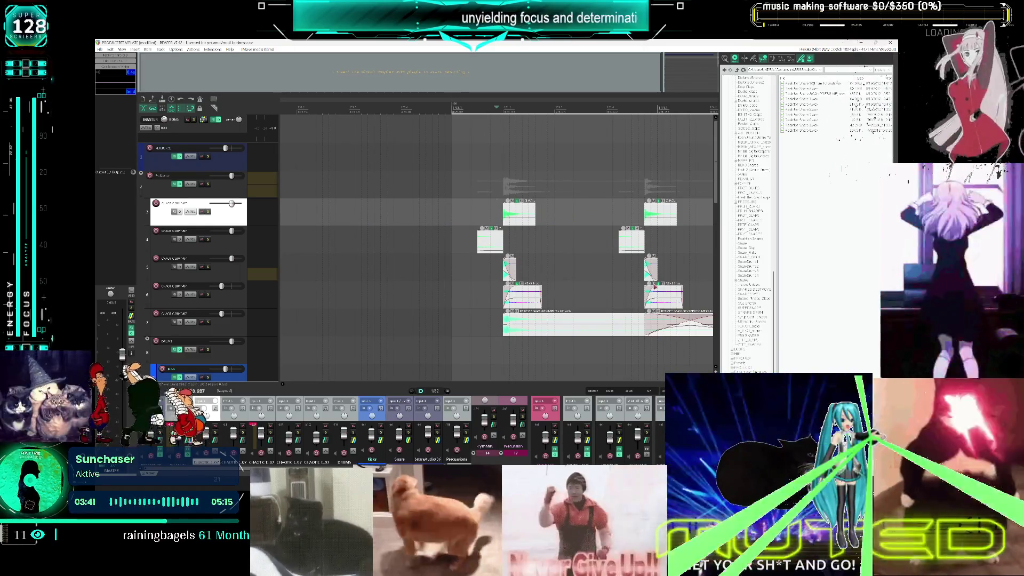
click(551, 268)
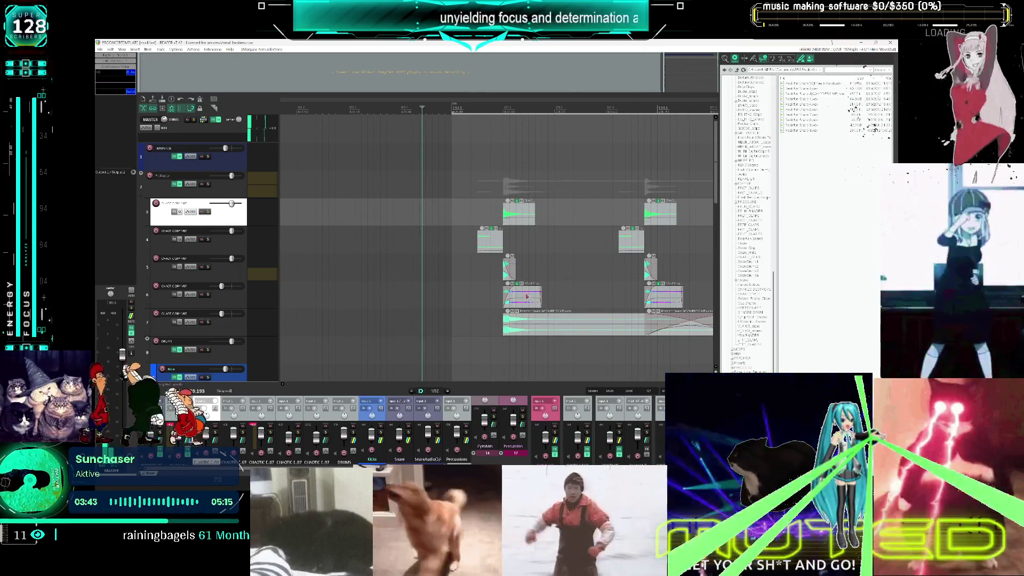
scroll(480, 267, right, 3)
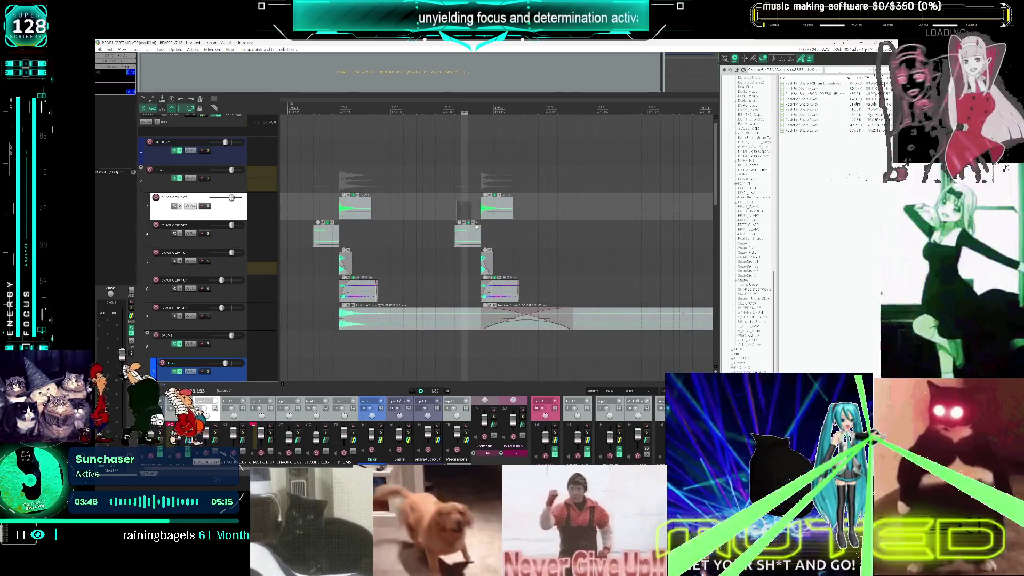
click(465, 219)
key(Delete)
mouse_move(572, 322)
mouse_down()
mouse_move(440, 320)
mouse_move(376, 277)
mouse_move(314, 195)
mouse_up()
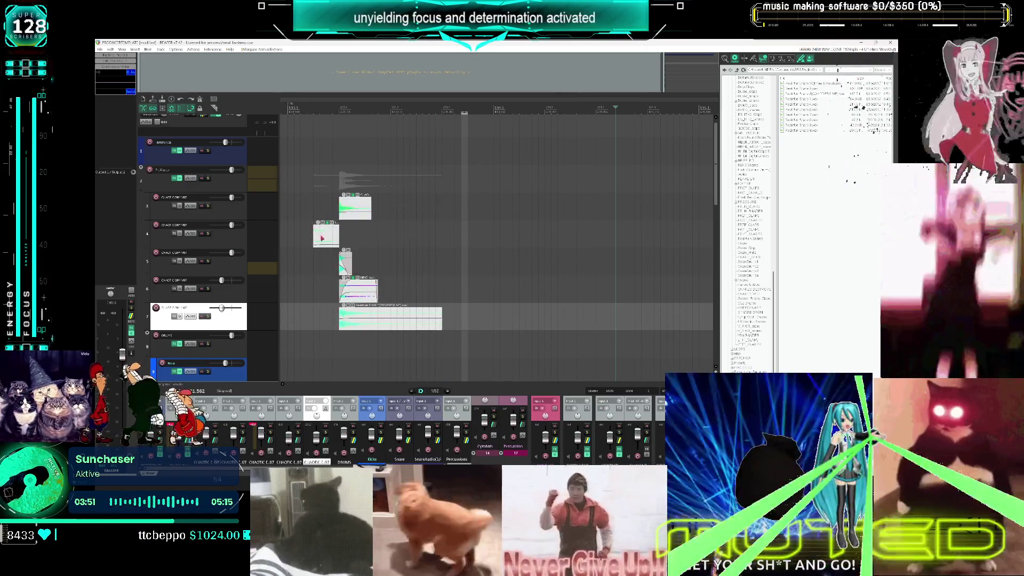
Paste a copy of the small track-4 hit after the first drum group
click(322, 238)
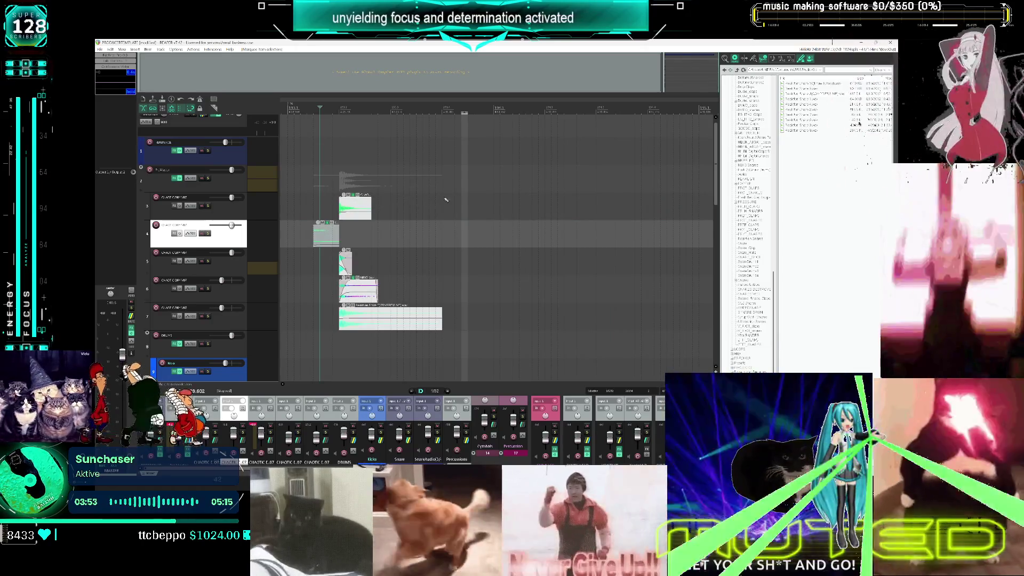
click(444, 200)
key(ctrl+v)
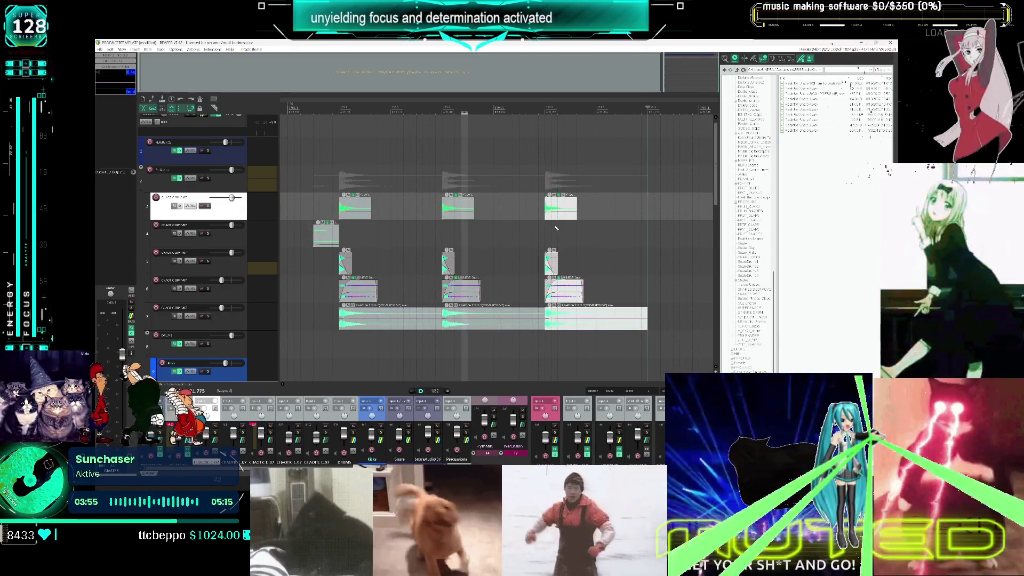
scroll(559, 229, down, 3)
ctrl+scroll(481, 219, down, 3)
ctrl+scroll(491, 213, up, 3)
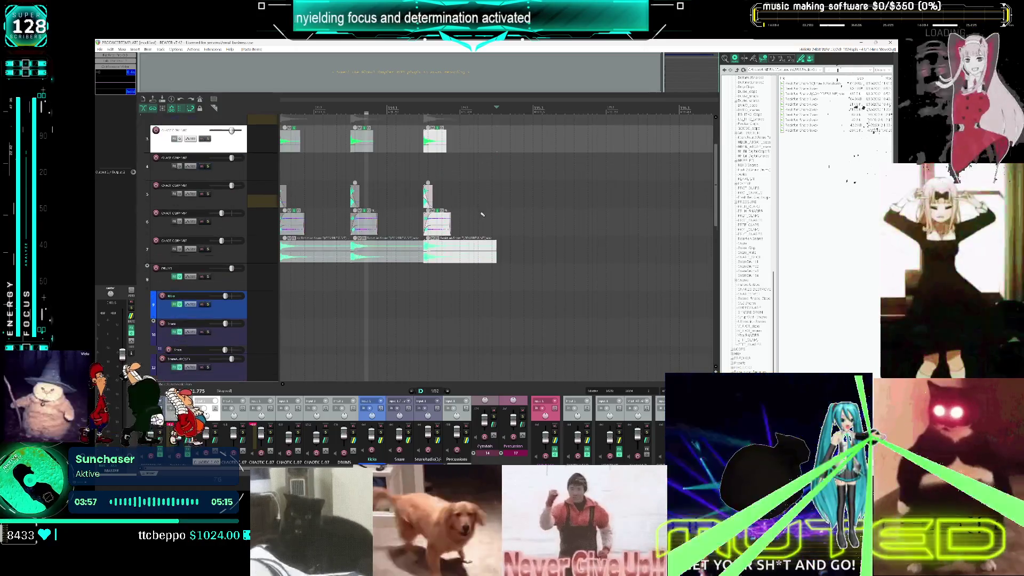
Mark the drum pattern's time range and duplicate it twice along the timeline with Ctrl+D
mouse_move(418, 213)
mouse_down()
mouse_move(477, 213)
mouse_move(379, 163)
mouse_move(438, 183)
mouse_up()
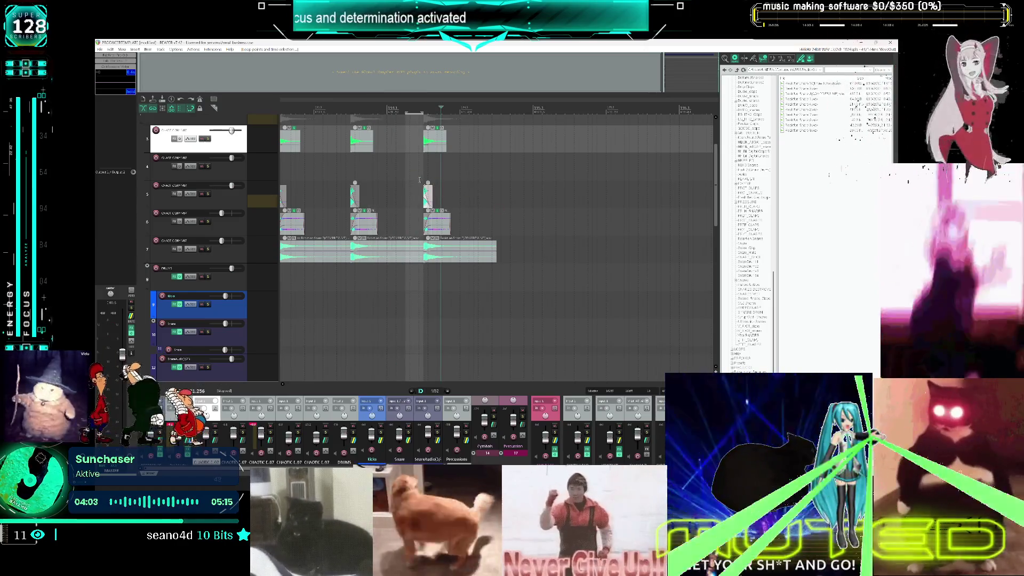
scroll(398, 176, down, 3)
scroll(450, 266, up, 3)
scroll(451, 266, down, 1)
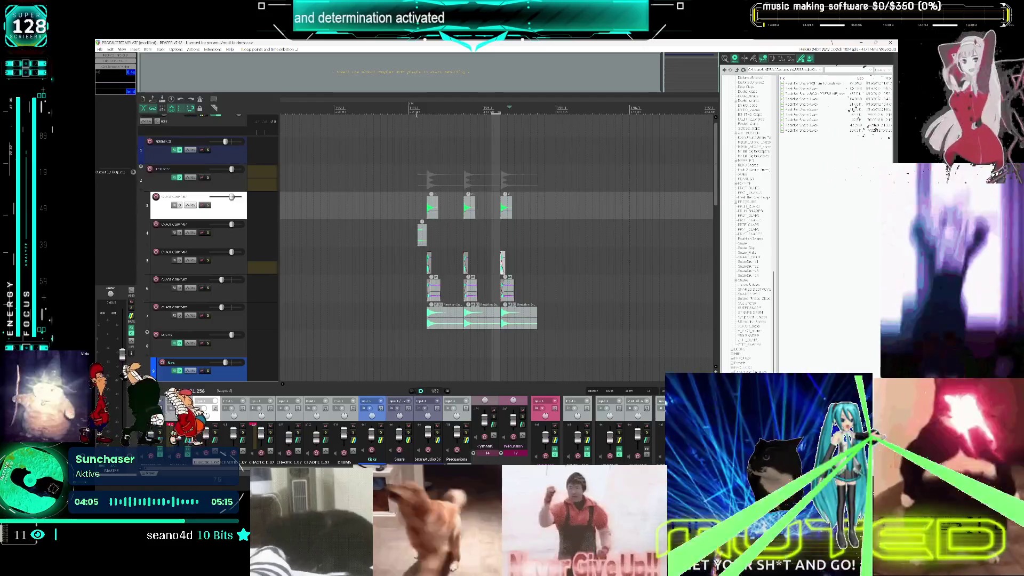
mouse_move(410, 112)
mouse_down()
mouse_move(469, 116)
mouse_move(555, 156)
mouse_up()
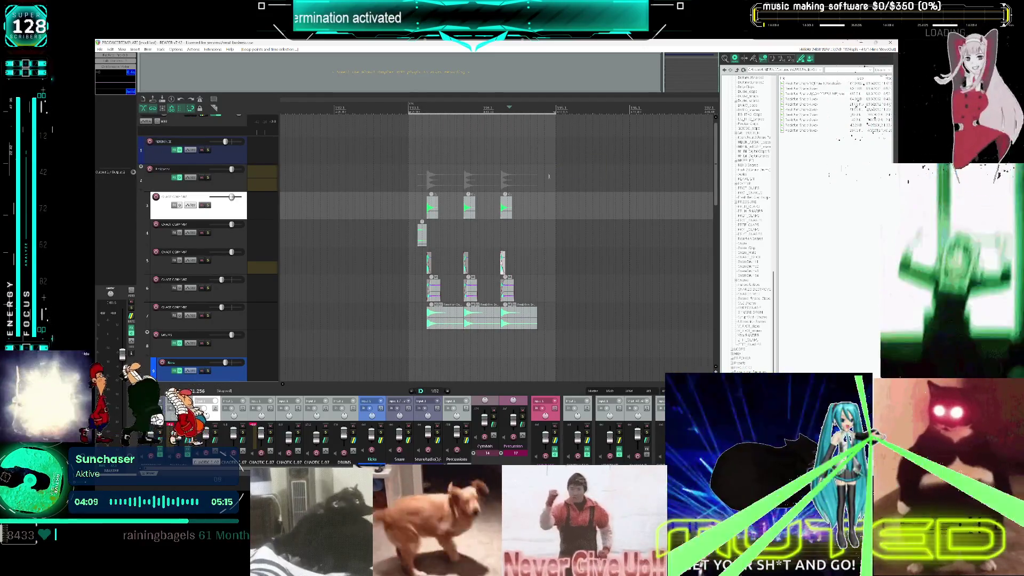
scroll(531, 200, right, 2)
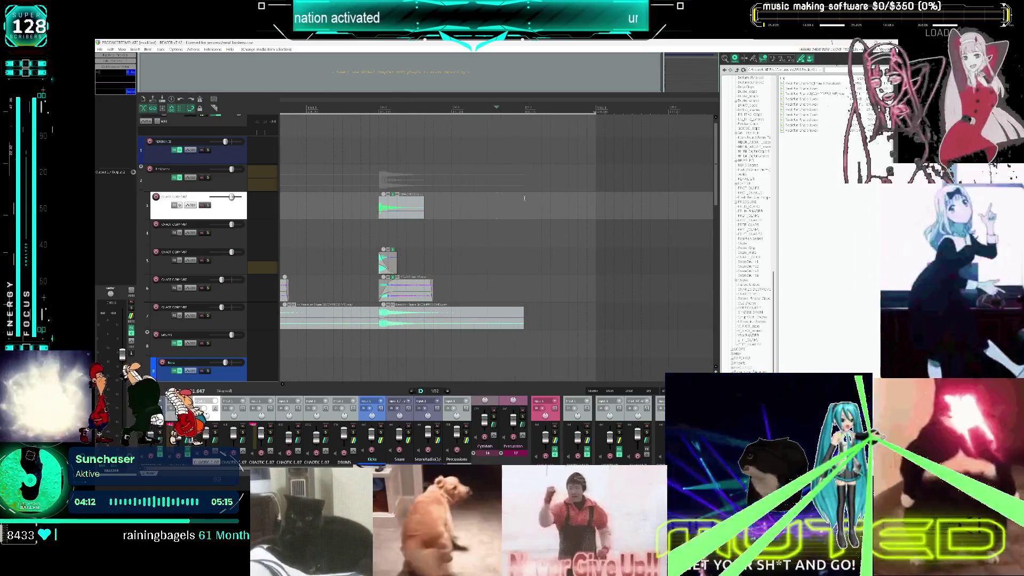
click(522, 187)
click(523, 195)
key(ctrl+d)
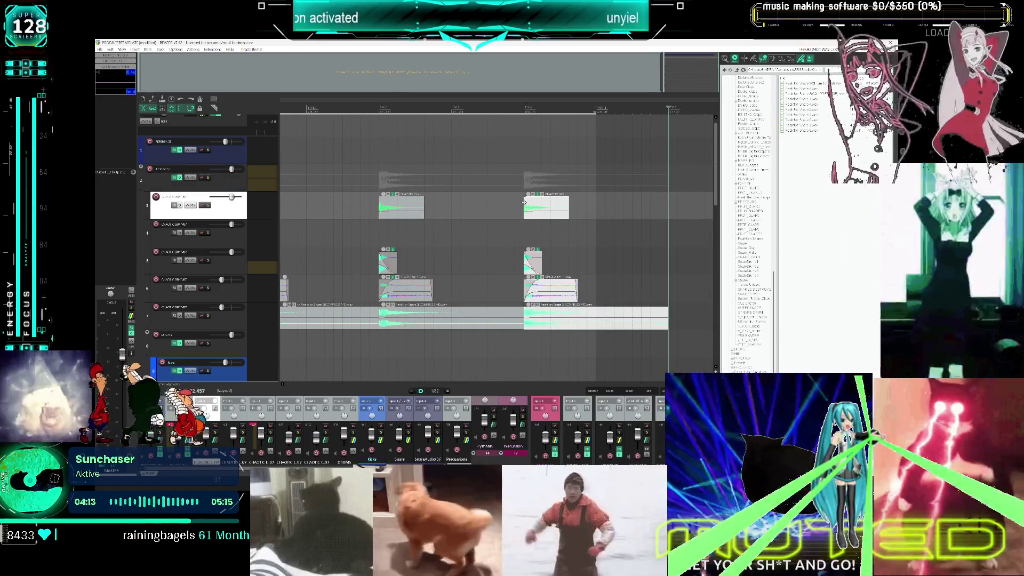
key(ctrl+d)
key(ctrl+d)
click(380, 197)
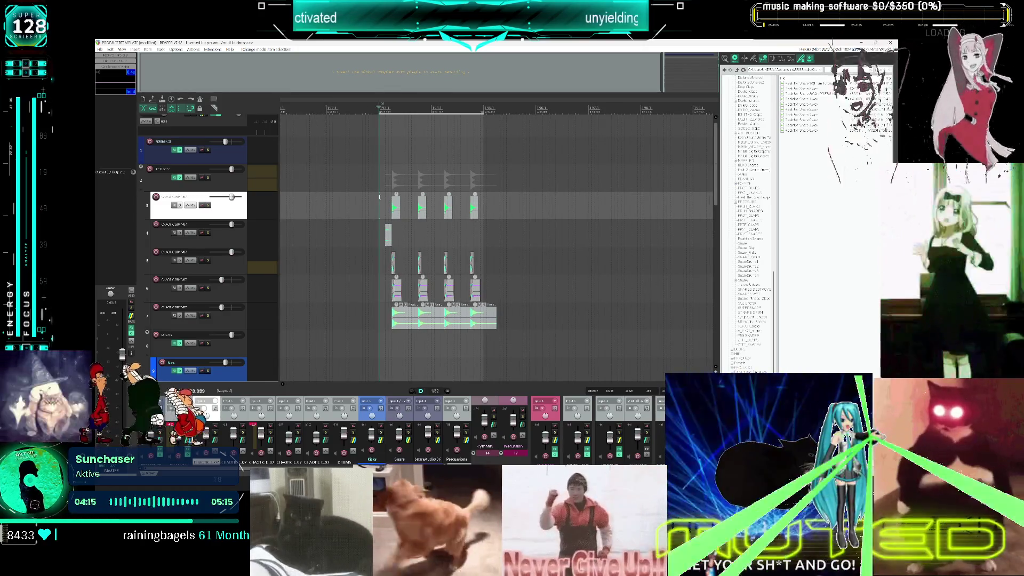
Play back the extended pattern and nudge the track-4 hits slightly later
key(space)
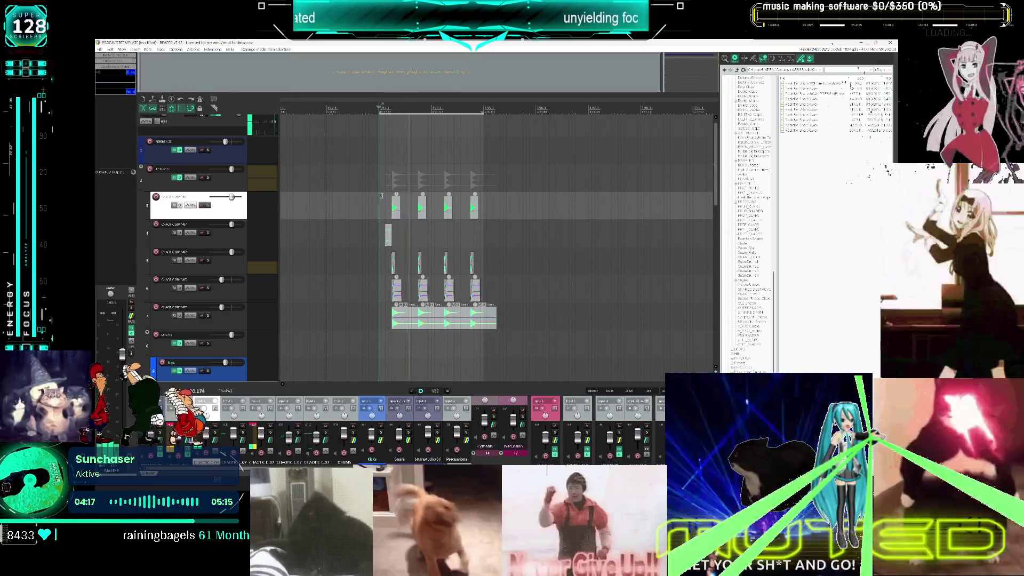
key(space)
drag(389, 236, 407, 239)
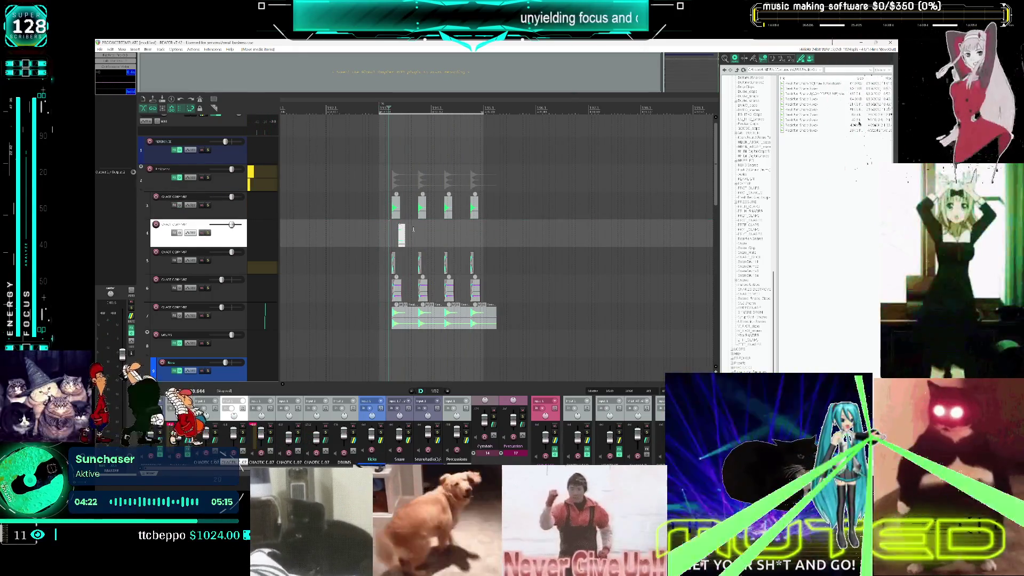
scroll(408, 240, up, 2)
scroll(532, 242, up, 3)
drag(555, 233, 561, 235)
Paste more track-4 hit copies further along and play the pattern to check them
click(573, 231)
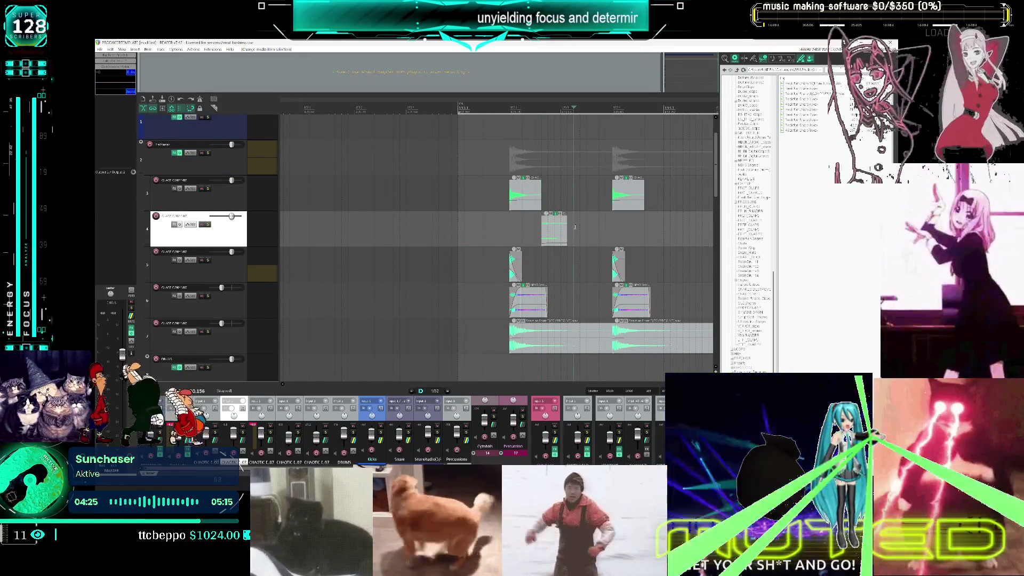
key(ctrl+v)
scroll(533, 228, right, 3)
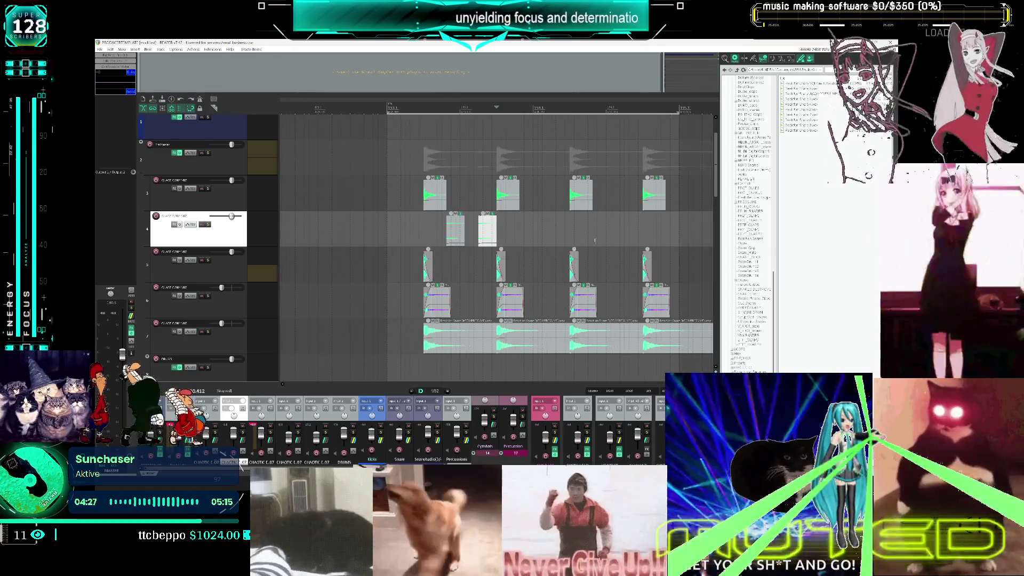
click(522, 228)
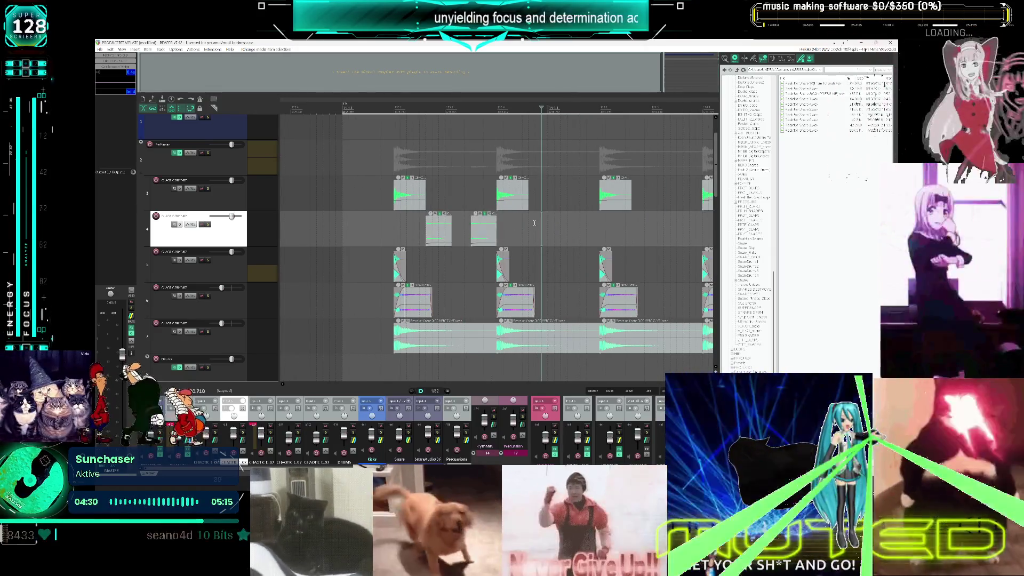
key(ctrl+v)
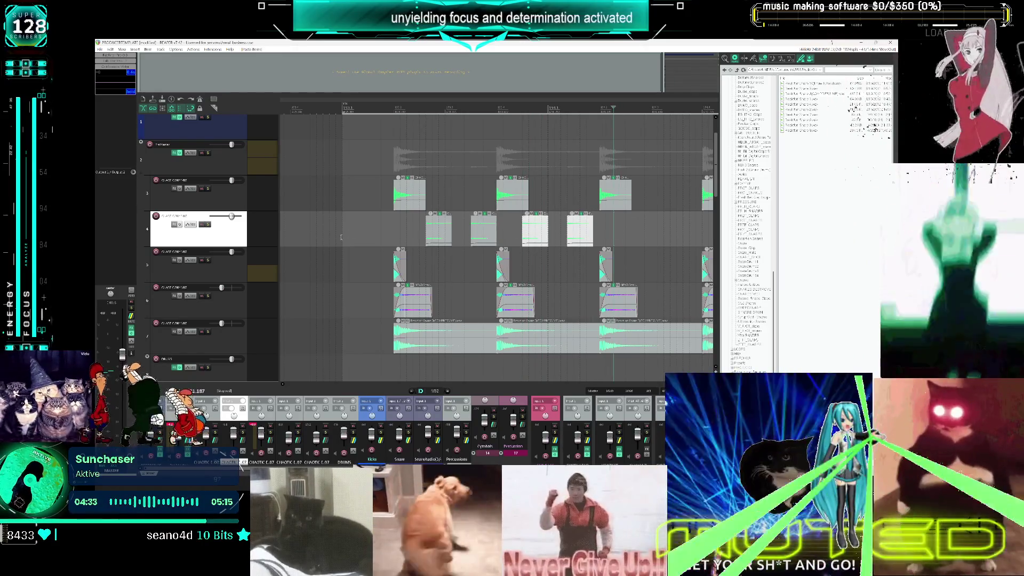
click(341, 238)
key(space)
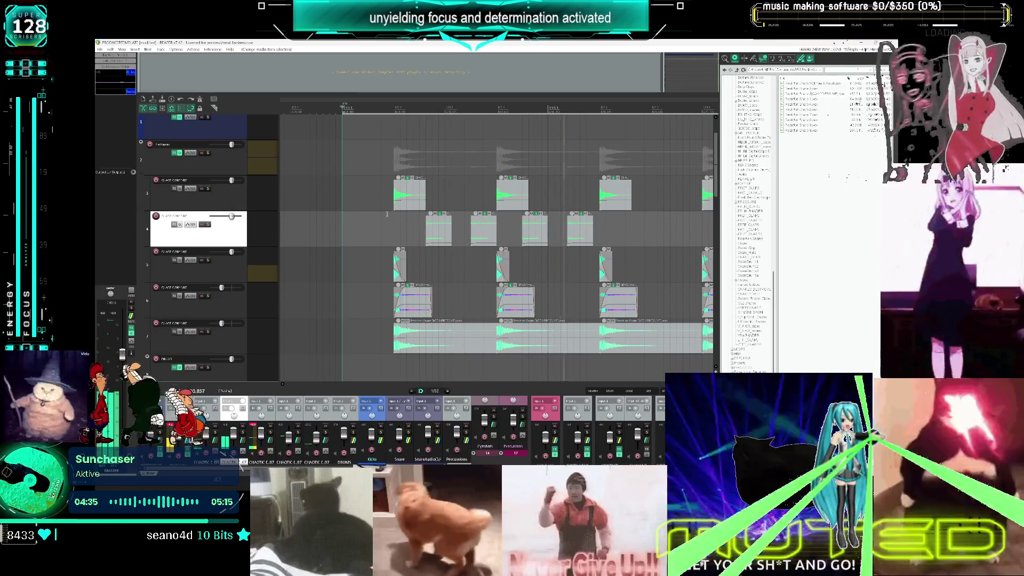
key(space)
Review the arrangement and browse to a folder of drum samples
scroll(574, 246, down, 3)
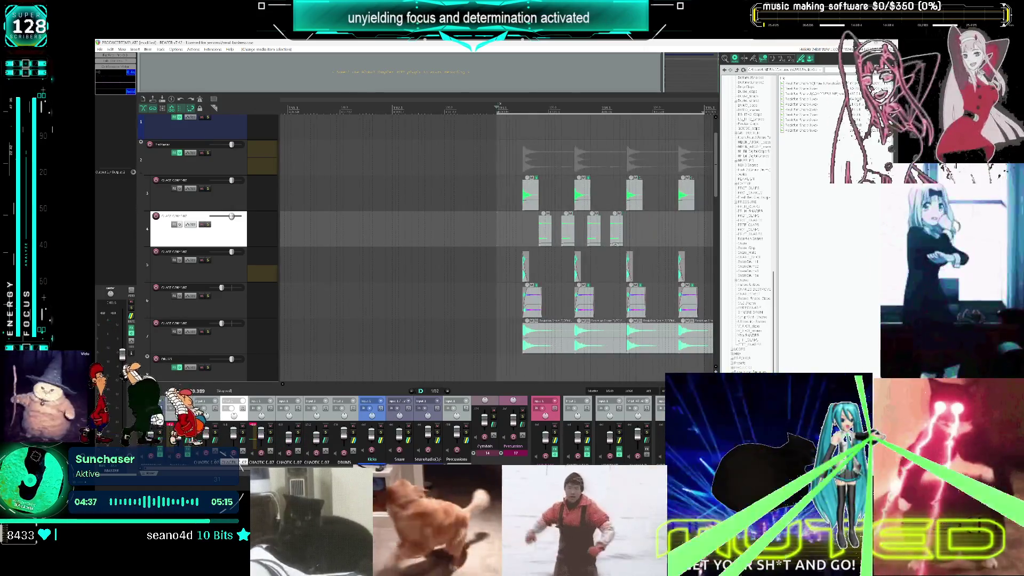
scroll(757, 155, up, 10)
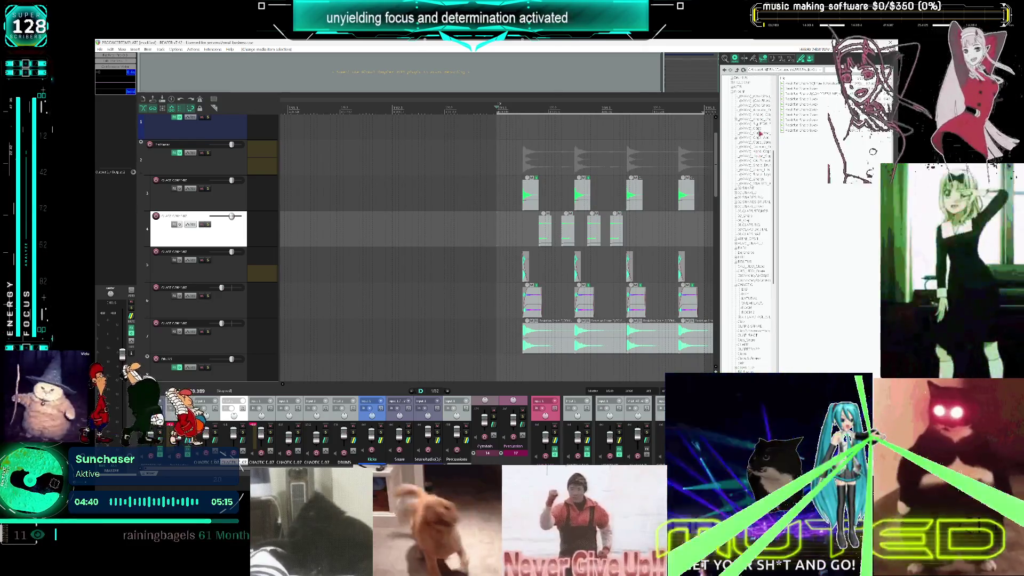
scroll(742, 160, down, 10)
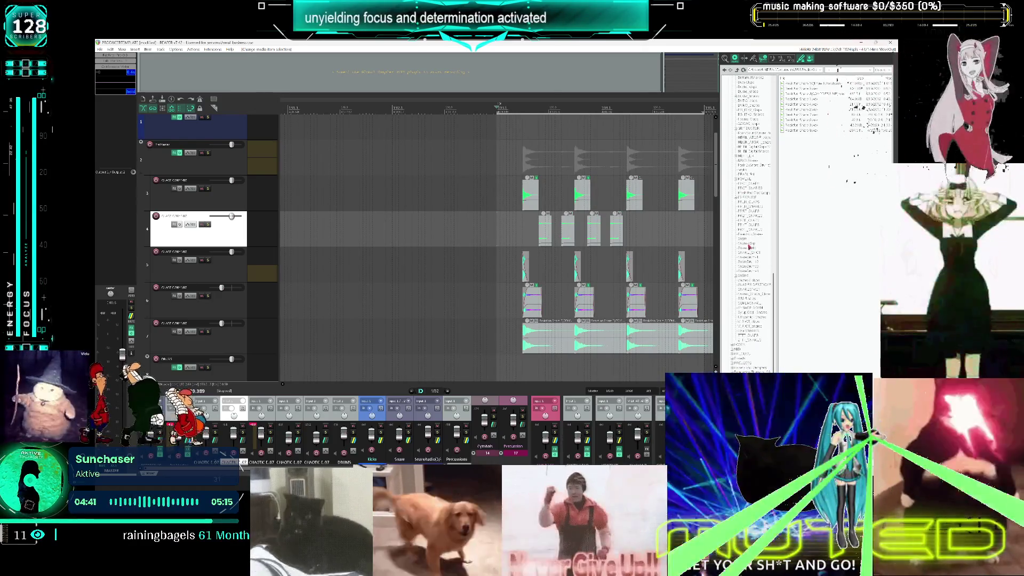
scroll(748, 322, up, 10)
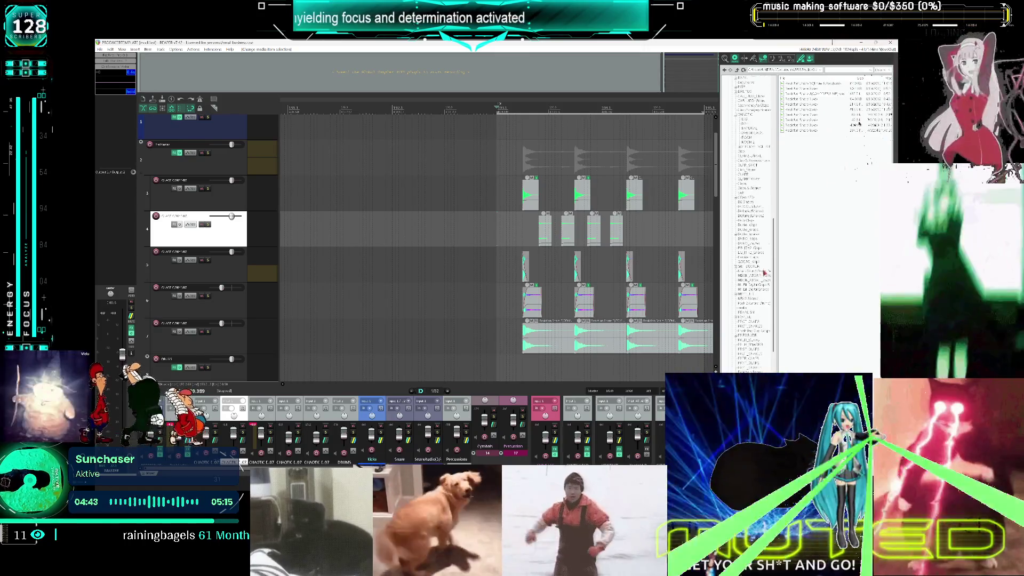
scroll(732, 251, down, 5)
click(754, 242)
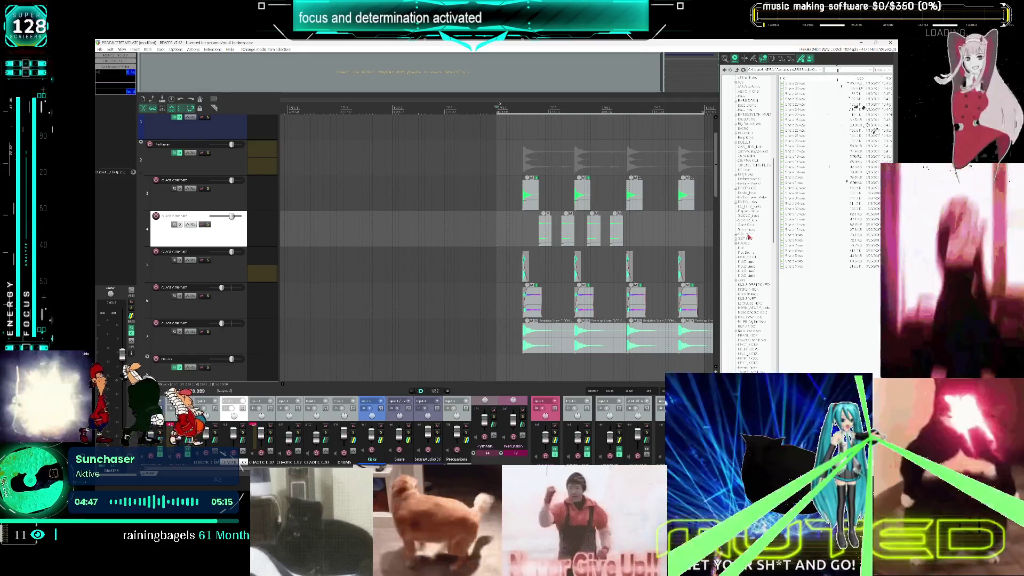
Browse the sample folders and audition one of the bass samples
click(747, 225)
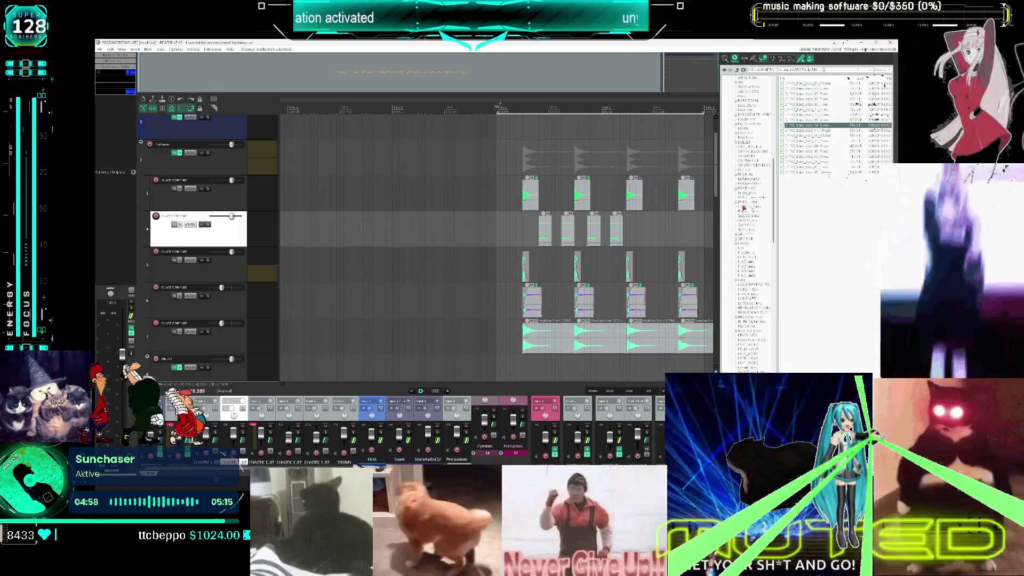
click(748, 213)
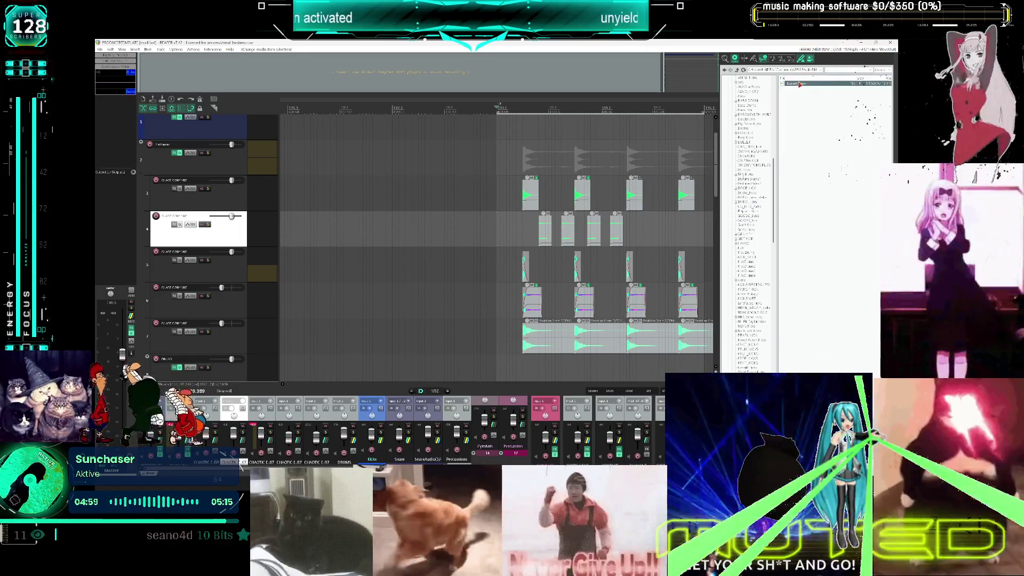
click(748, 219)
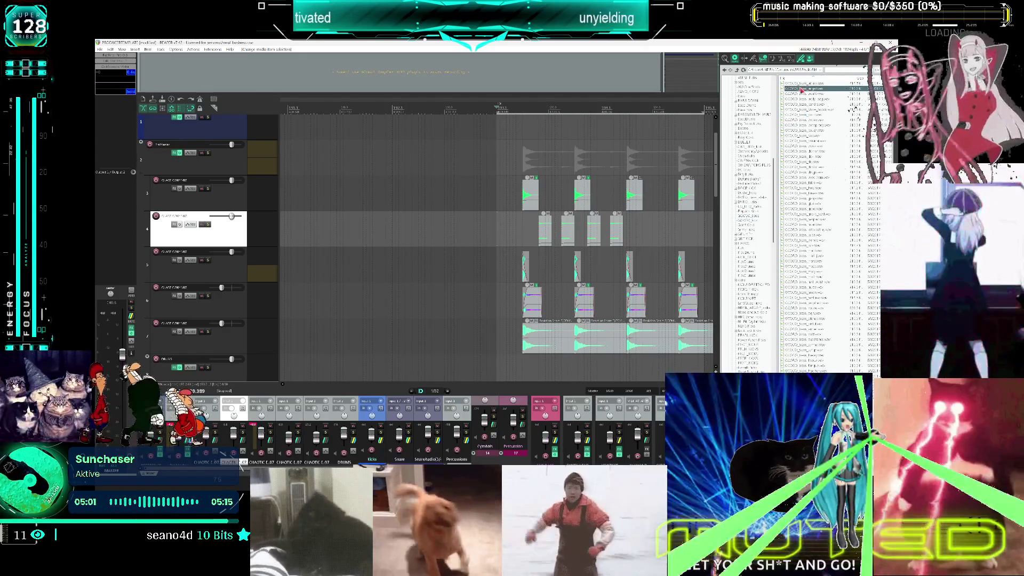
click(792, 203)
Audition several Crazy Kick samples, then duplicate track 4 with its four hits as track 5
click(746, 224)
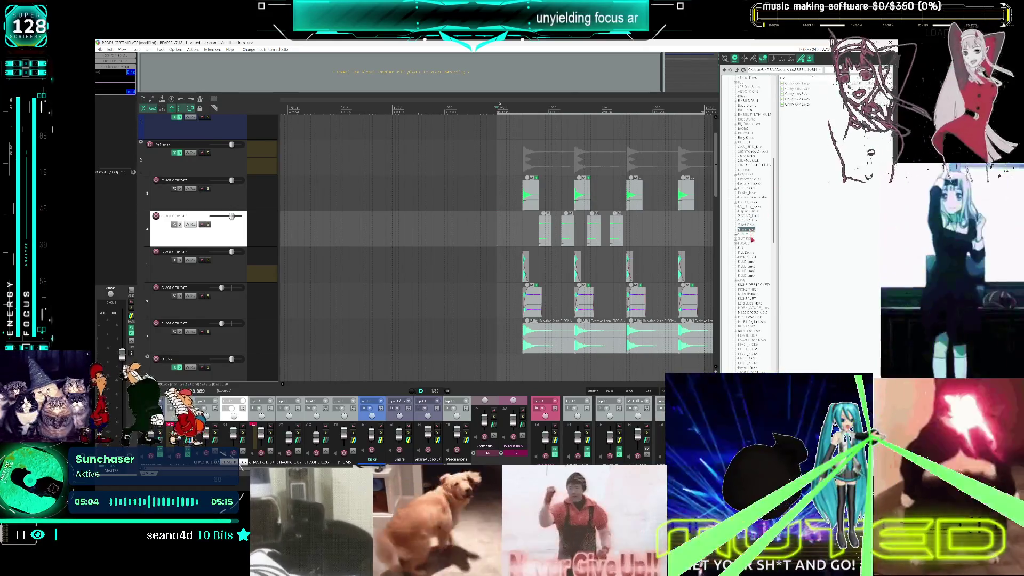
click(746, 248)
click(810, 193)
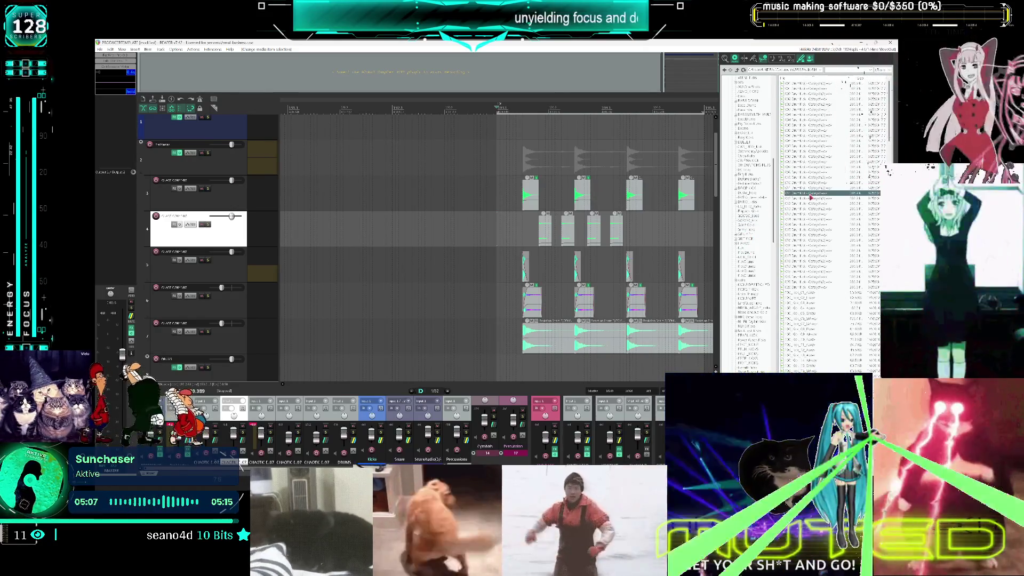
click(802, 253)
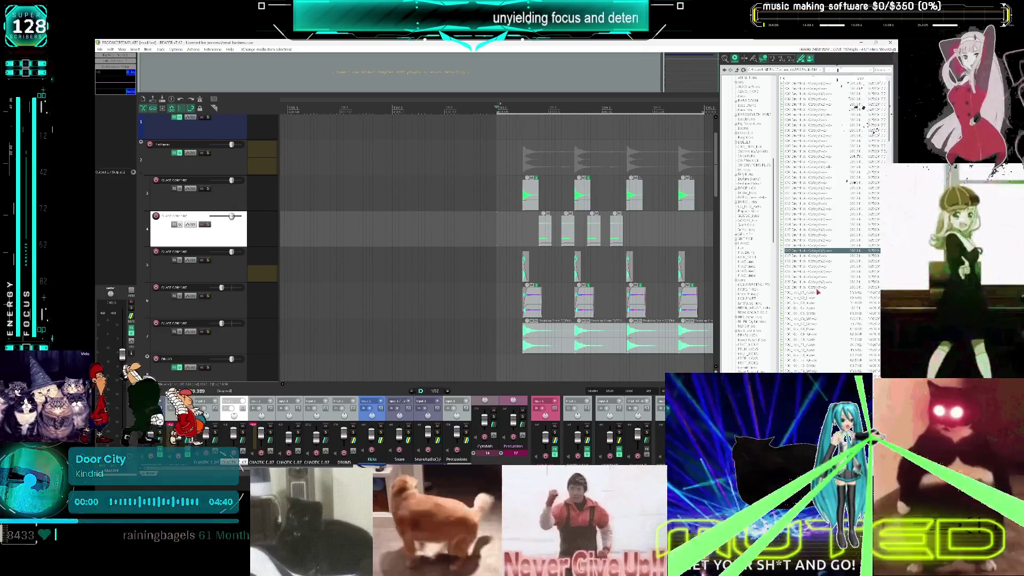
click(814, 288)
click(814, 283)
click(814, 278)
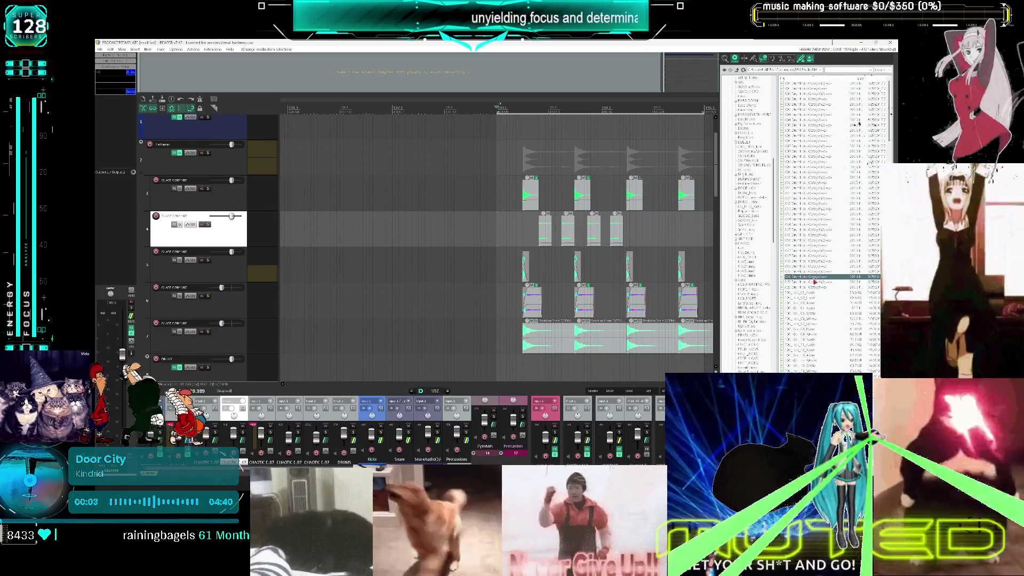
click(814, 272)
click(815, 261)
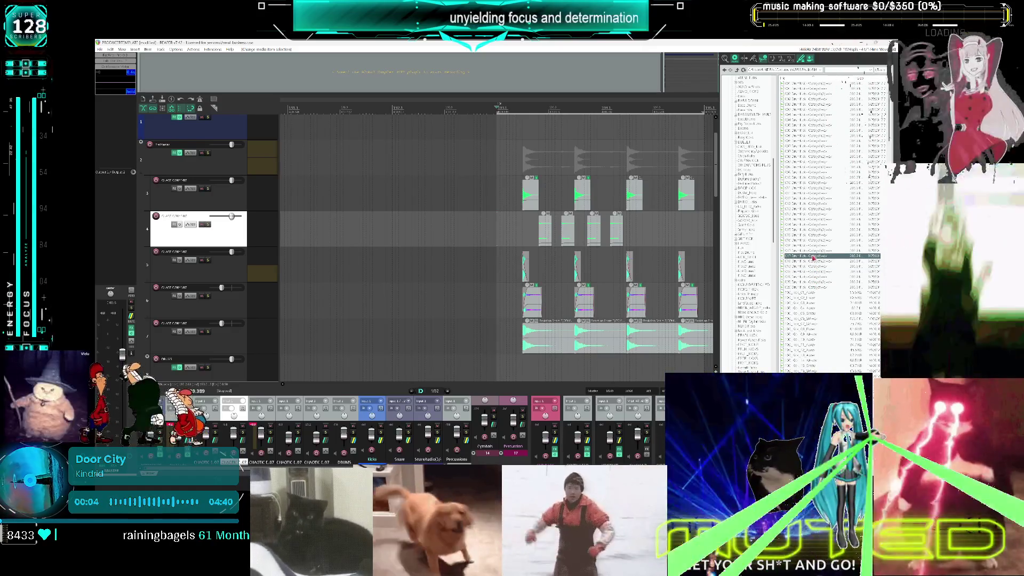
click(816, 267)
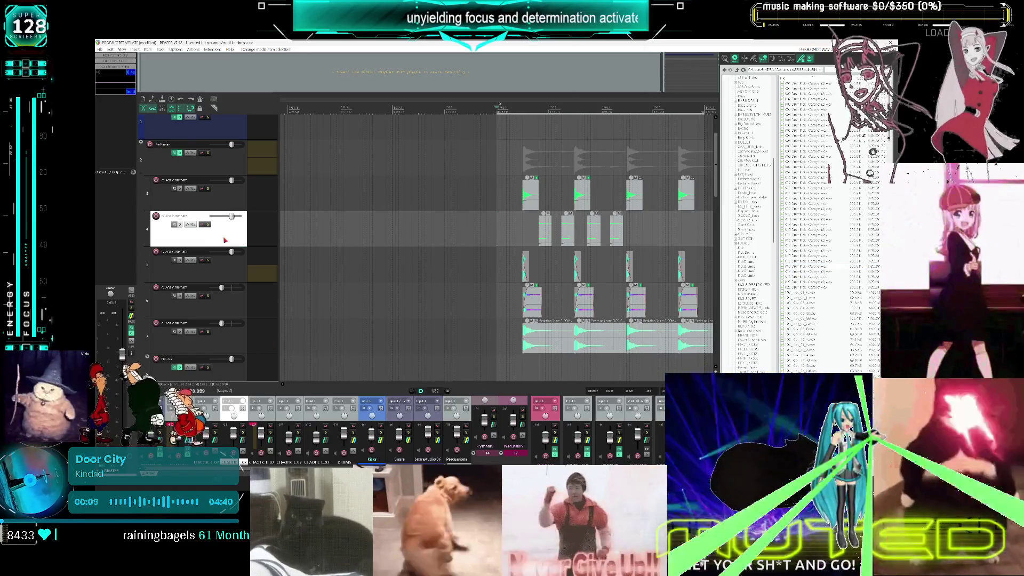
key(ctrl+v)
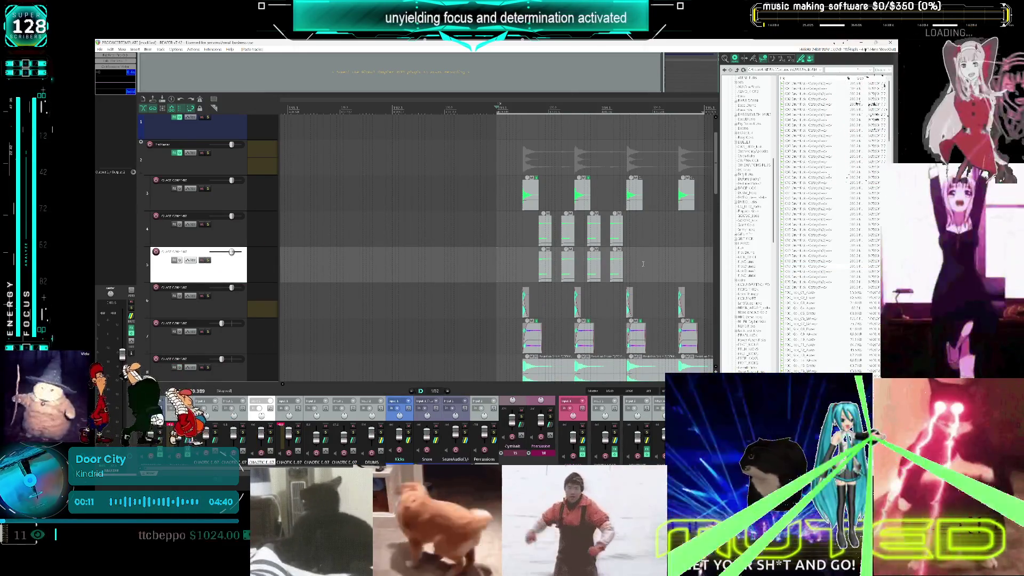
mouse_move(513, 268)
mouse_down()
mouse_move(525, 269)
mouse_move(498, 270)
mouse_up()
Replace track 5's copied hits with the Drumkick sample and trim it to a short hit
key(Delete)
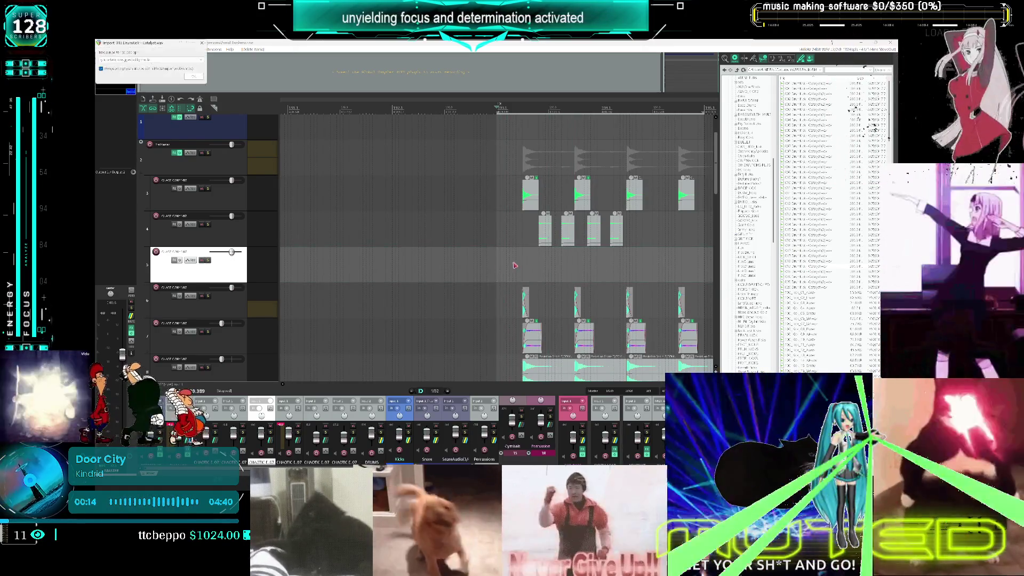
click(197, 79)
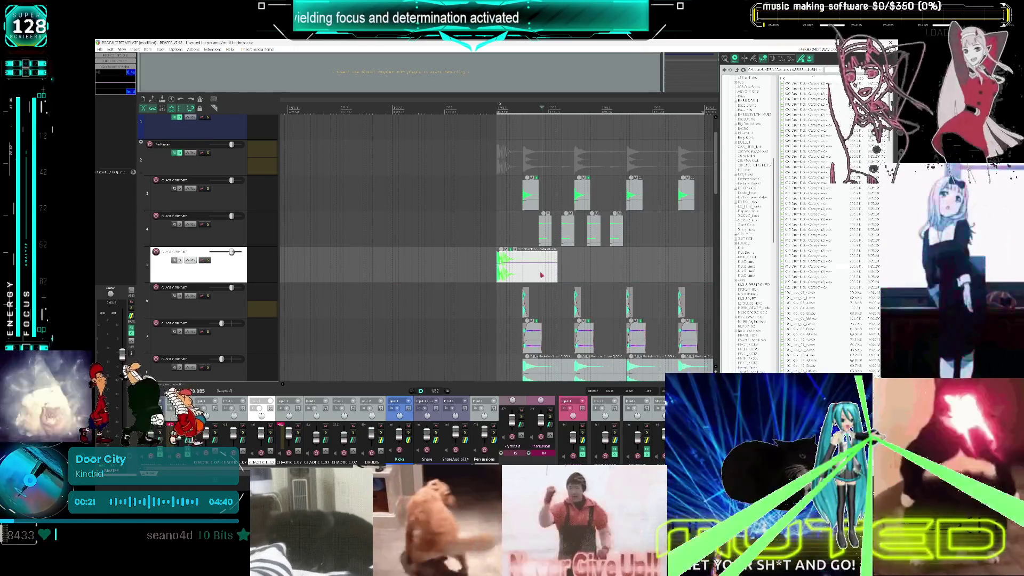
click(559, 298)
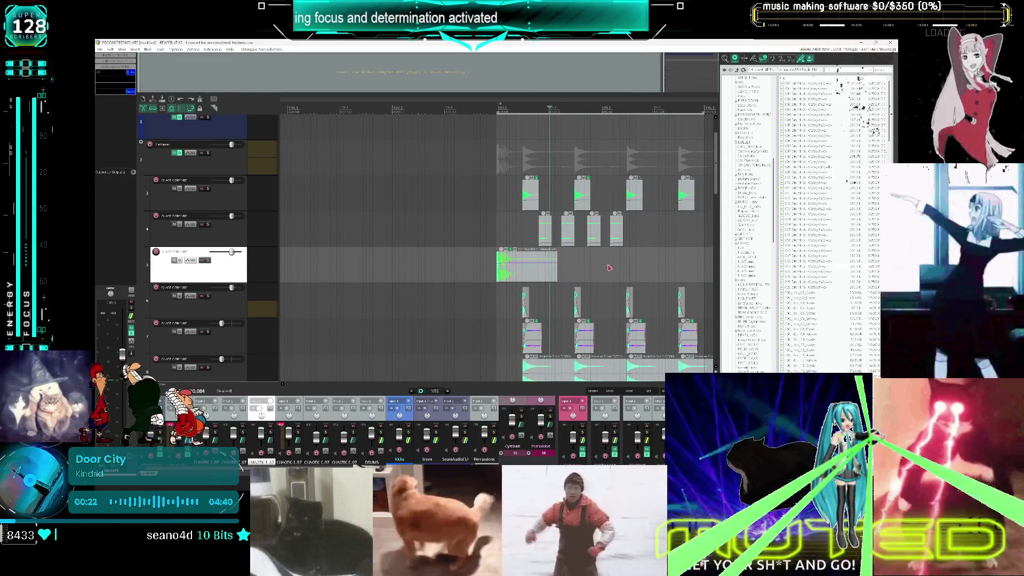
scroll(480, 277, right, 3)
scroll(480, 277, down, 1)
click(399, 255)
drag(417, 250, 382, 251)
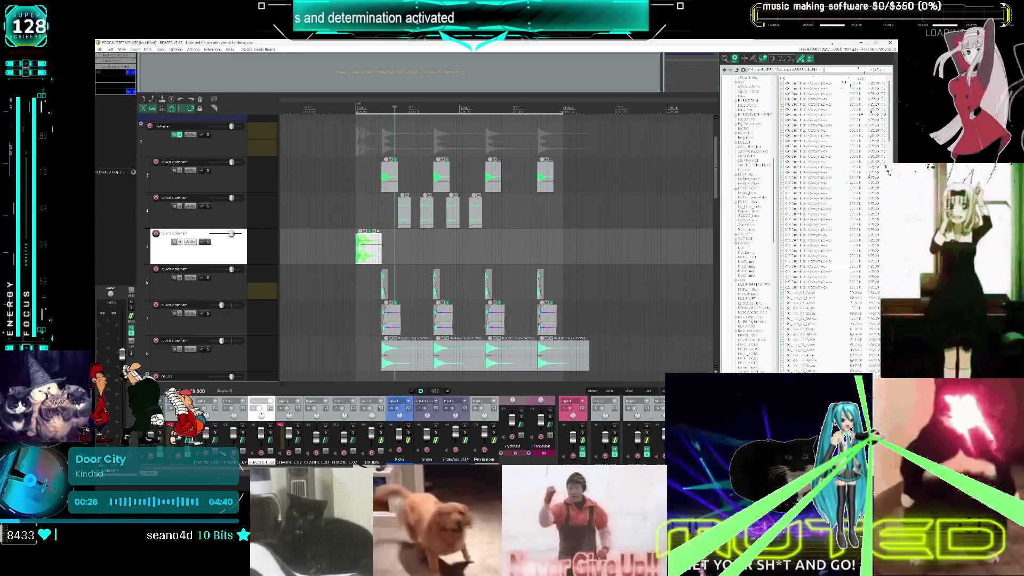
click(857, 103)
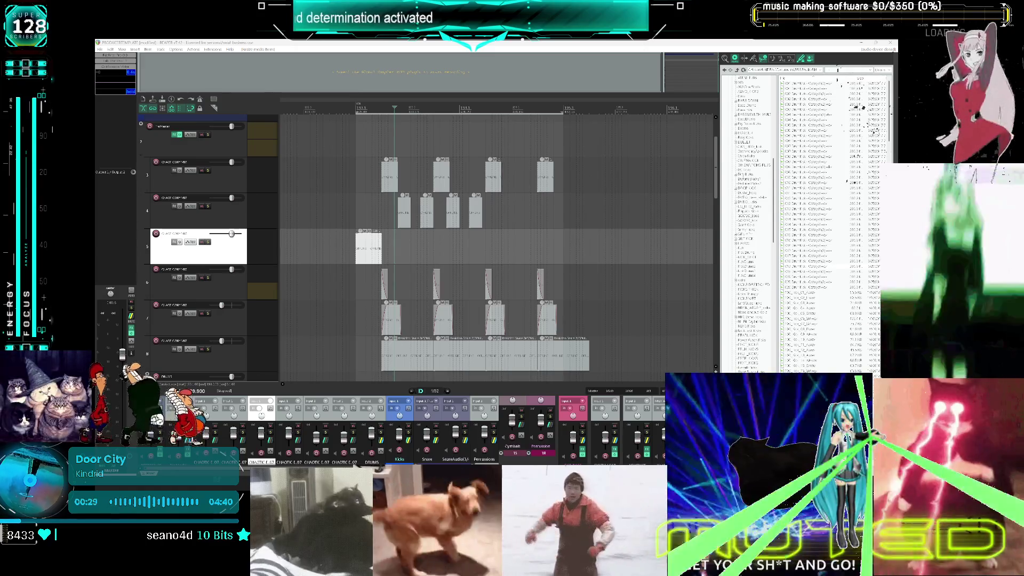
Paste one Drumkick copy further along track 5, delete the extra copy, and play it back
click(400, 250)
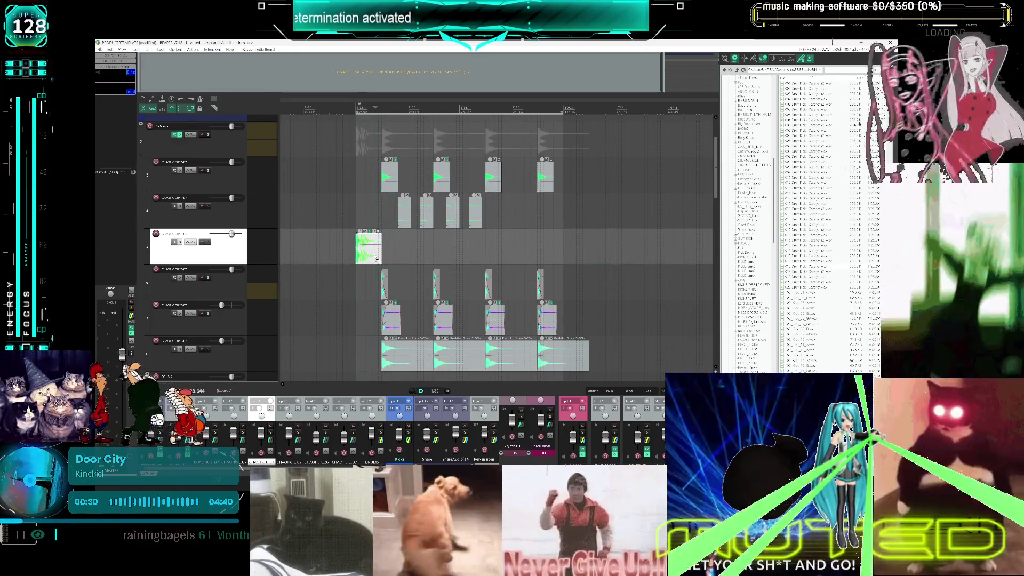
click(459, 248)
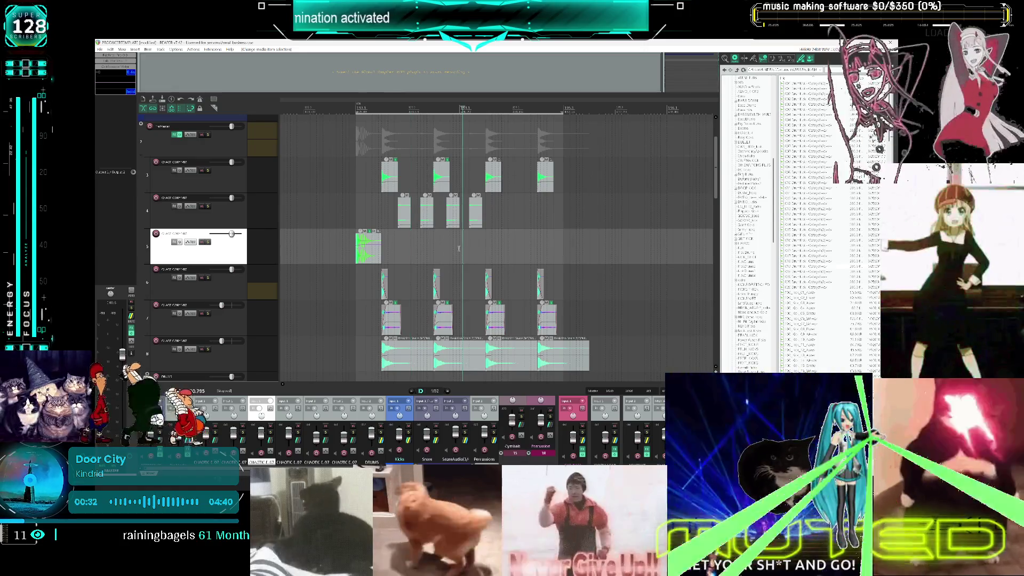
key(ctrl+v)
key(ctrl+v)
click(504, 251)
key(Delete)
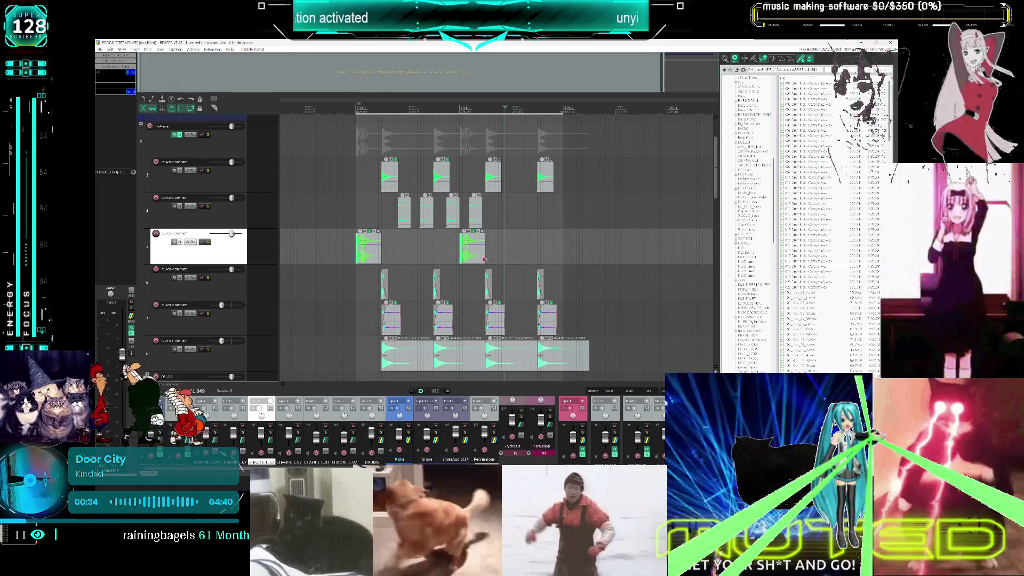
click(353, 251)
key(space)
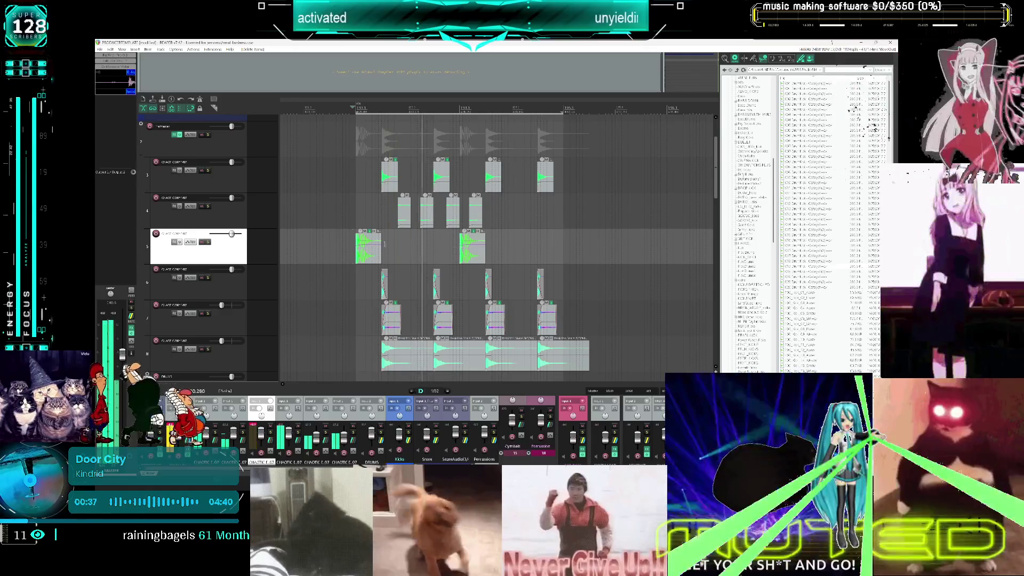
key(space)
click(368, 256)
click(413, 244)
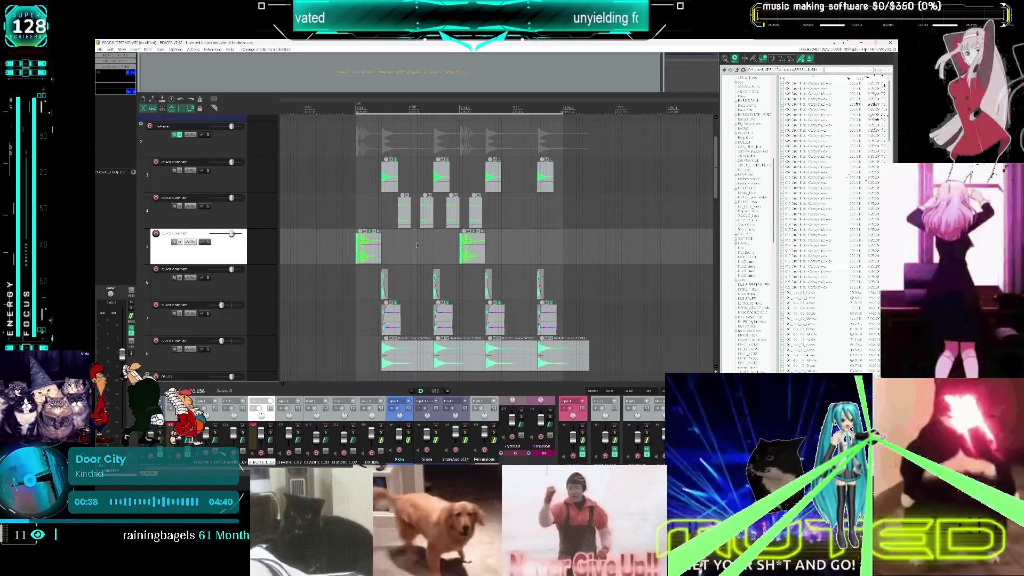
Lower track 5's volume slightly and paste a copy of its kick hit
drag(231, 234, 226, 234)
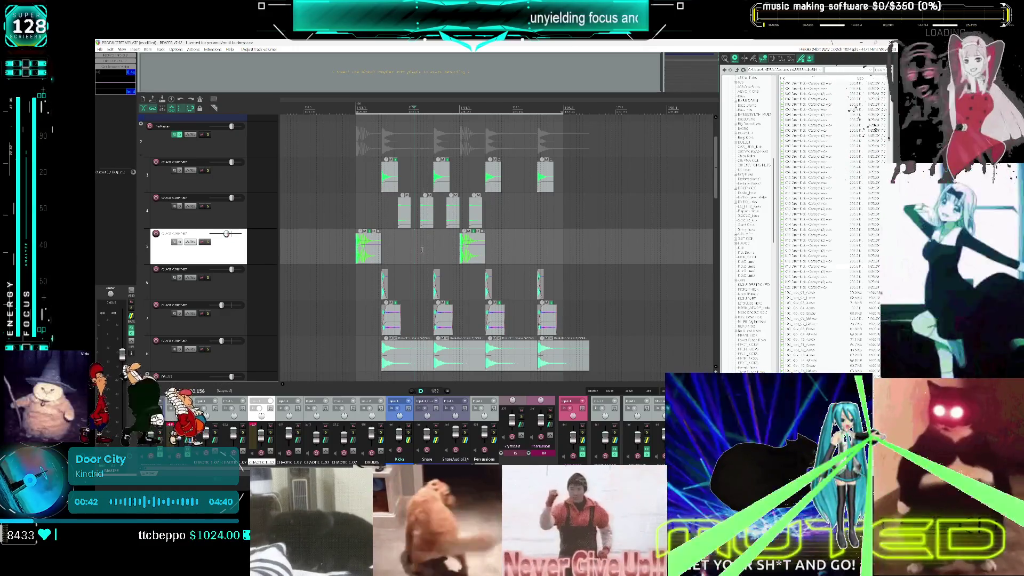
scroll(422, 249, up, 2)
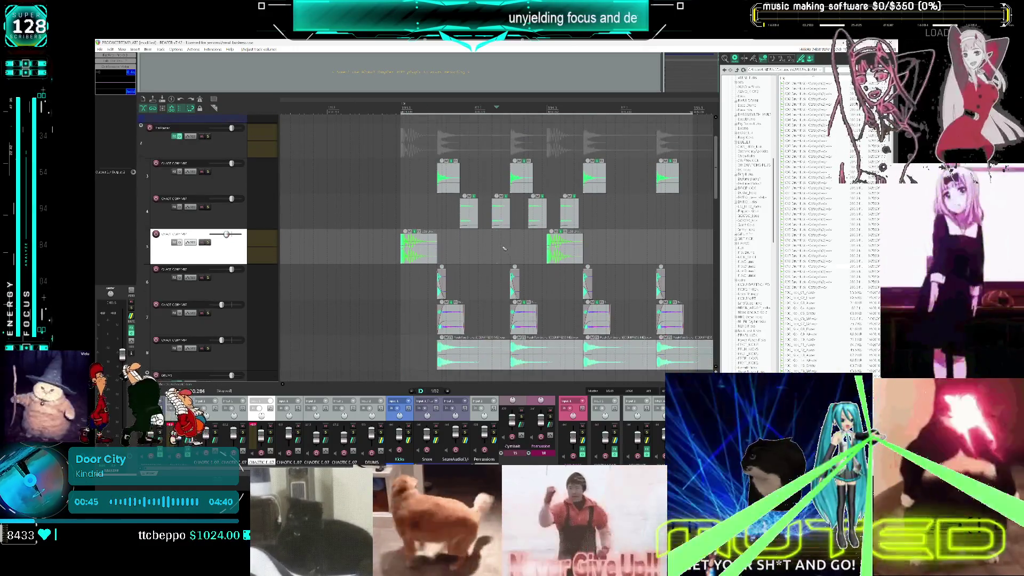
scroll(503, 249, up, 2)
key(ctrl+v)
scroll(490, 242, down, 2)
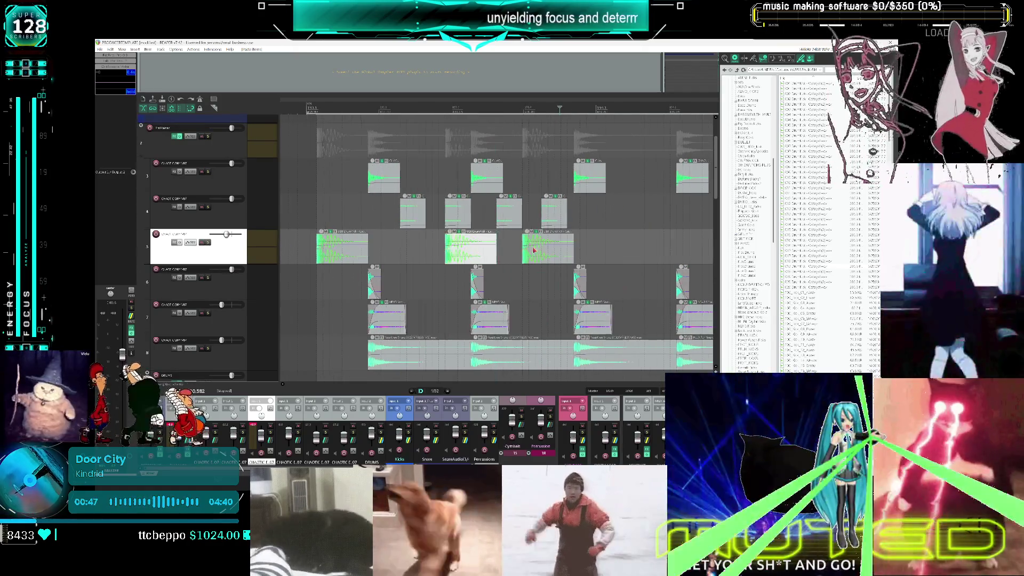
scroll(460, 253, down, 2)
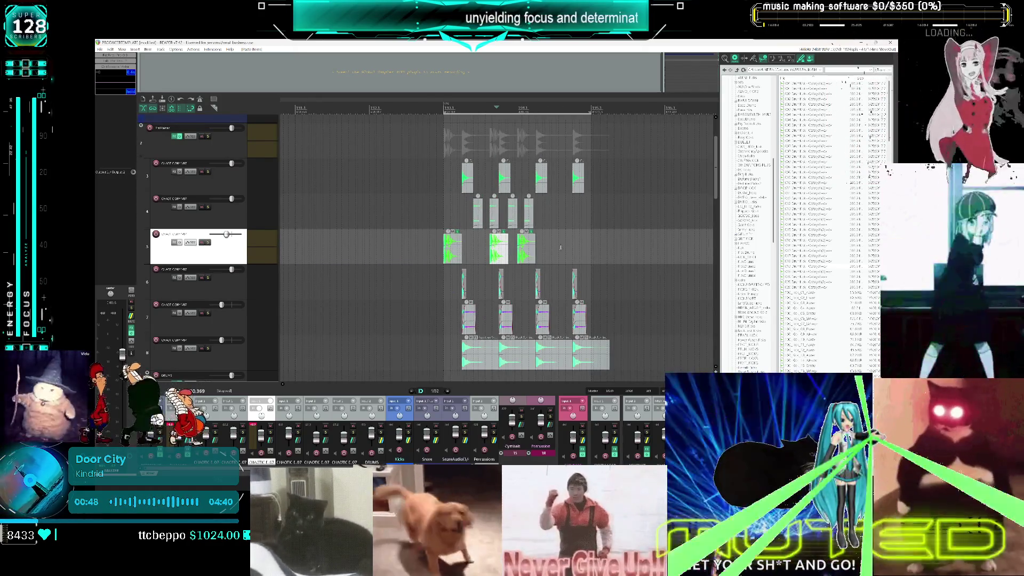
click(566, 247)
Paste one more kick copy onto track 5 and play the pattern with four hits
scroll(566, 248, up, 1)
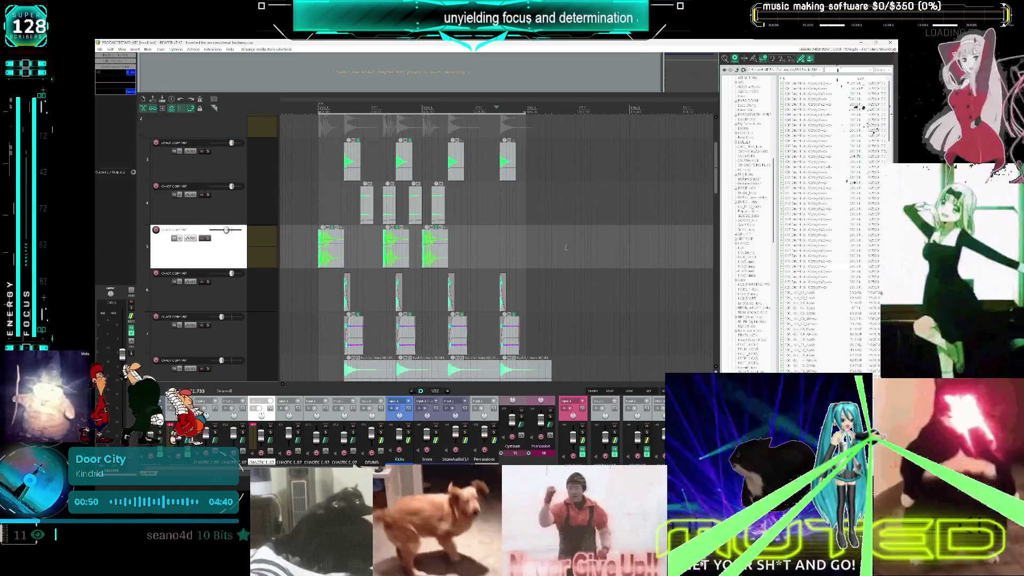
scroll(490, 243, right, 2)
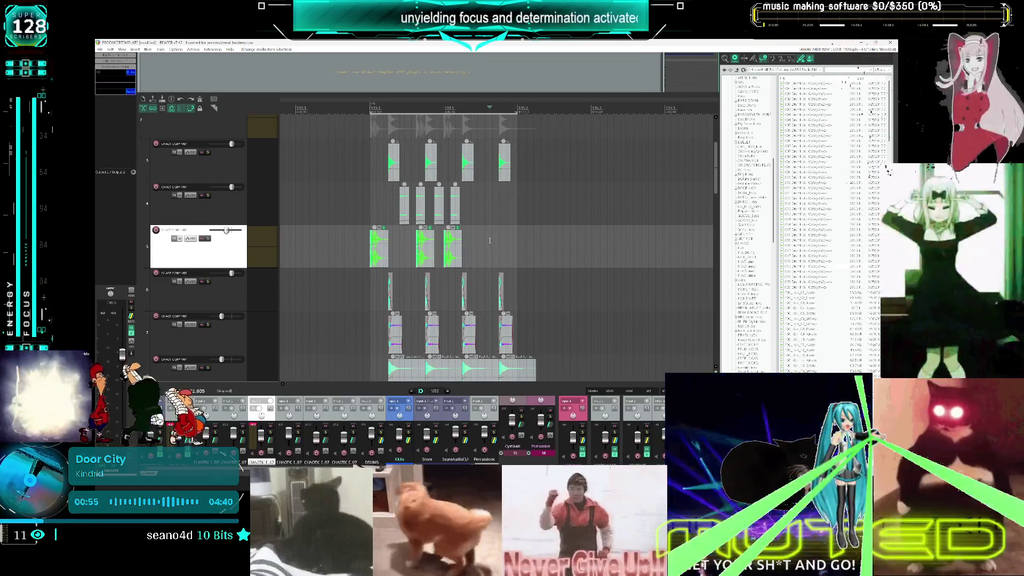
scroll(490, 240, up, 3)
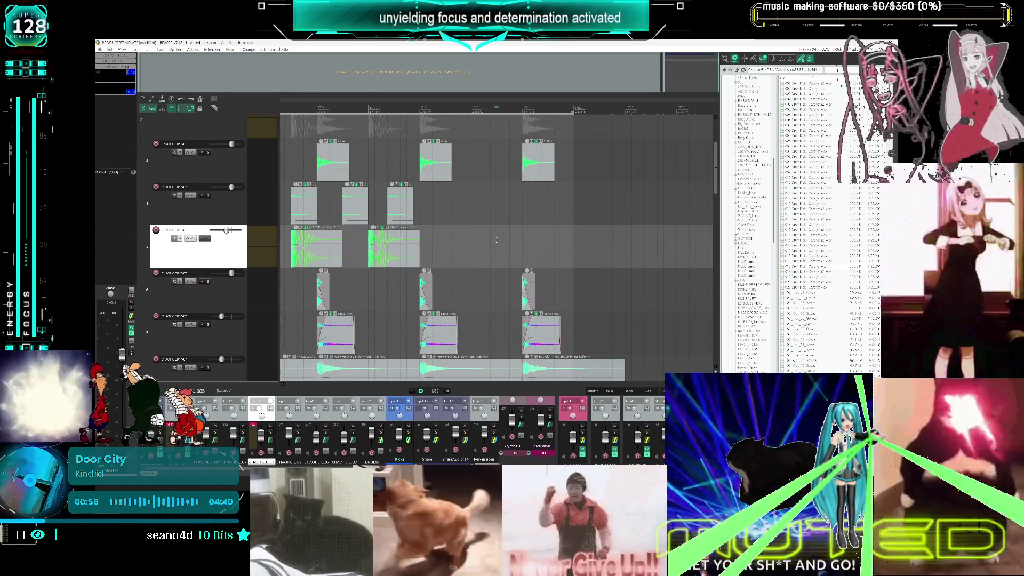
key(ctrl+v)
scroll(320, 247, down, 3)
click(299, 213)
key(space)
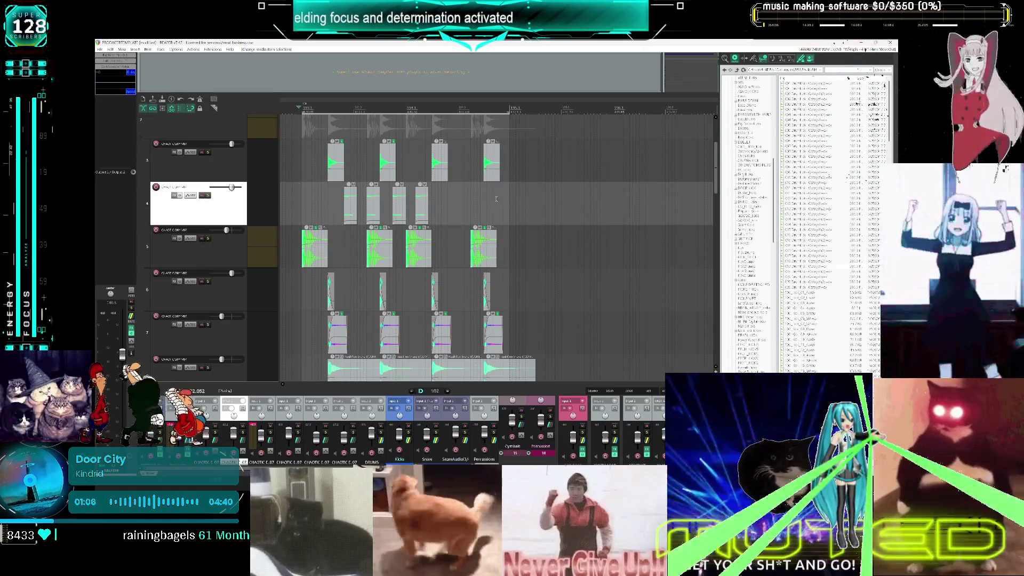
scroll(510, 218, down, 2)
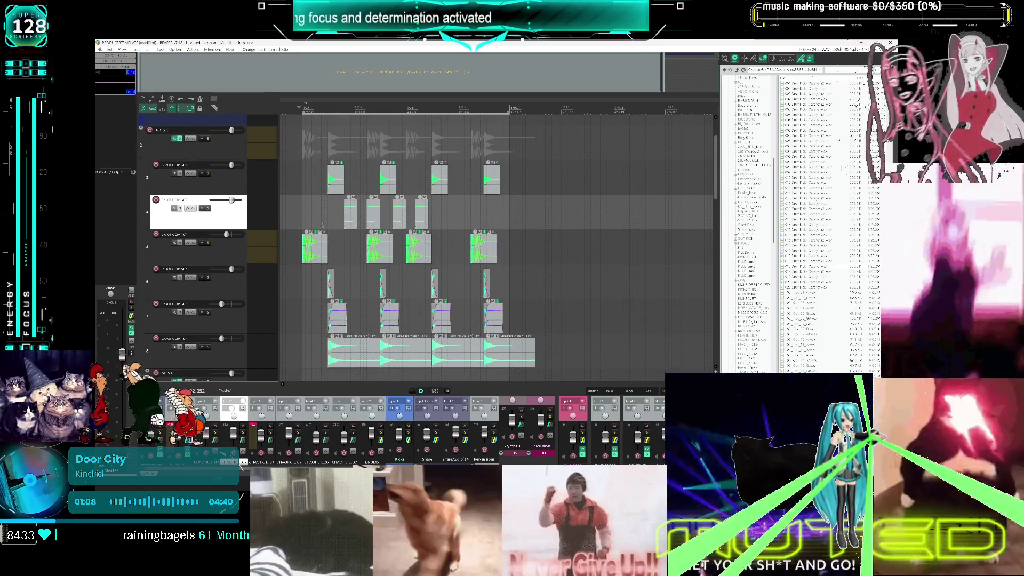
click(379, 239)
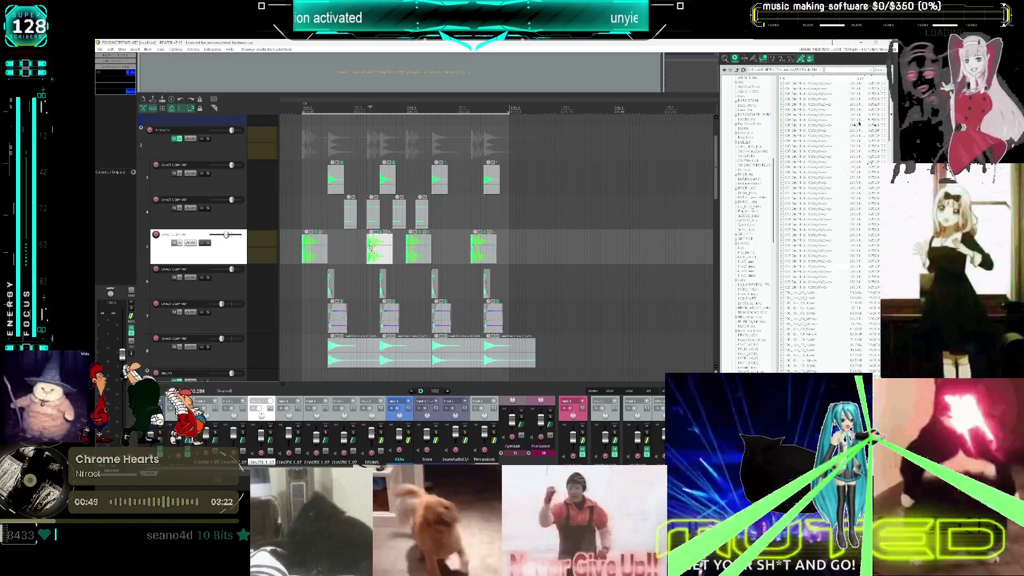
Trim the track 5 hit's tail, paste a copy nudged into place, then split and delete the leftover piece
scroll(483, 244, up, 3)
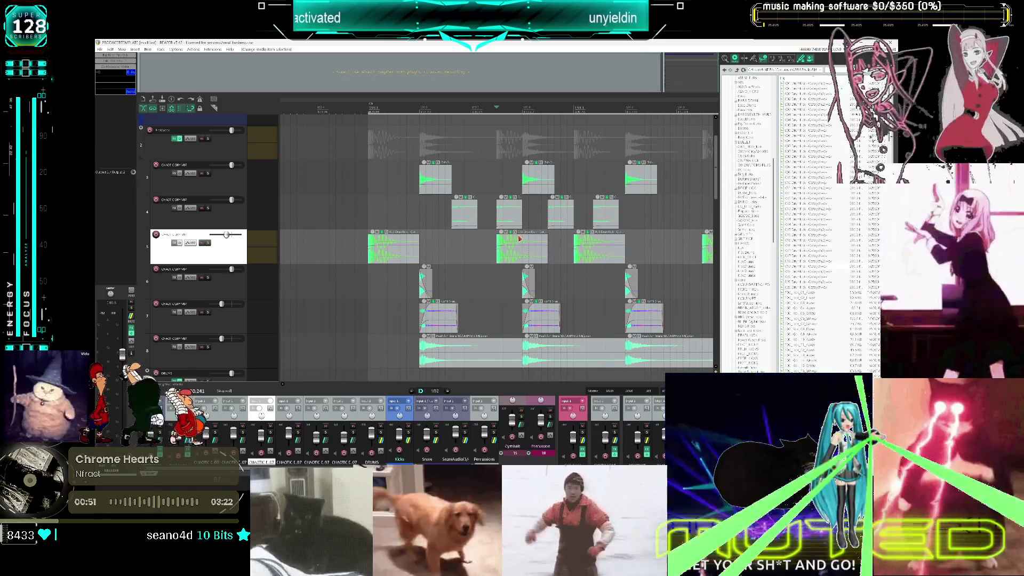
drag(548, 246, 522, 247)
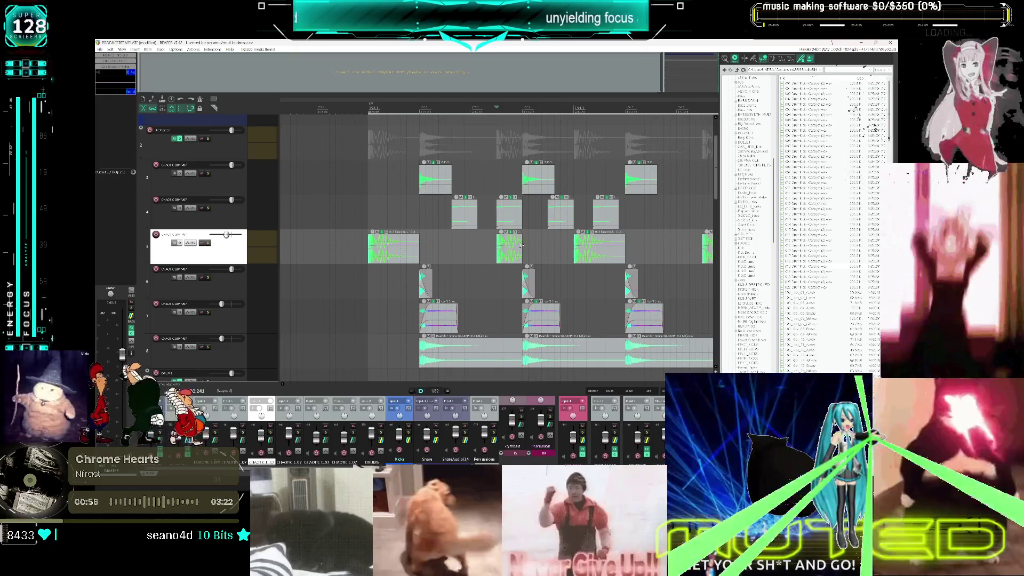
click(520, 245)
key(ctrl+c)
key(ctrl+v)
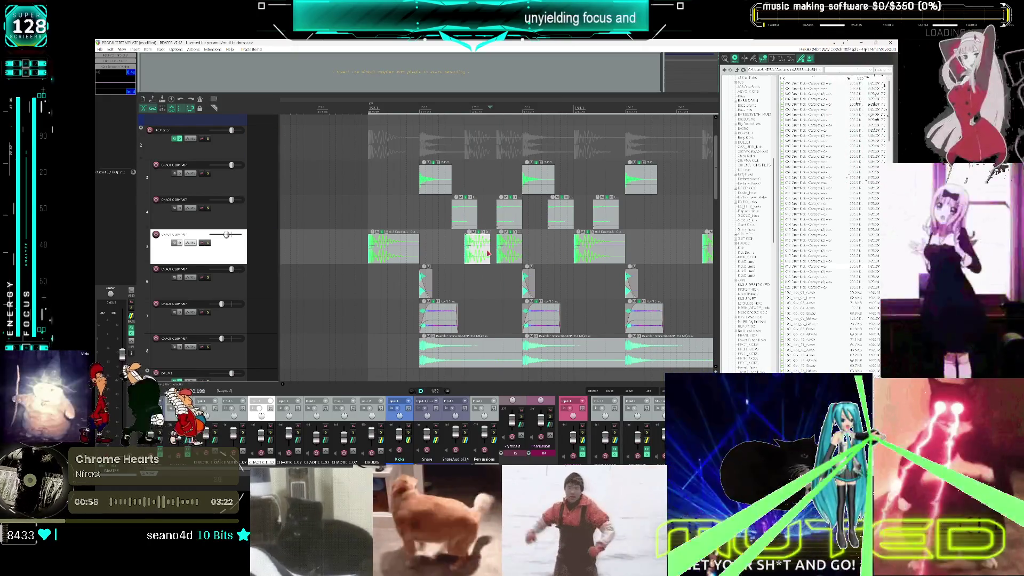
mouse_move(488, 251)
mouse_down()
mouse_move(511, 253)
mouse_move(485, 250)
mouse_up()
key(s)
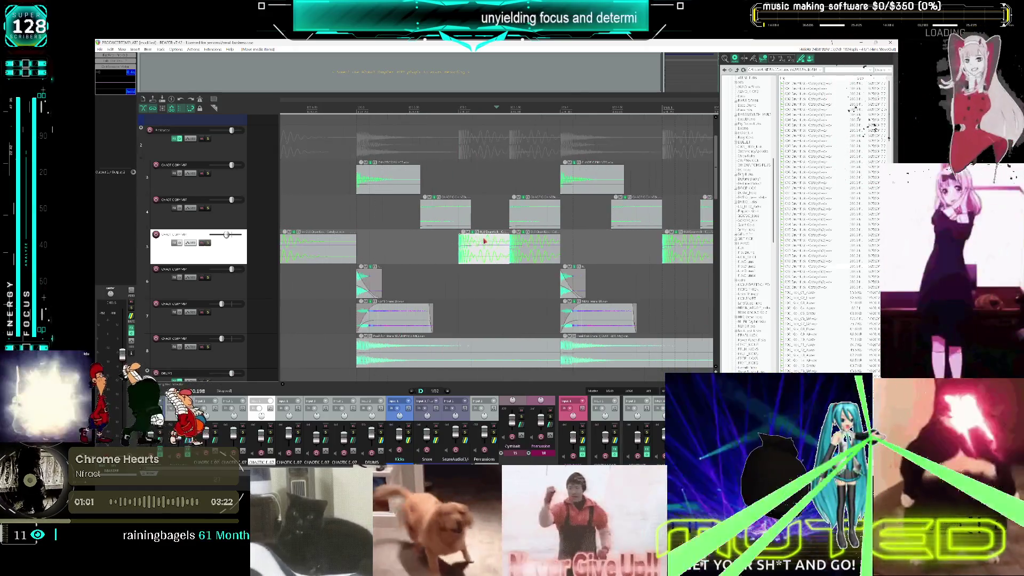
scroll(496, 248, up, 3)
key(Delete)
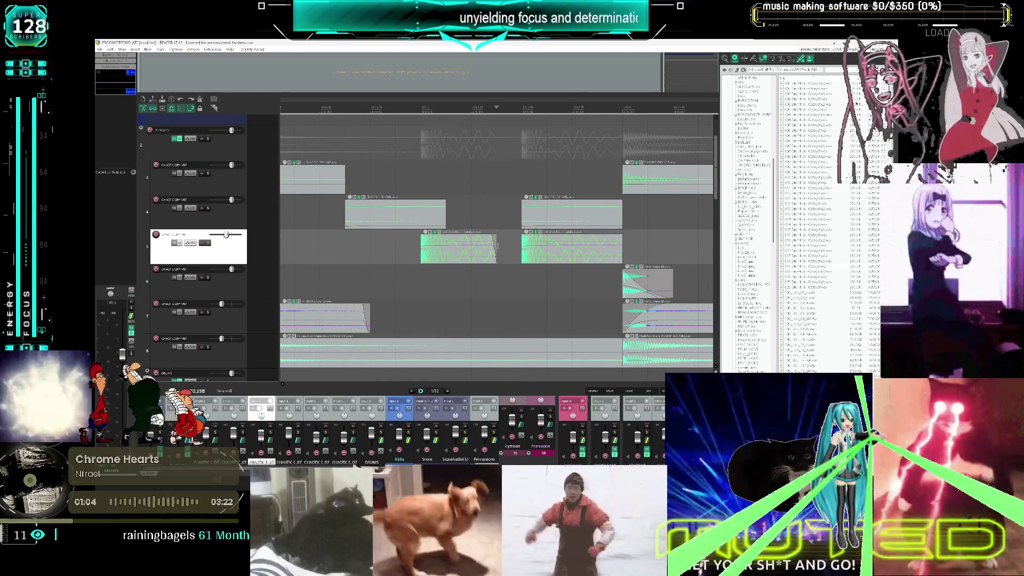
Play the pattern, slide the small track 5 hit slightly earlier, and play it back again
scroll(486, 259, down, 3)
click(374, 248)
key(space)
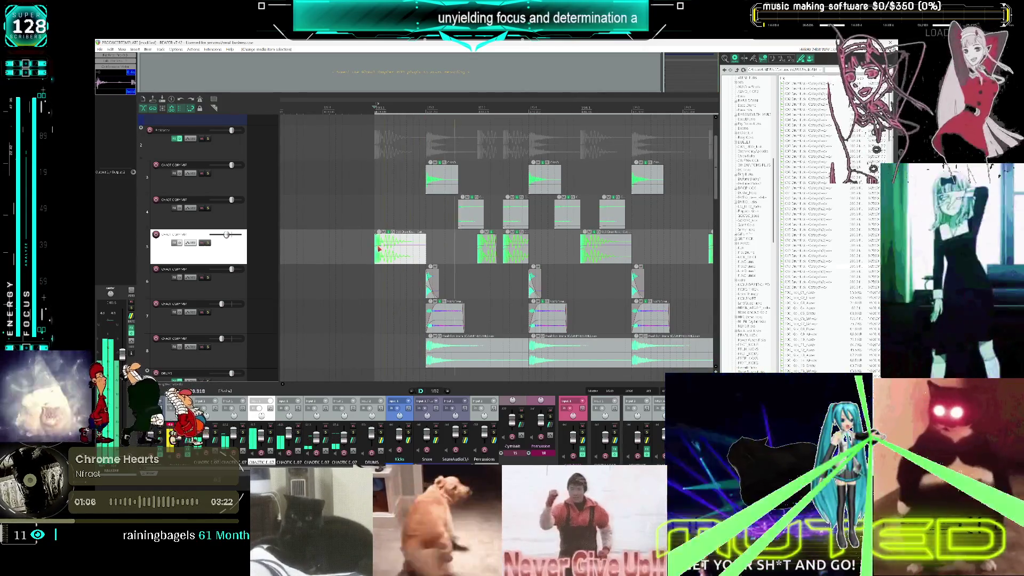
drag(489, 257, 476, 260)
click(375, 245)
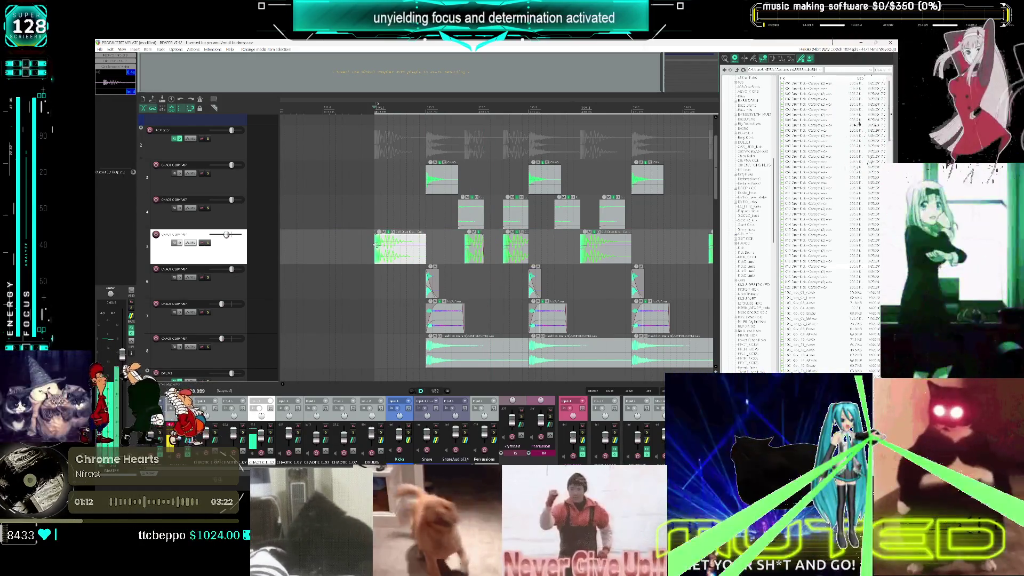
key(space)
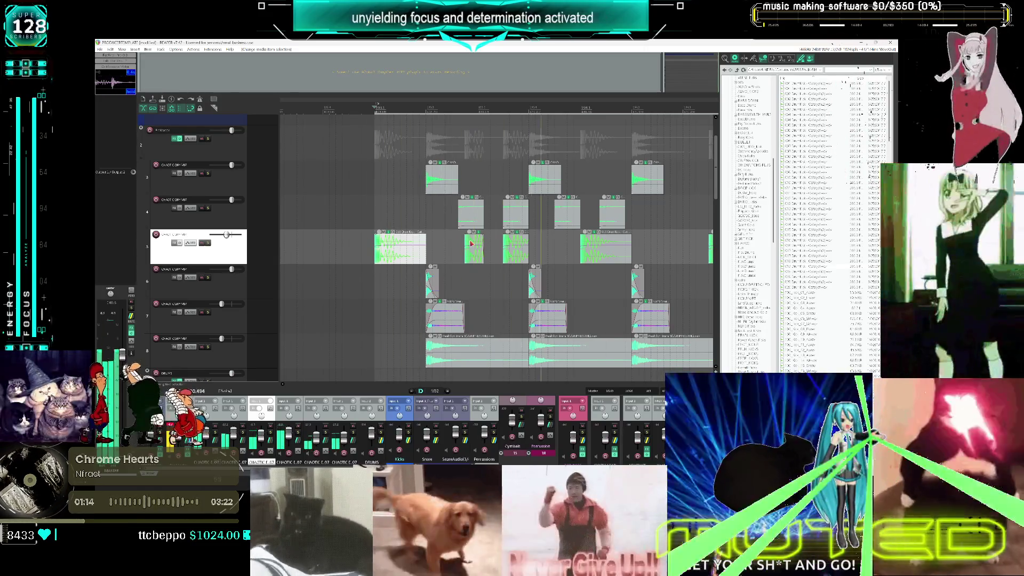
key(space)
scroll(428, 251, down, 3)
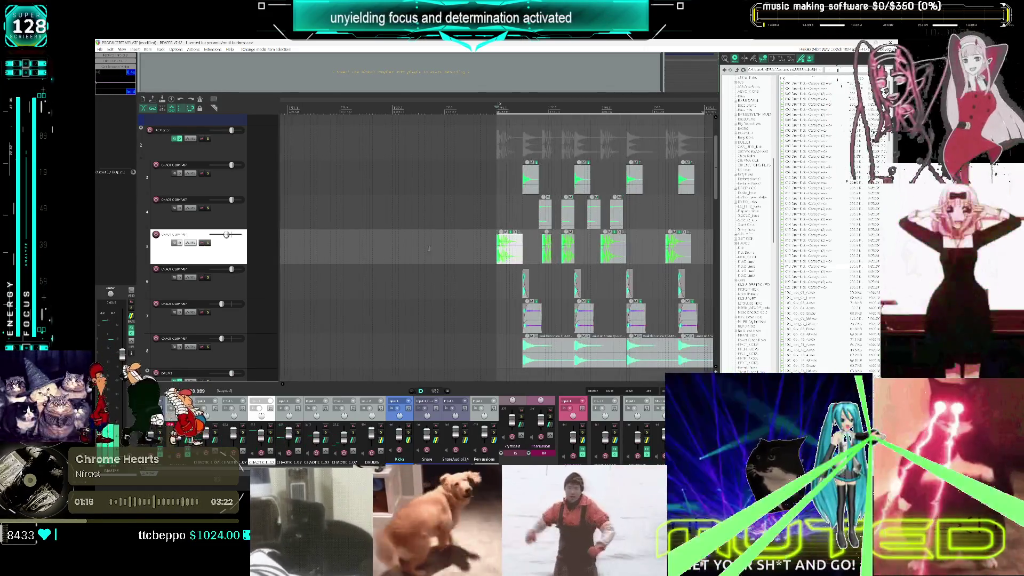
Replace the last two track 5 hits with pasted copies and play the pattern to check
scroll(544, 249, down, 2)
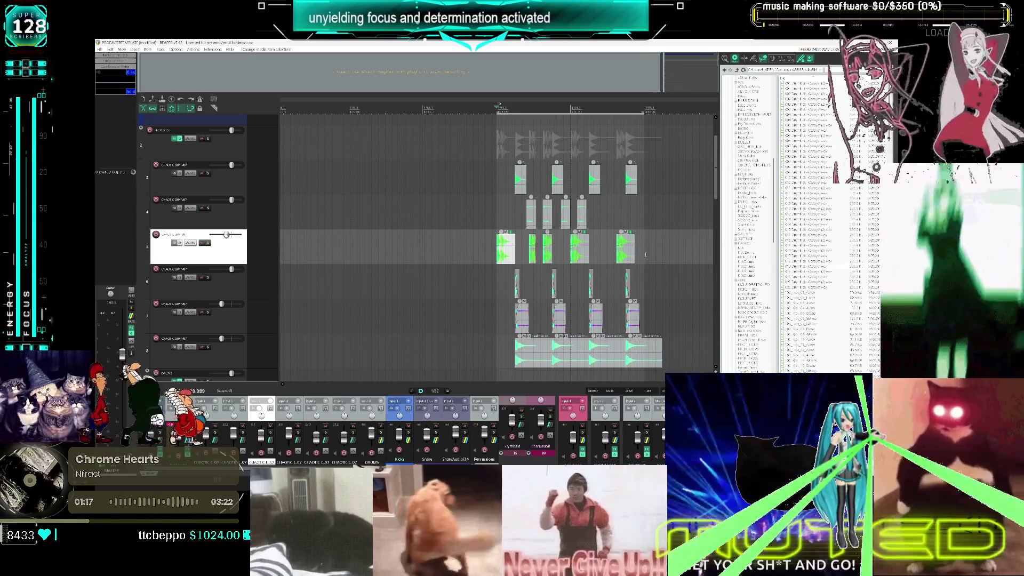
drag(645, 255, 566, 247)
key(Delete)
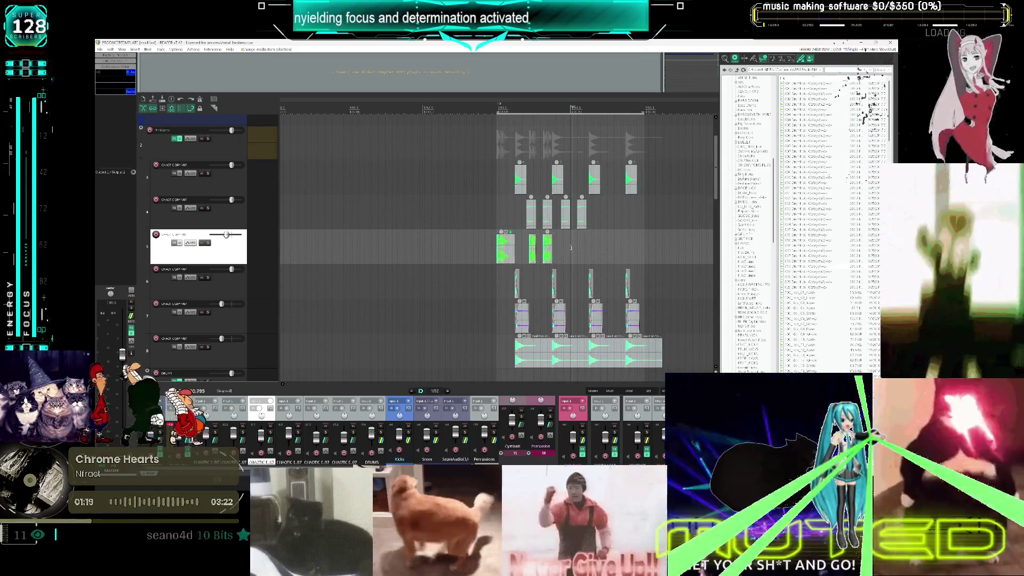
key(ctrl+v)
click(498, 256)
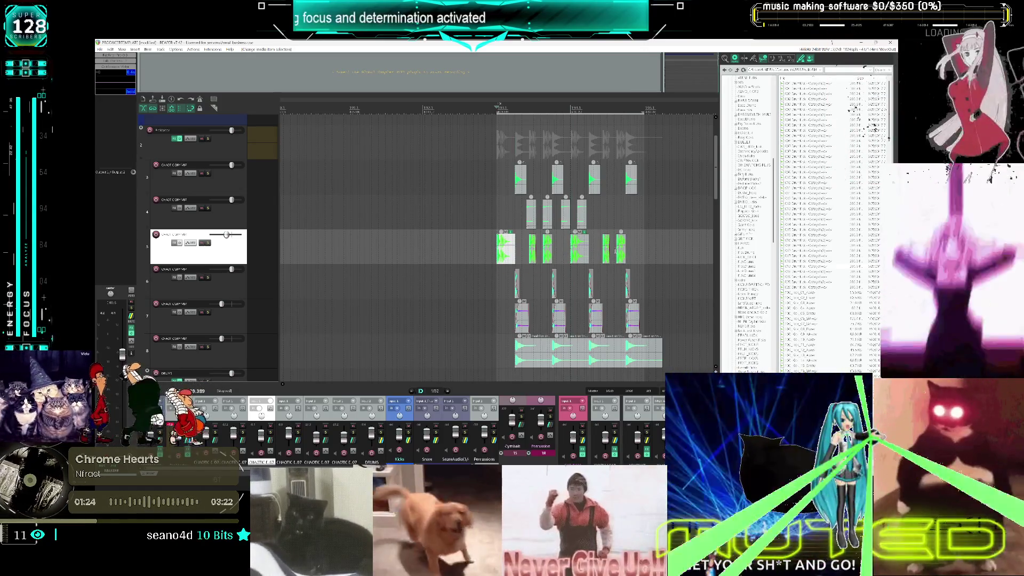
key(space)
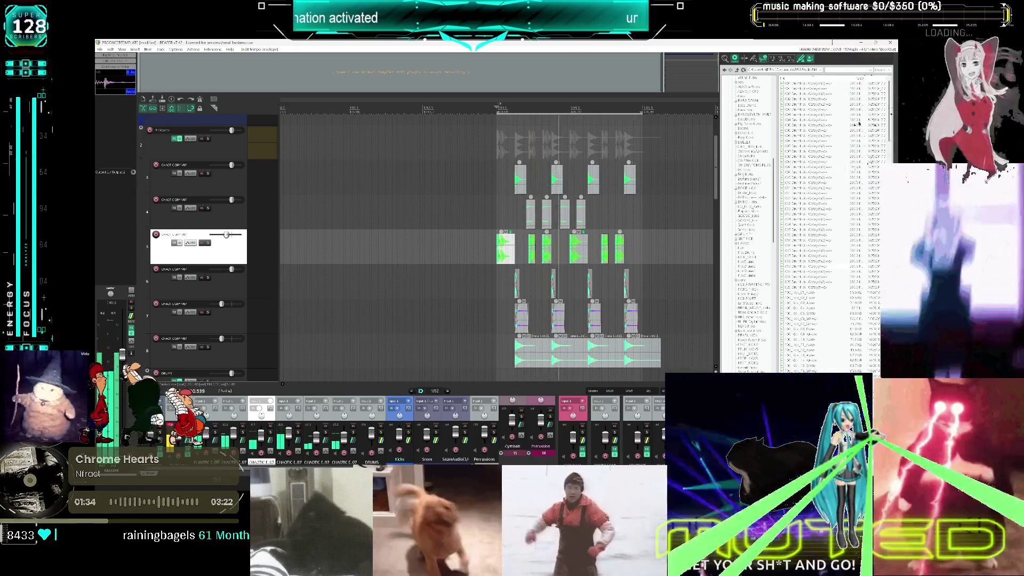
Play the pattern from tracks 6 and 7, then delete the four light hits on track 4
click(496, 288)
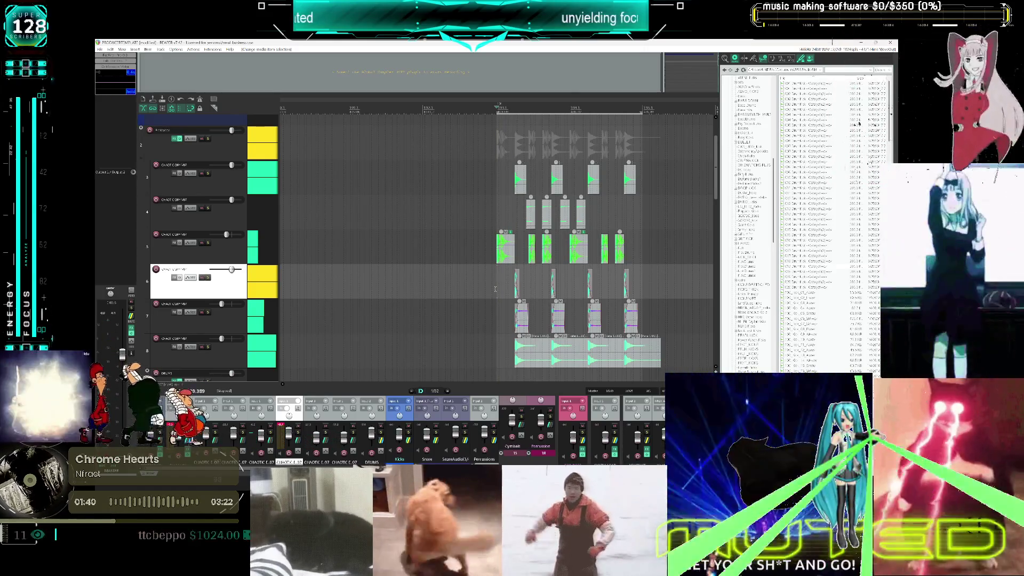
key(space)
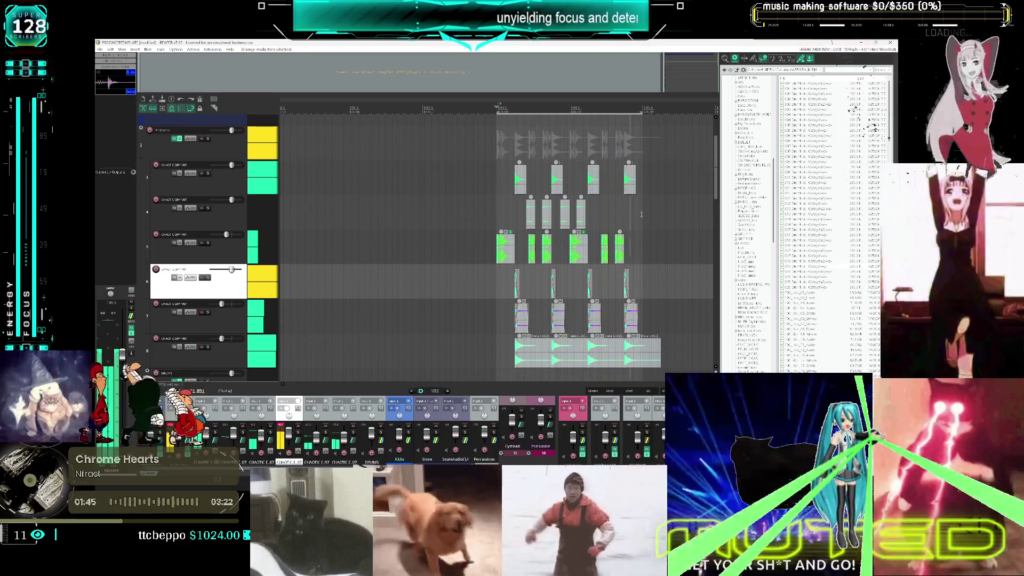
key(space)
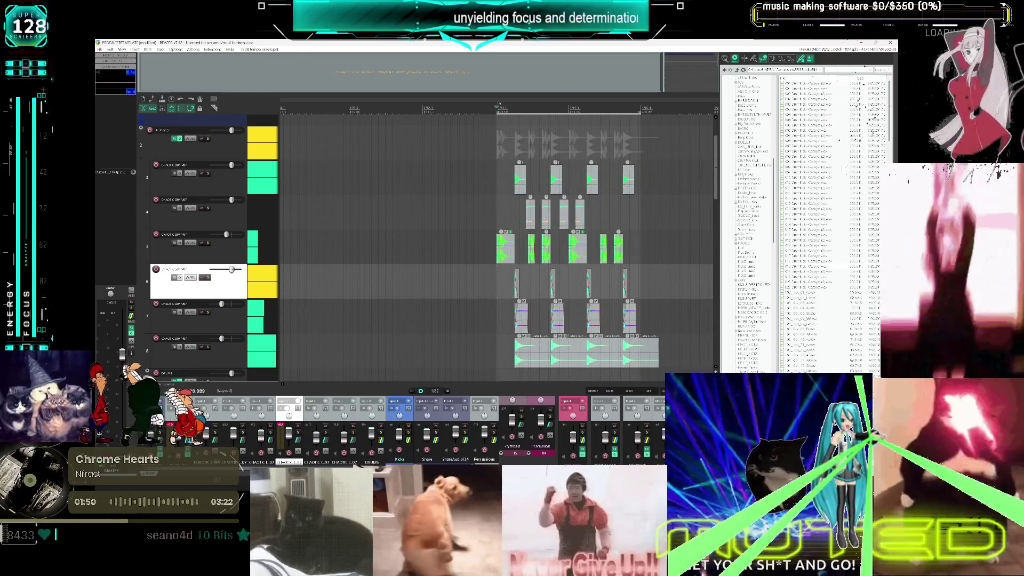
click(495, 327)
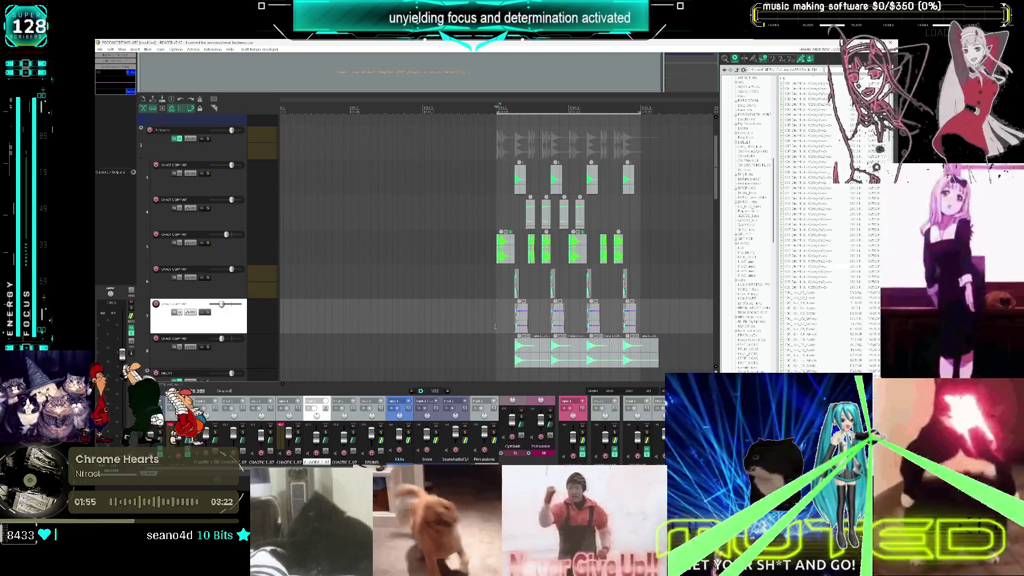
key(space)
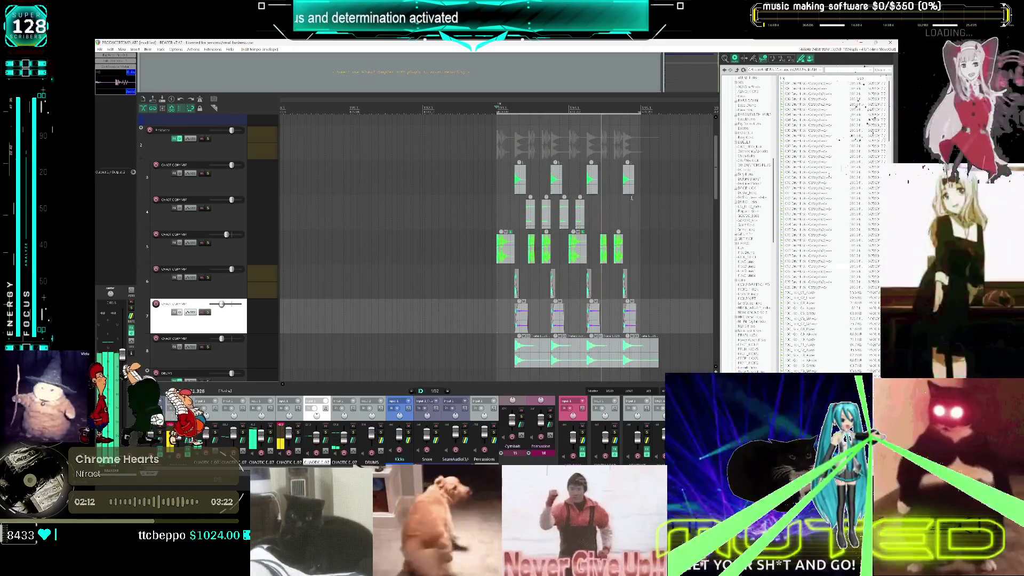
key(Delete)
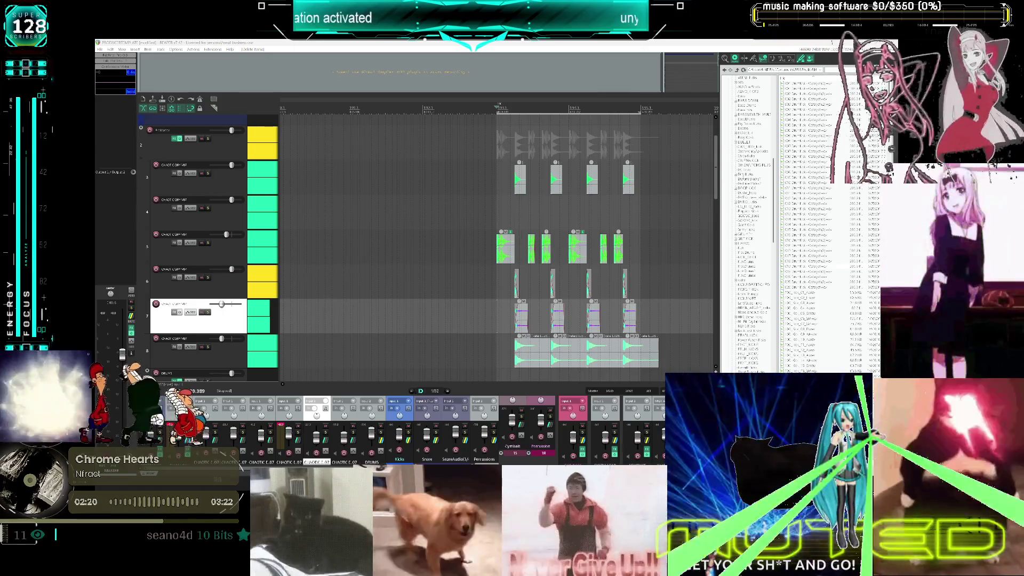
scroll(504, 228, down, 5)
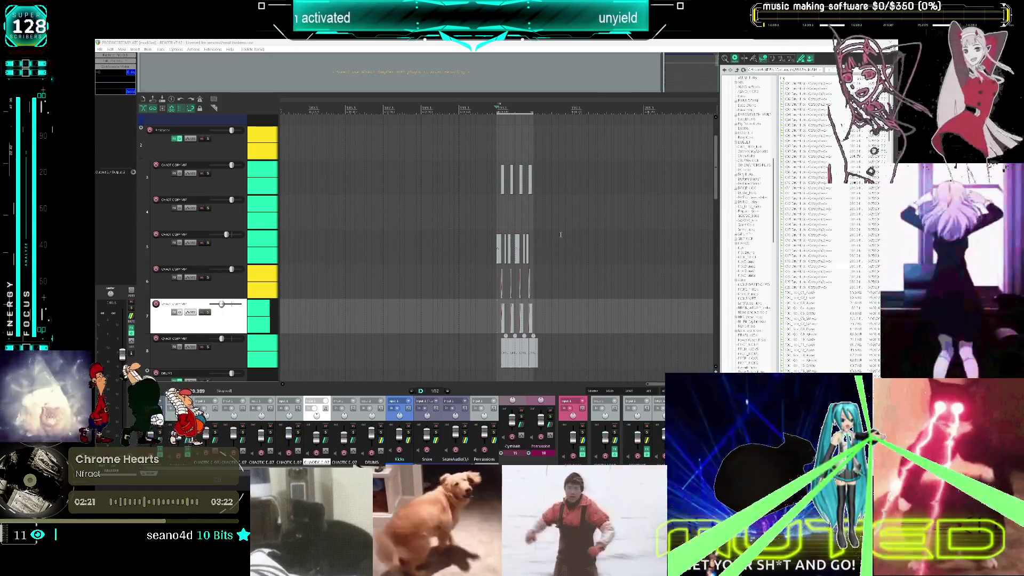
Paste two more copies of the drum items after the existing pattern
click(519, 170)
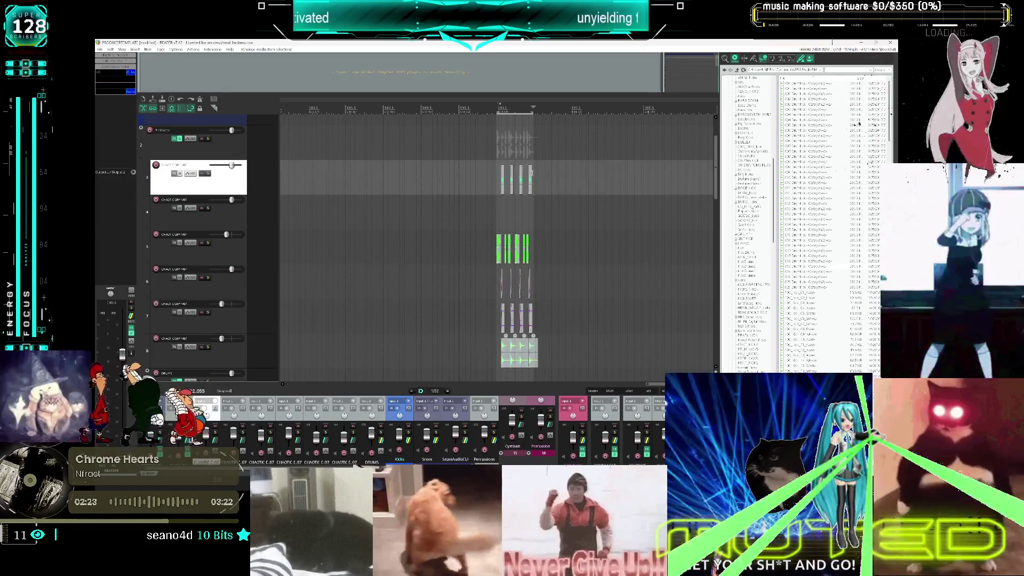
scroll(519, 169, up, 5)
scroll(502, 172, right, 3)
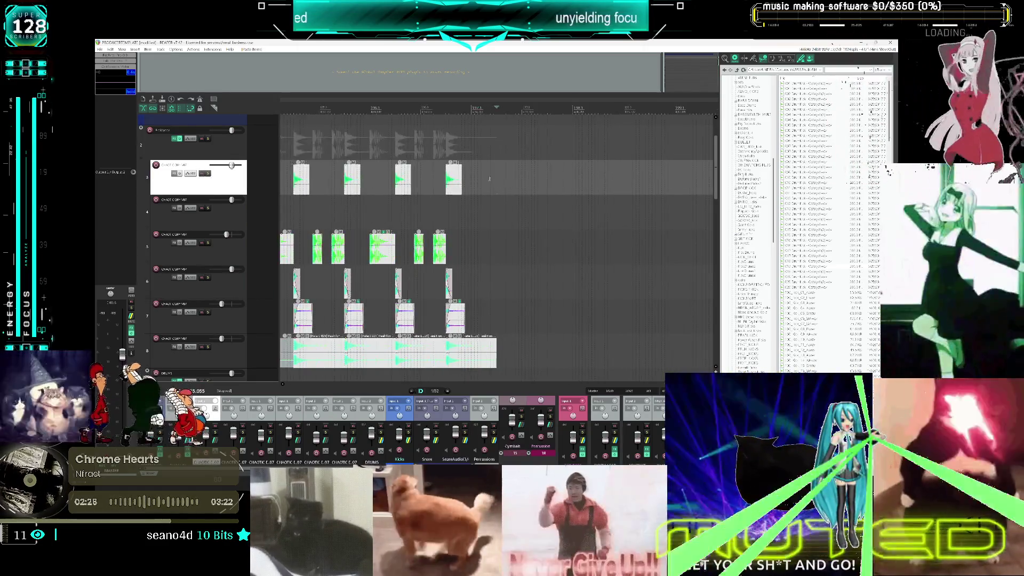
scroll(461, 176, down, 2)
key(ctrl+v)
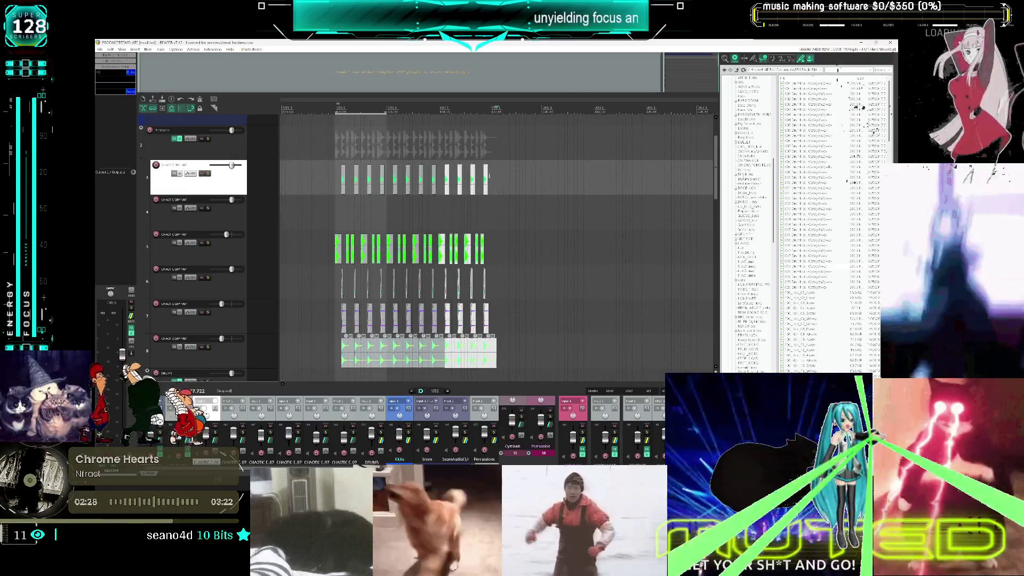
key(ctrl+v)
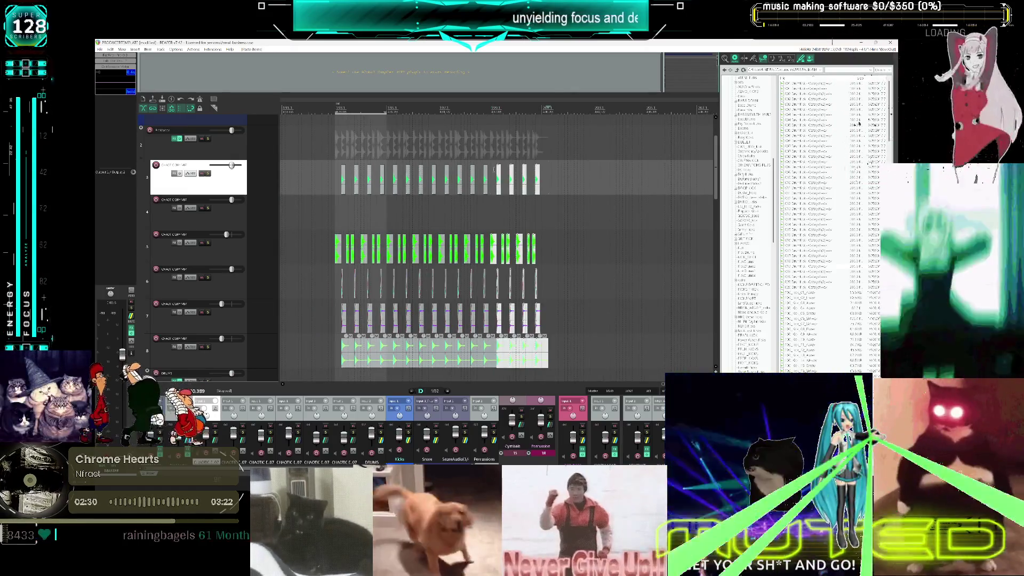
Set a time selection over the newest copy and deselect all the drum items
drag(491, 111, 541, 112)
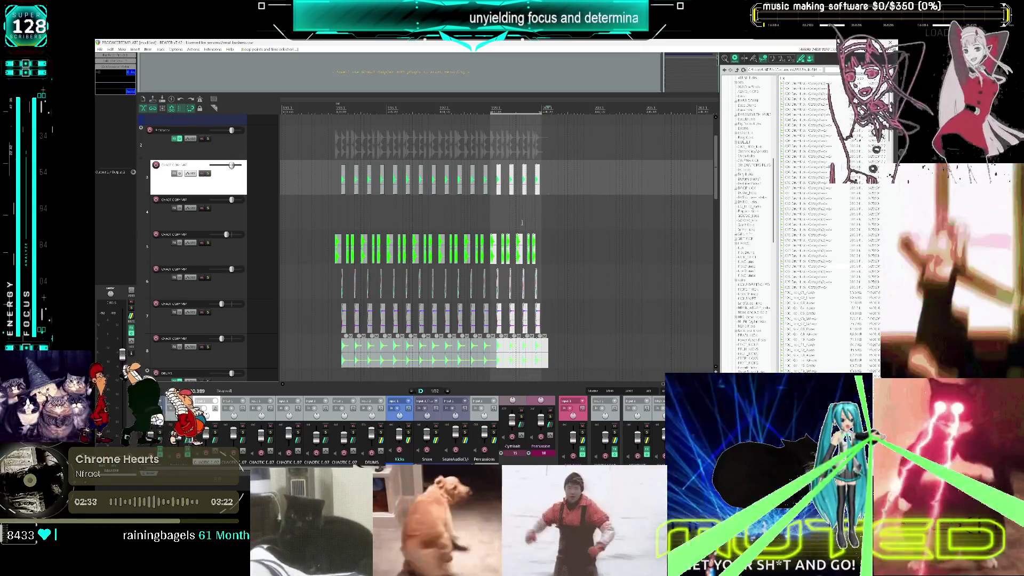
drag(565, 352, 541, 301)
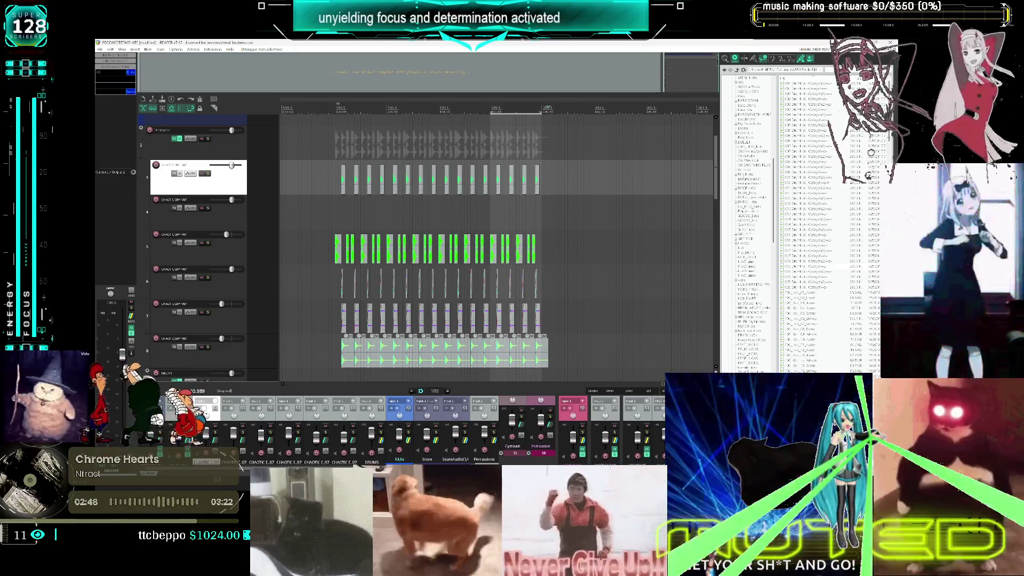
key(Escape)
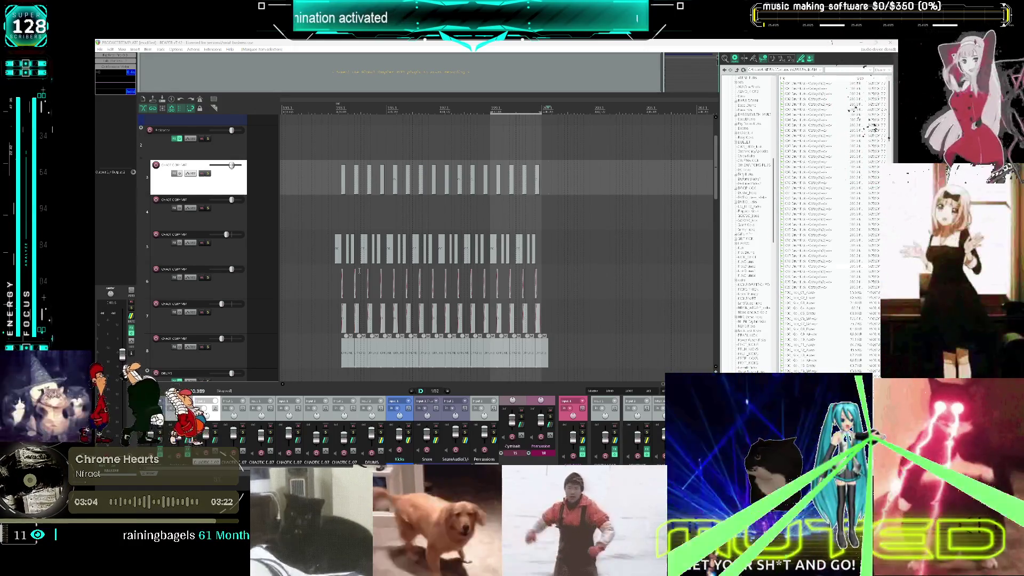
click(509, 227)
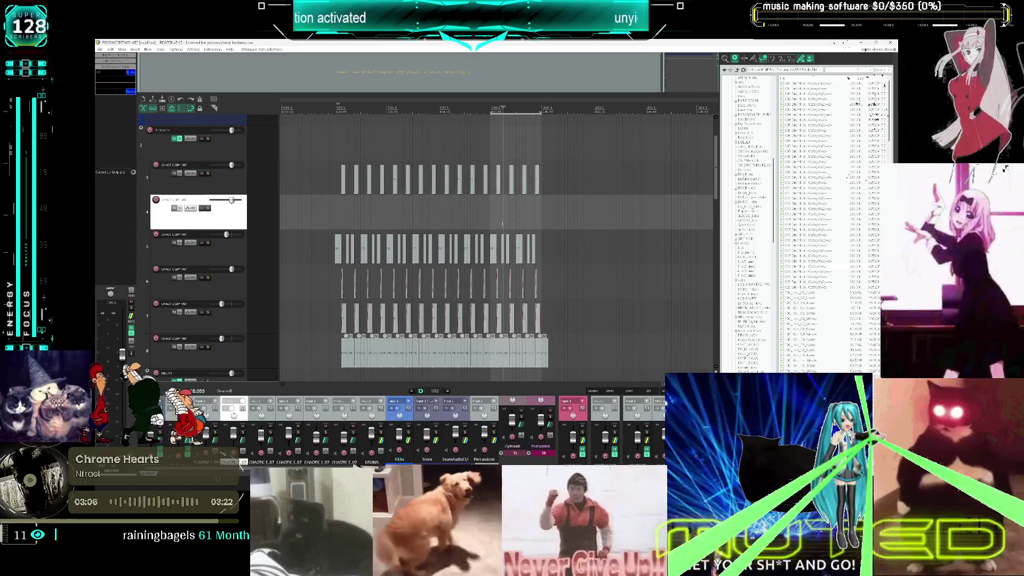
Delete the six short hits from the fifth track one by one
scroll(510, 229, up, 4)
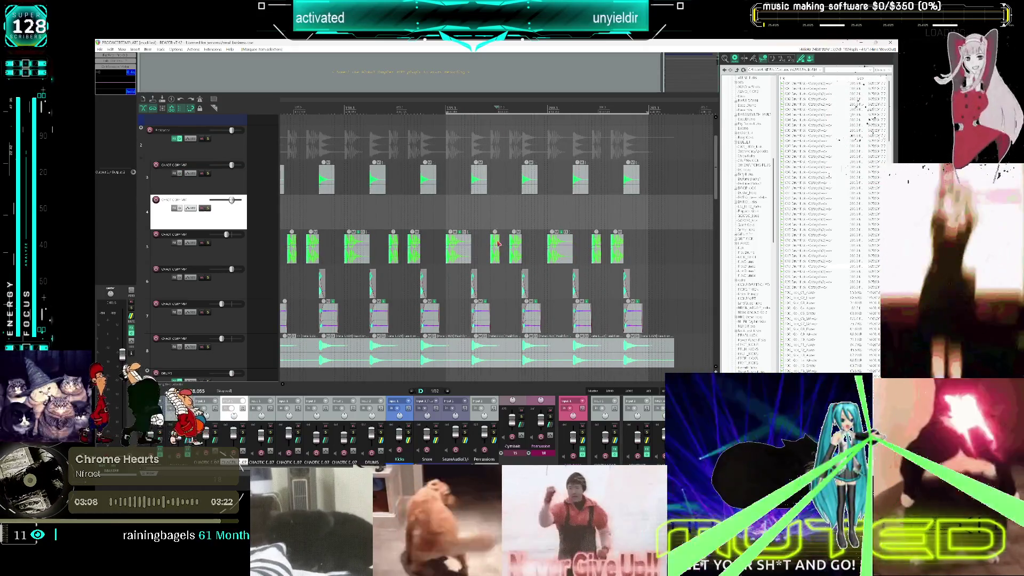
click(496, 247)
key(Delete)
click(515, 246)
key(Delete)
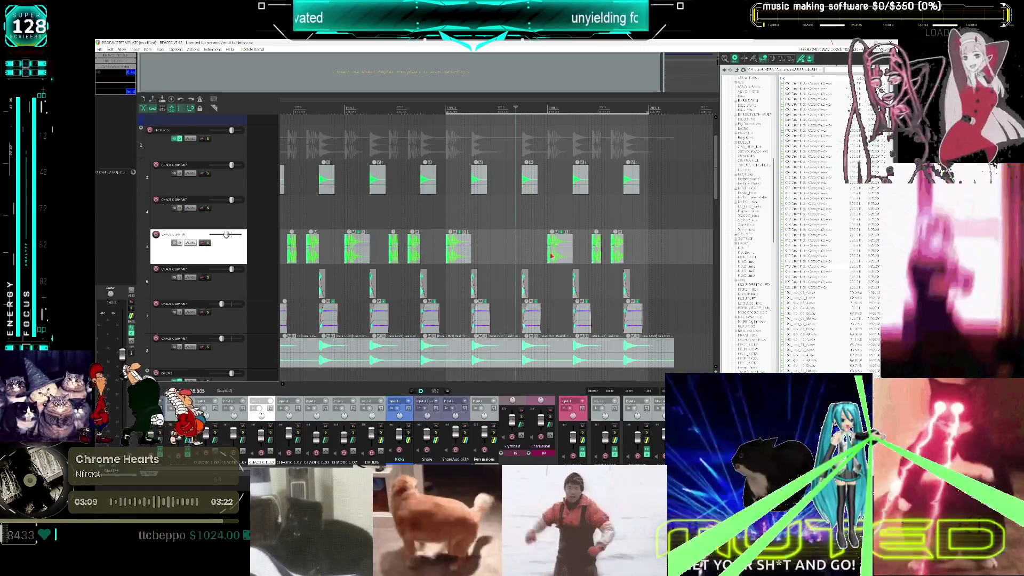
click(560, 246)
key(Delete)
click(596, 247)
key(Delete)
click(617, 246)
key(Delete)
click(461, 246)
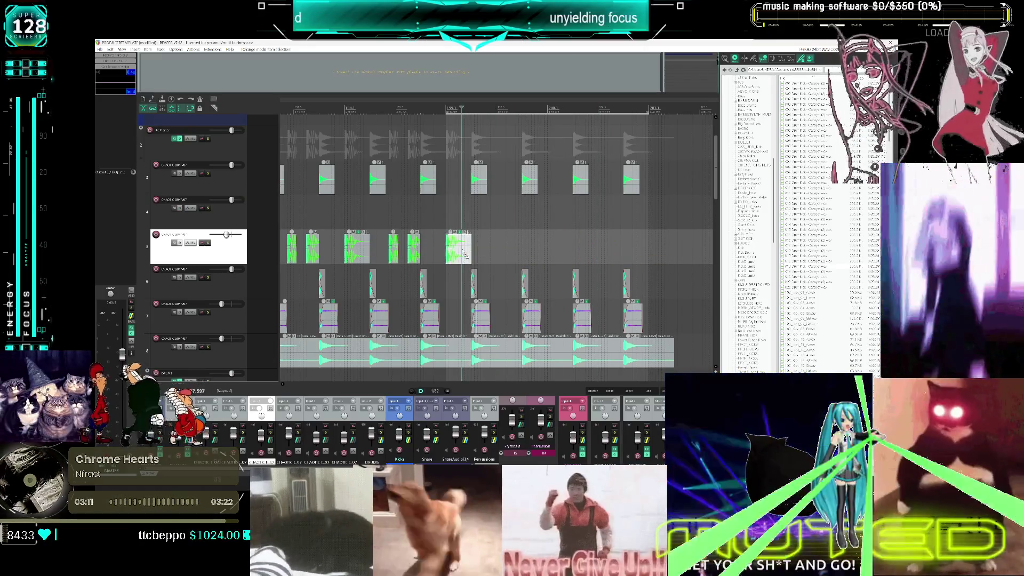
key(Delete)
Paste the longer sample onto the fifth track three times at regular positions
scroll(503, 242, up, 2)
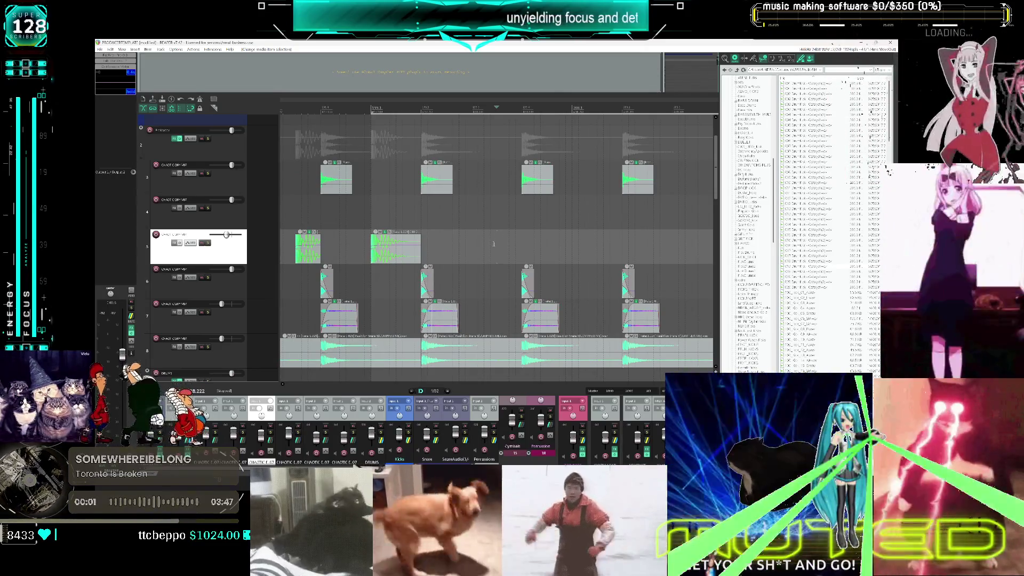
key(ctrl+v)
scroll(528, 244, right, 1)
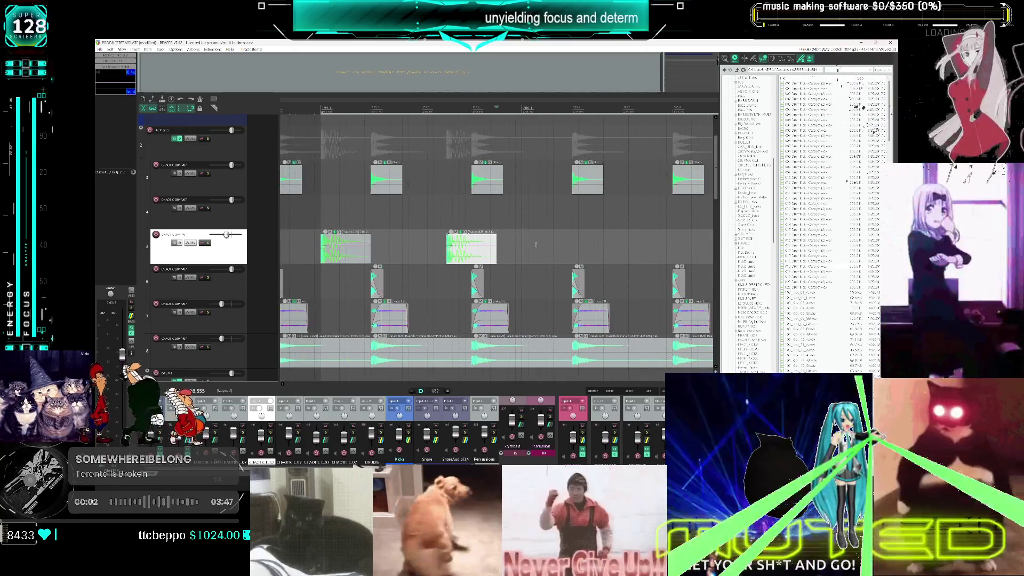
click(537, 246)
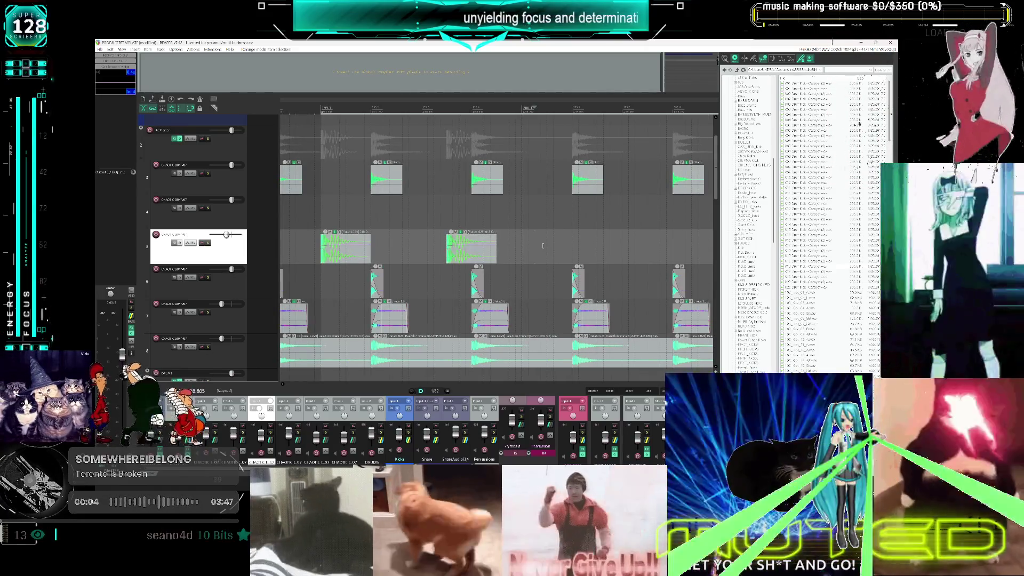
key(ctrl+v)
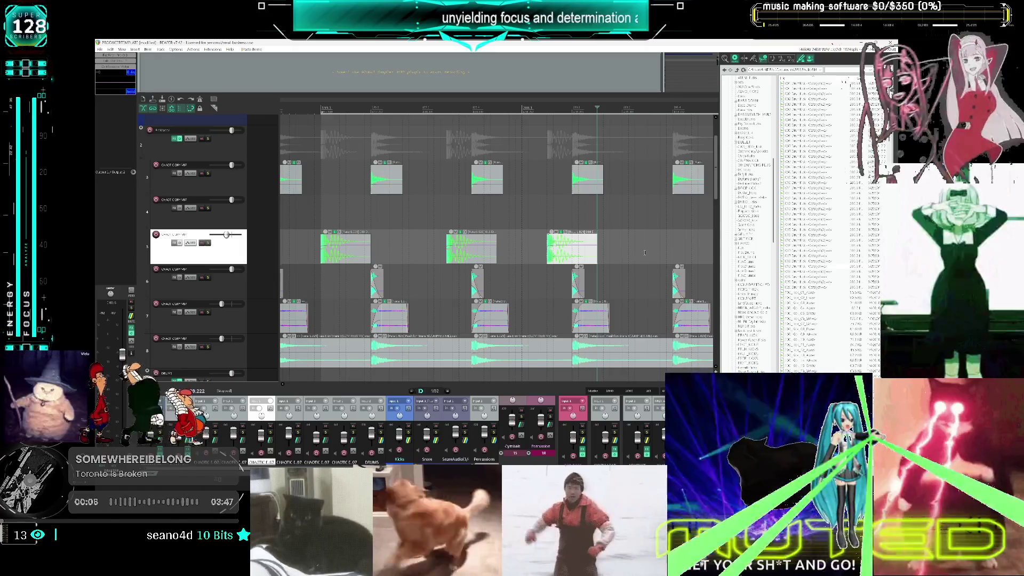
key(ctrl+v)
click(643, 235)
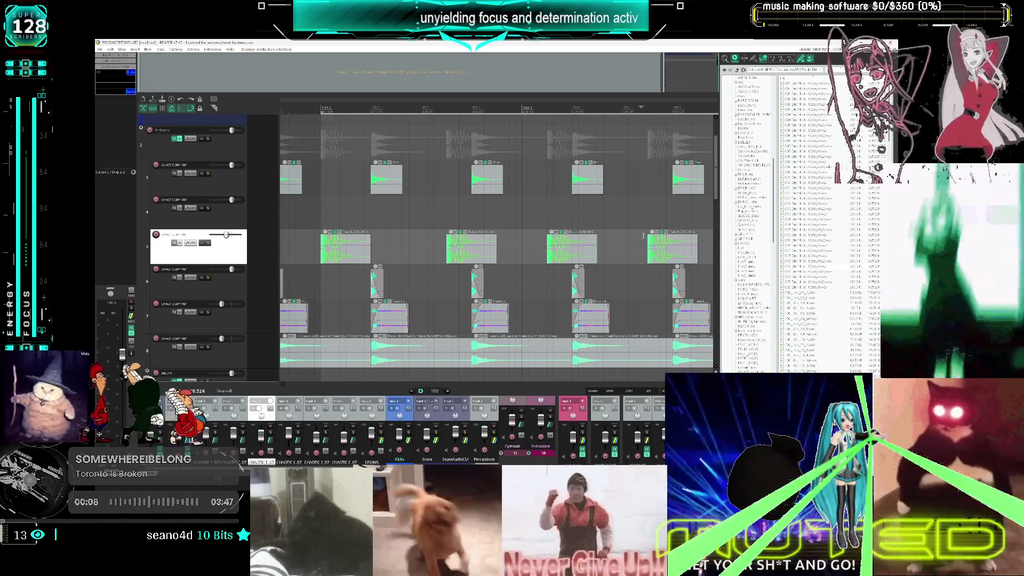
Play the arrangement back, then bring up Add FX to Item for the last item
click(321, 213)
key(space)
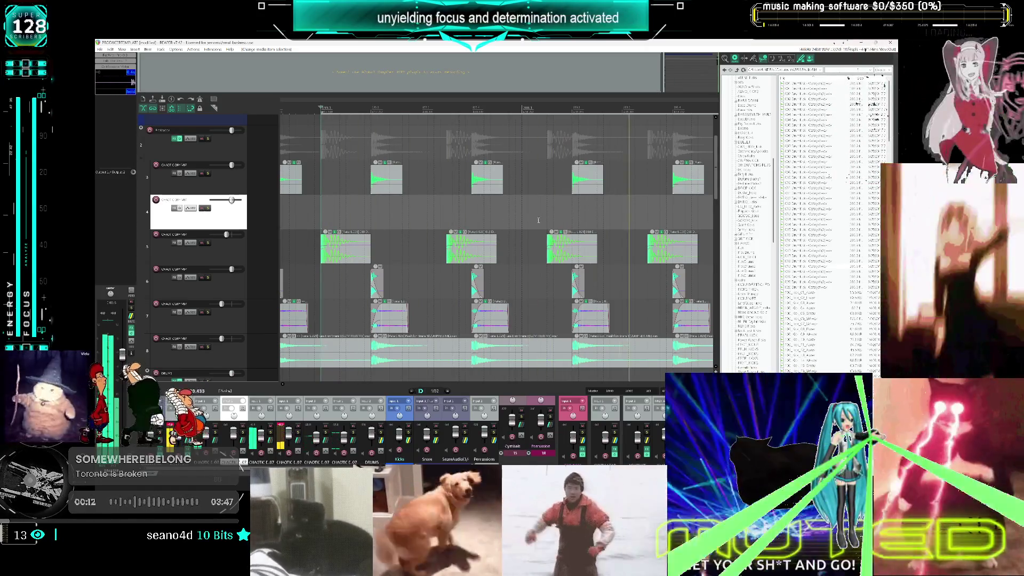
click(659, 240)
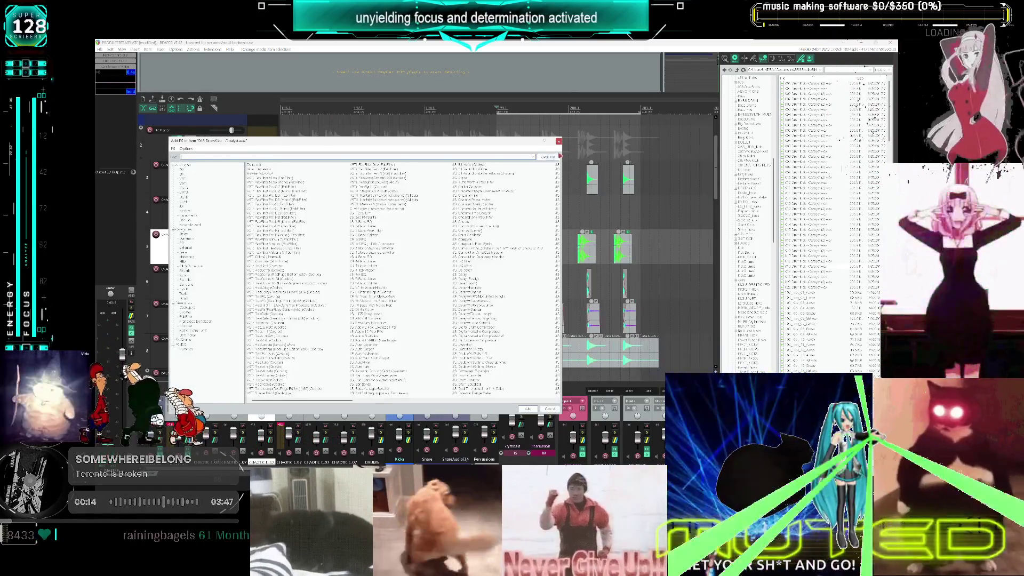
Close the Add FX dialog without adding anything and move the edit cursor into the time selection
click(558, 141)
scroll(565, 217, down, 3)
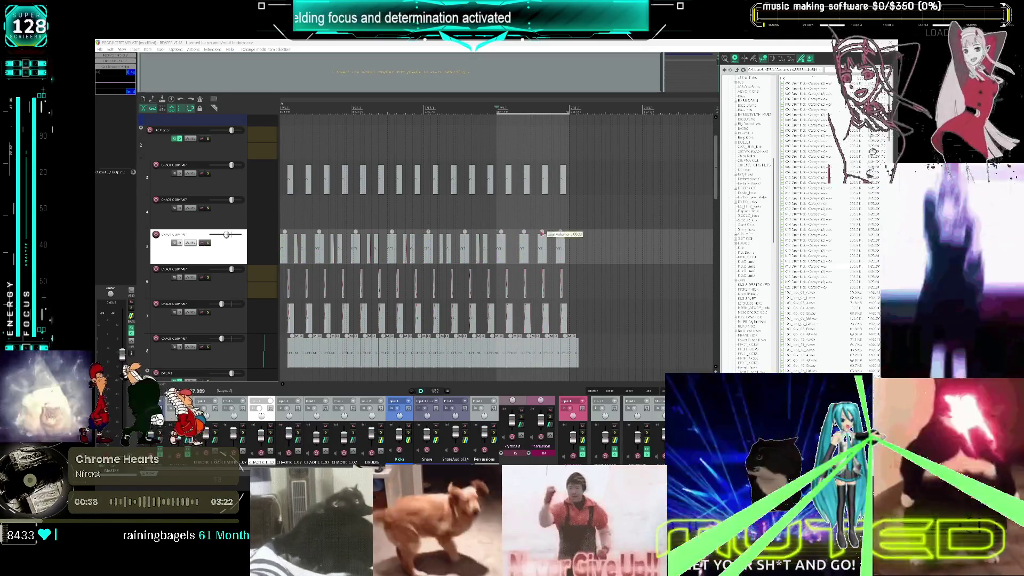
scroll(407, 205, down, 3)
click(386, 204)
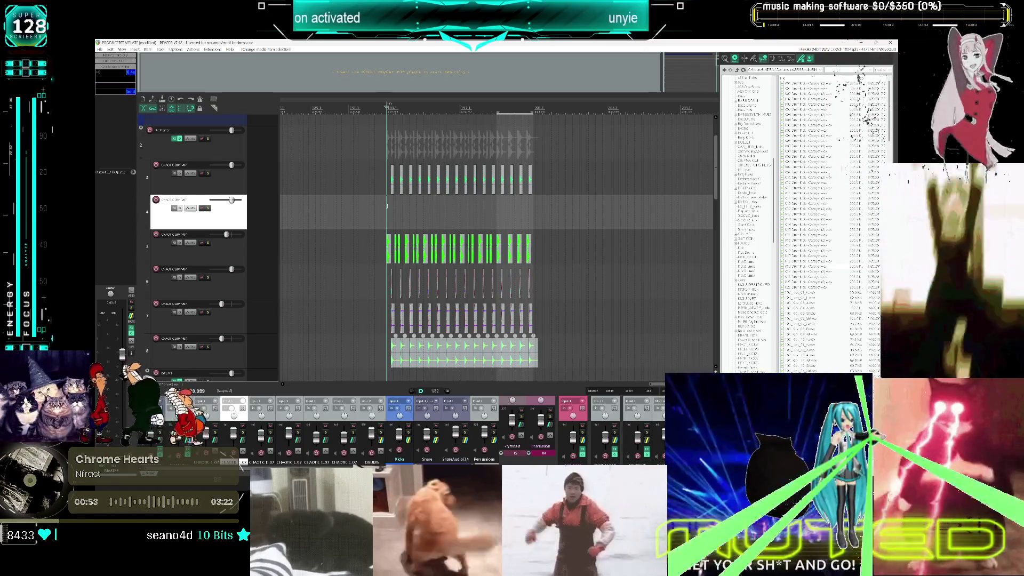
click(497, 226)
scroll(497, 226, up, 5)
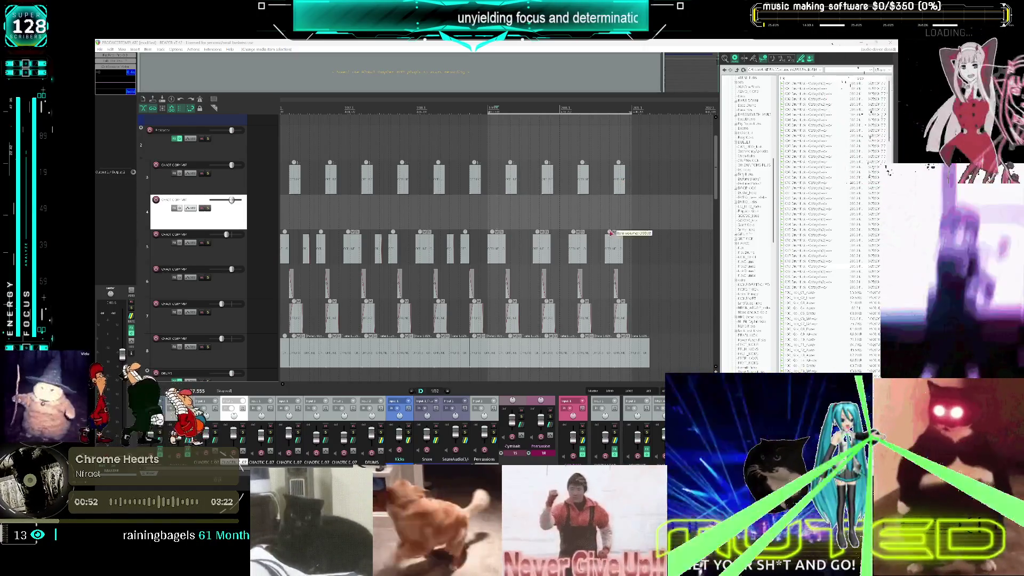
scroll(610, 218, down, 2)
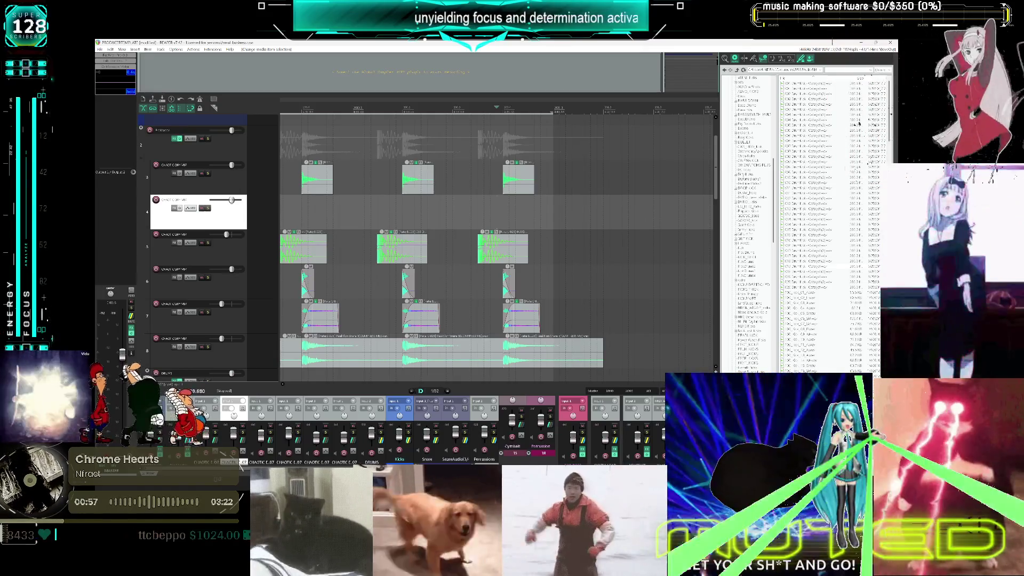
scroll(568, 292, down, 1)
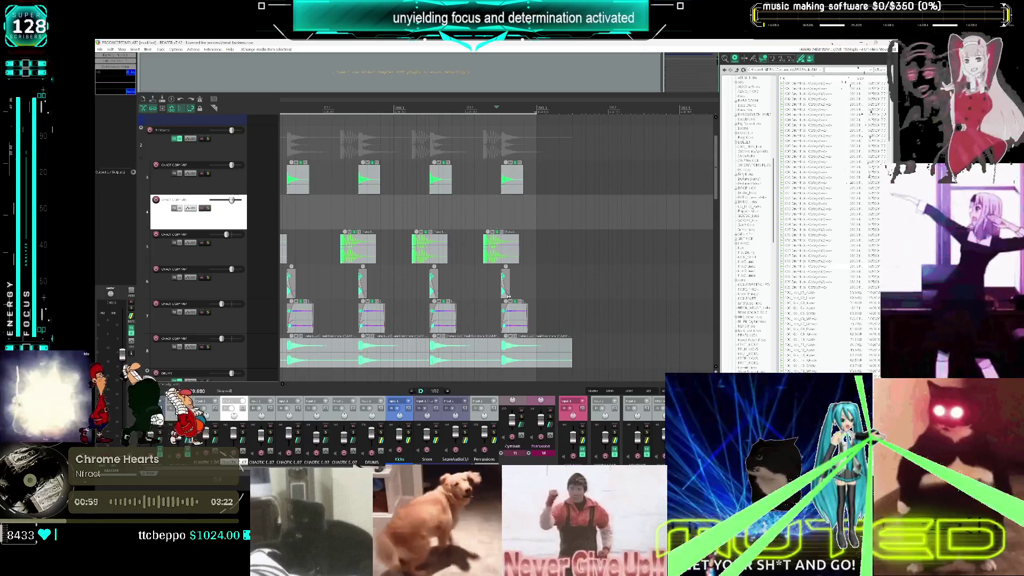
scroll(504, 290, down, 1)
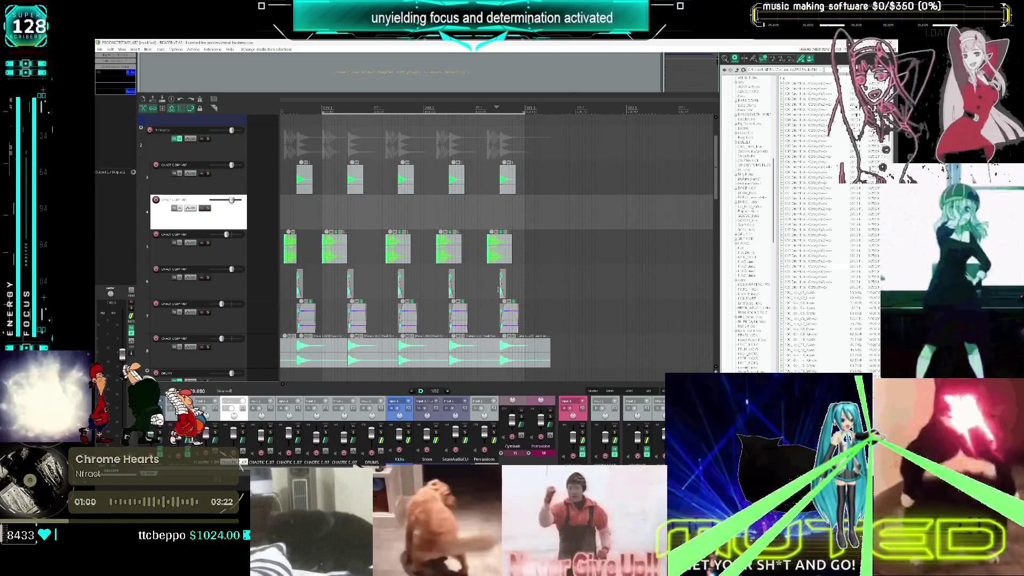
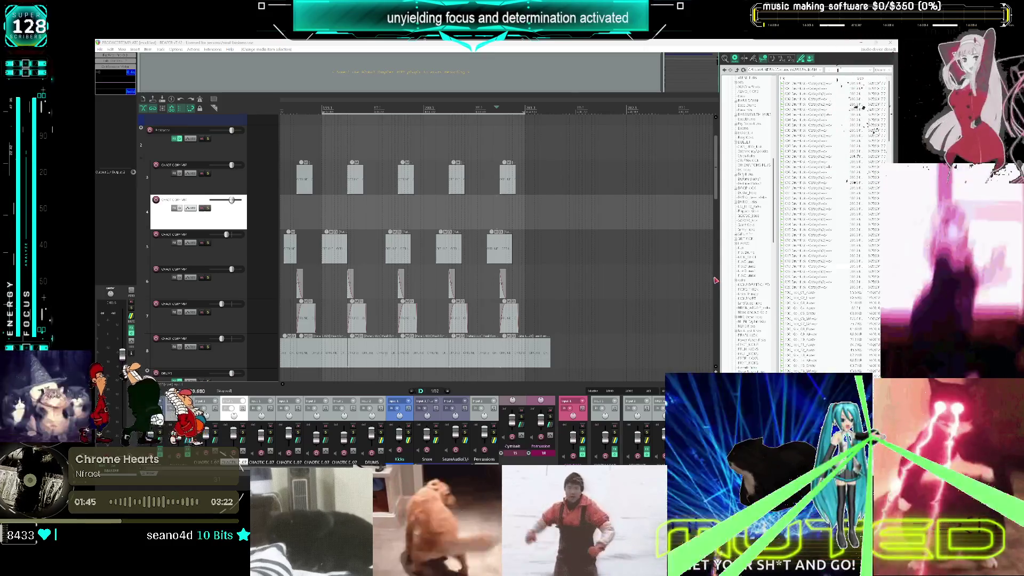
Nudge the last hit on drum track 5 a little to the left, then deselect it
click(509, 246)
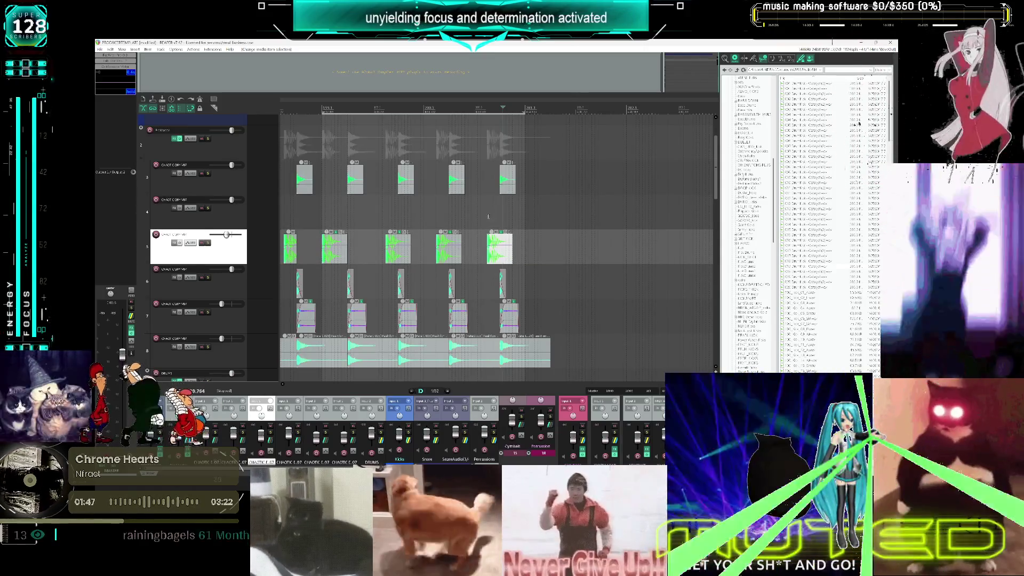
click(472, 214)
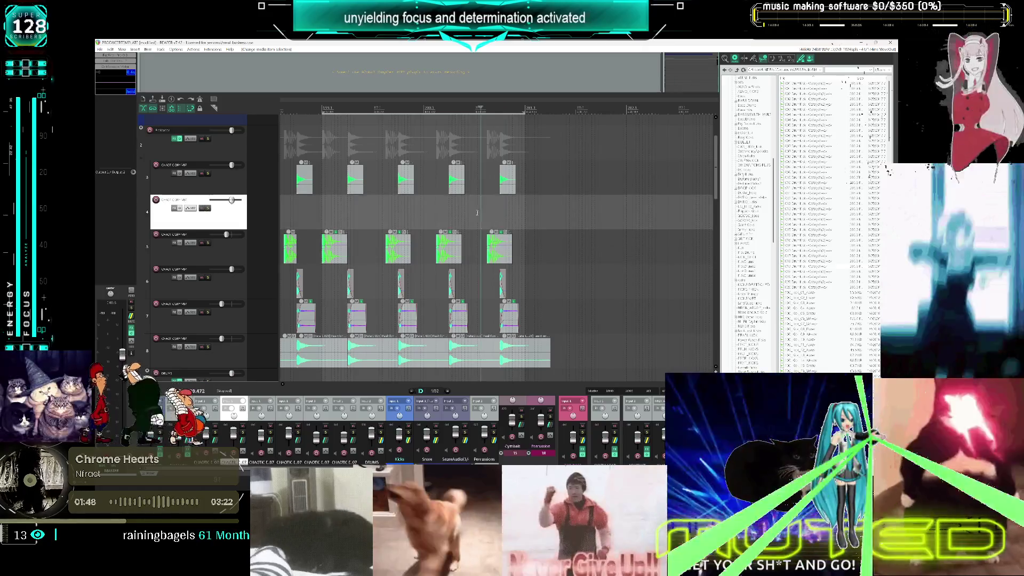
drag(501, 251, 489, 251)
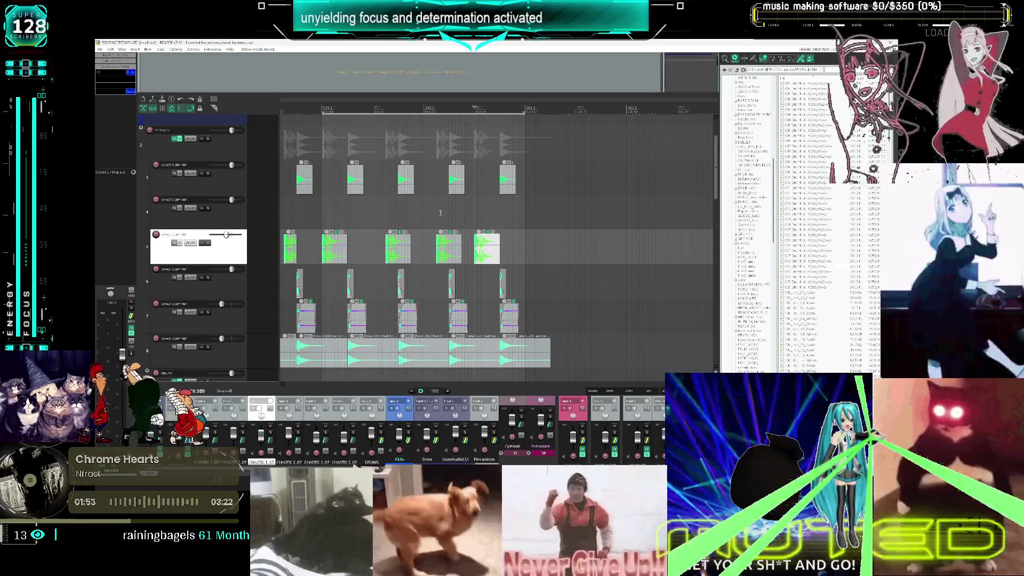
click(440, 214)
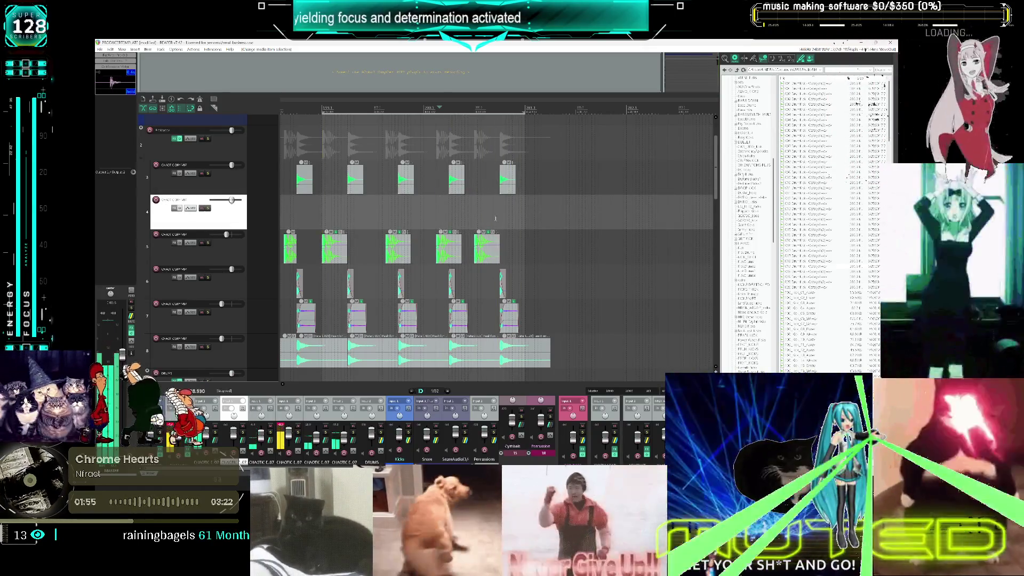
scroll(495, 218, down, 3)
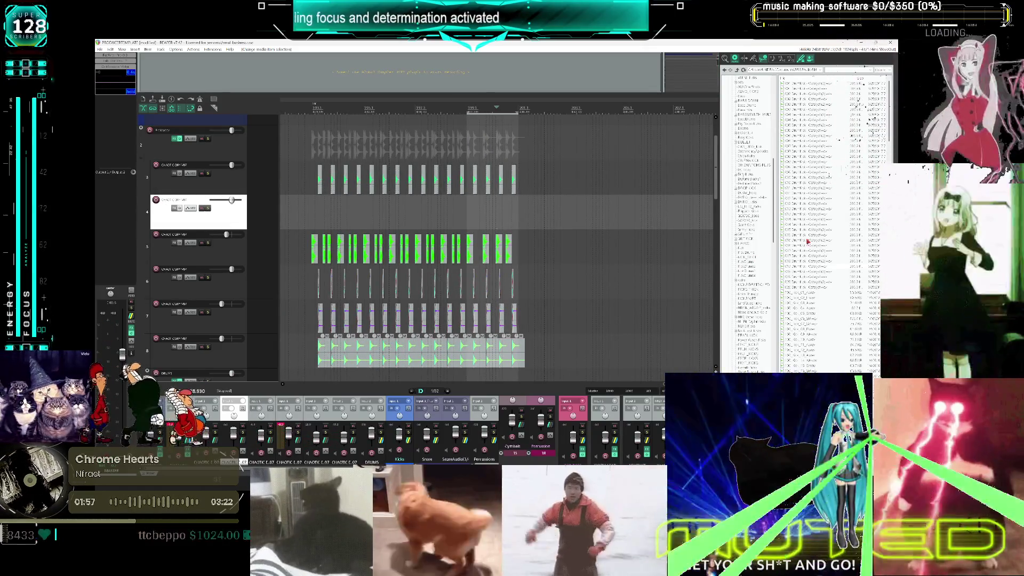
Open the E05 135bpm F sample folder in the Media Explorer
scroll(752, 260, up, 5)
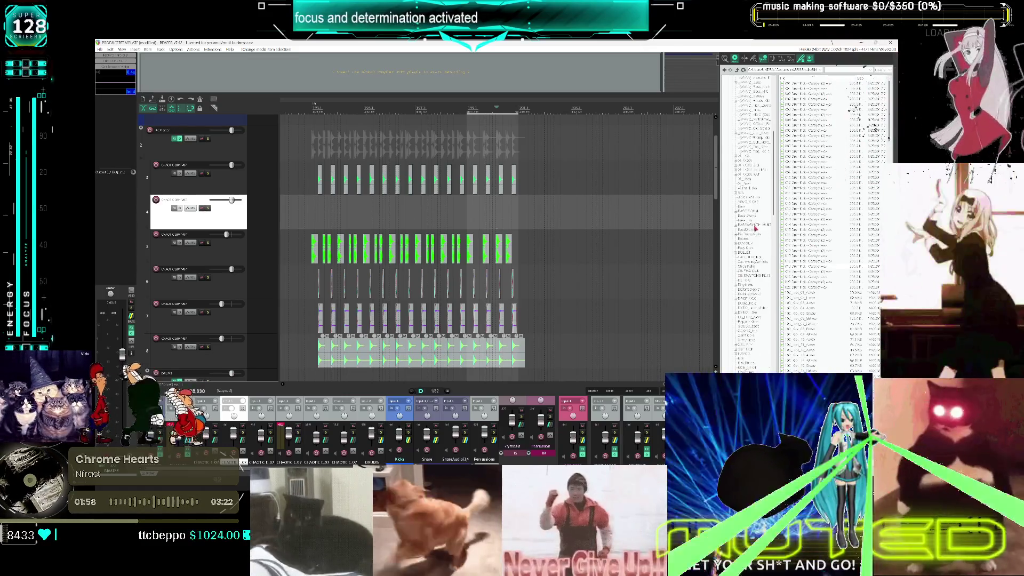
scroll(751, 224, up, 5)
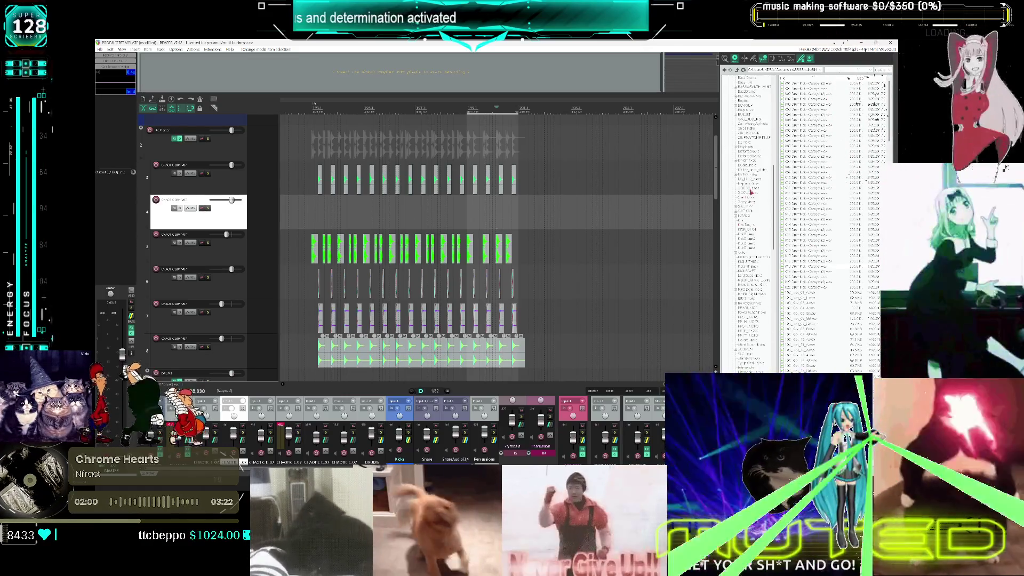
scroll(744, 213, up, 6)
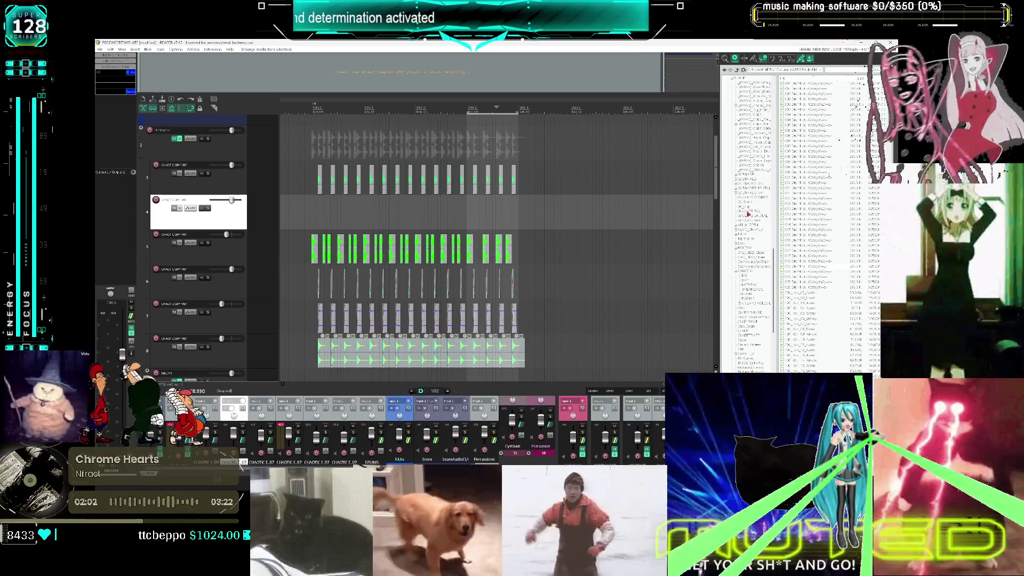
scroll(748, 213, up, 10)
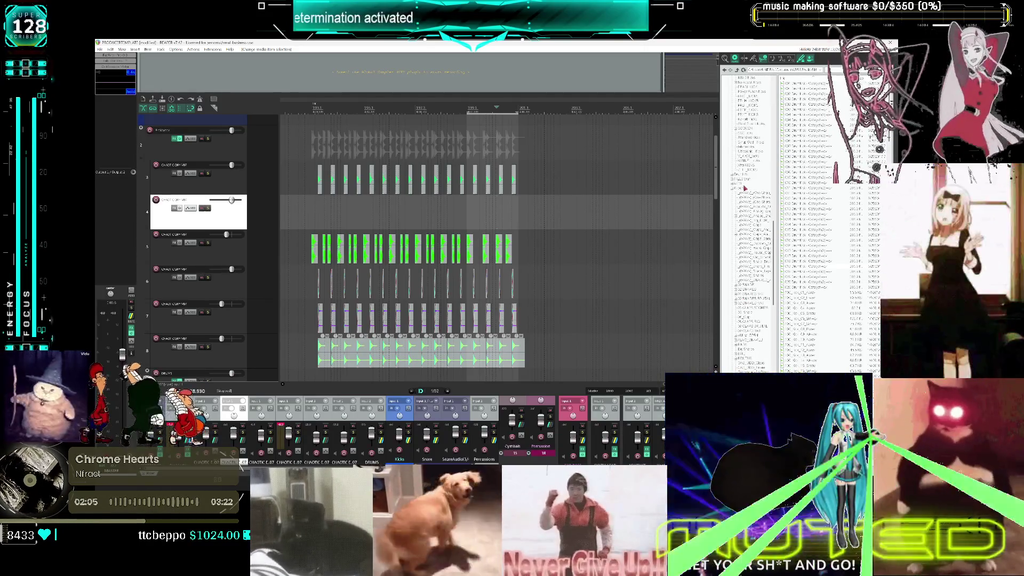
scroll(748, 203, up, 10)
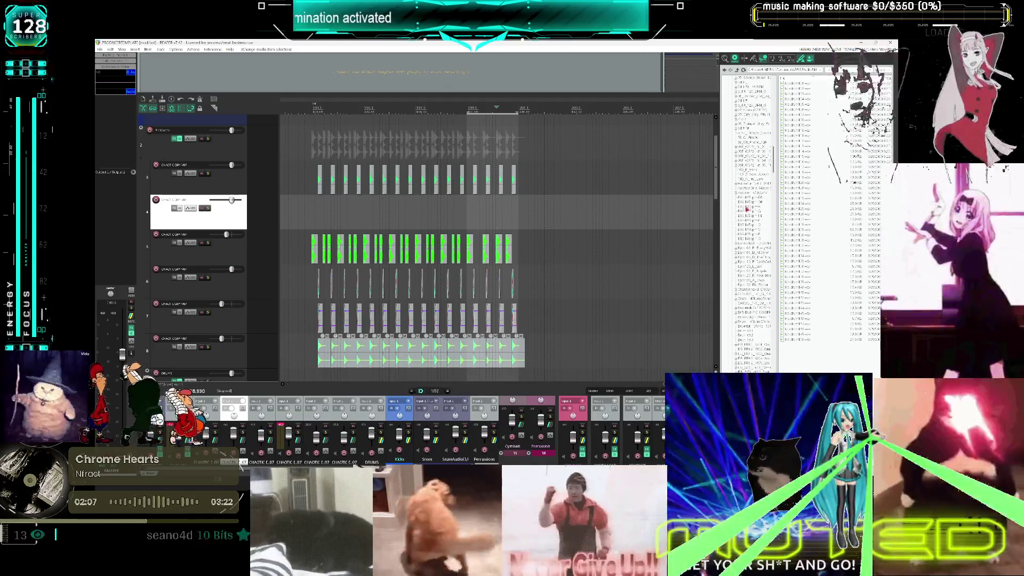
scroll(751, 170, up, 2)
click(749, 160)
Audition seven samples from the E05 135bpm F folder
click(802, 161)
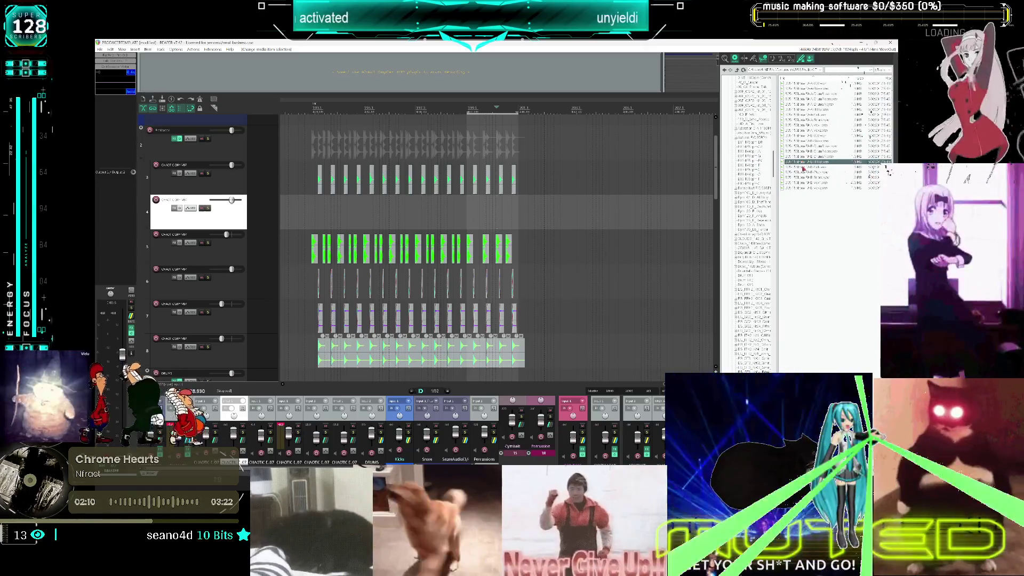
click(803, 168)
click(803, 174)
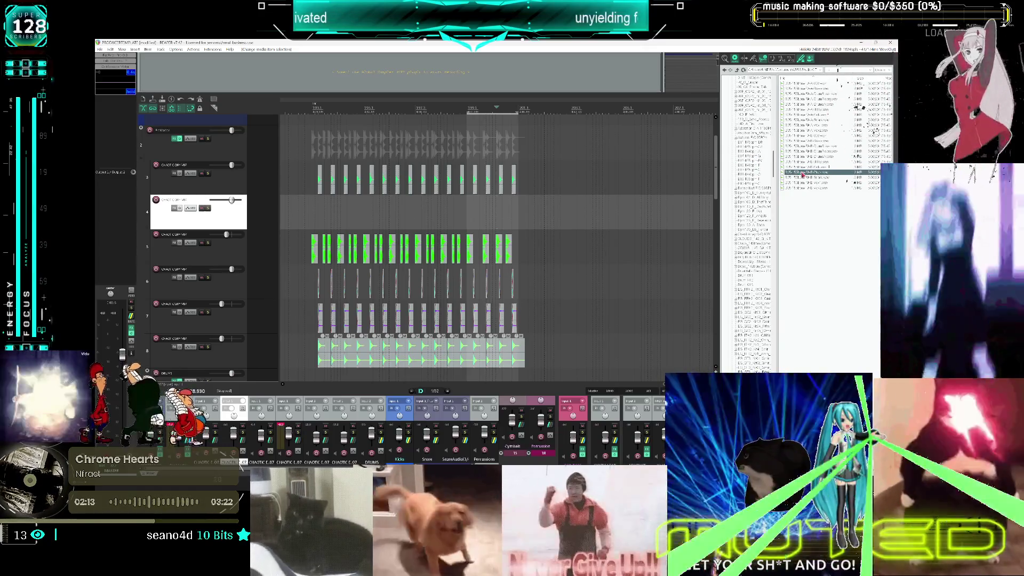
click(805, 179)
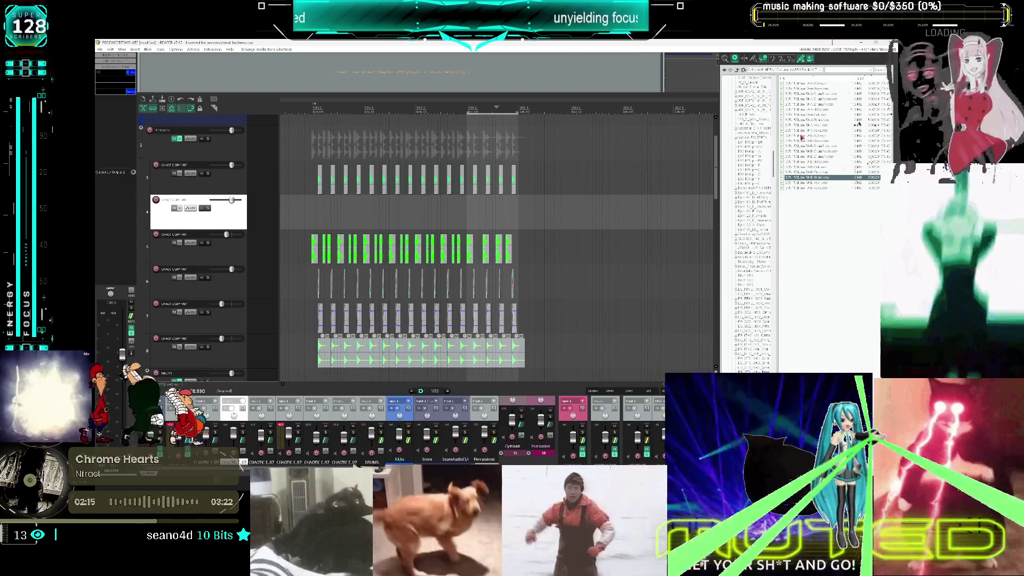
click(803, 131)
click(803, 115)
click(803, 109)
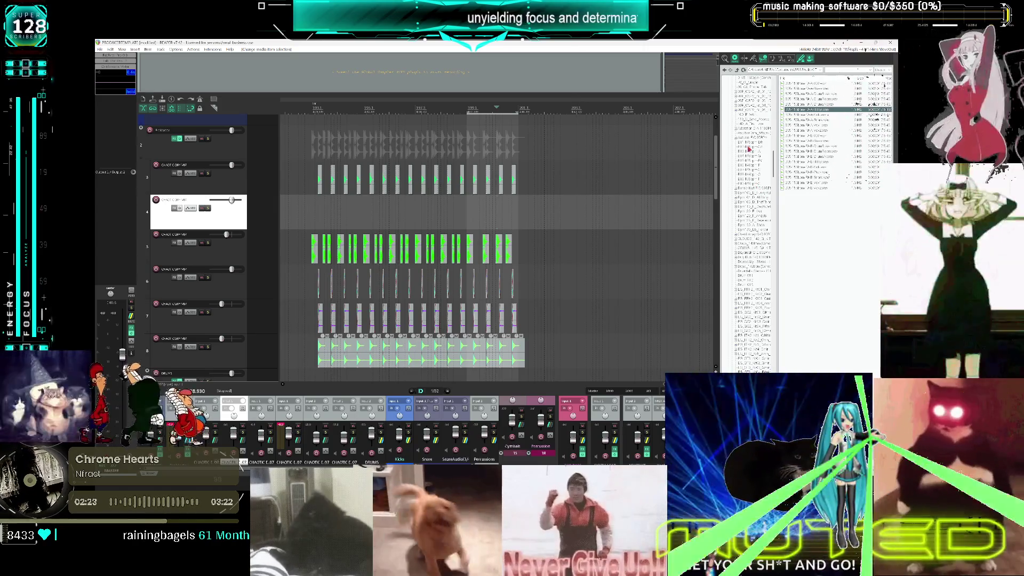
Open another sample folder and preview two of its samples
scroll(754, 228, down, 10)
click(754, 239)
click(807, 167)
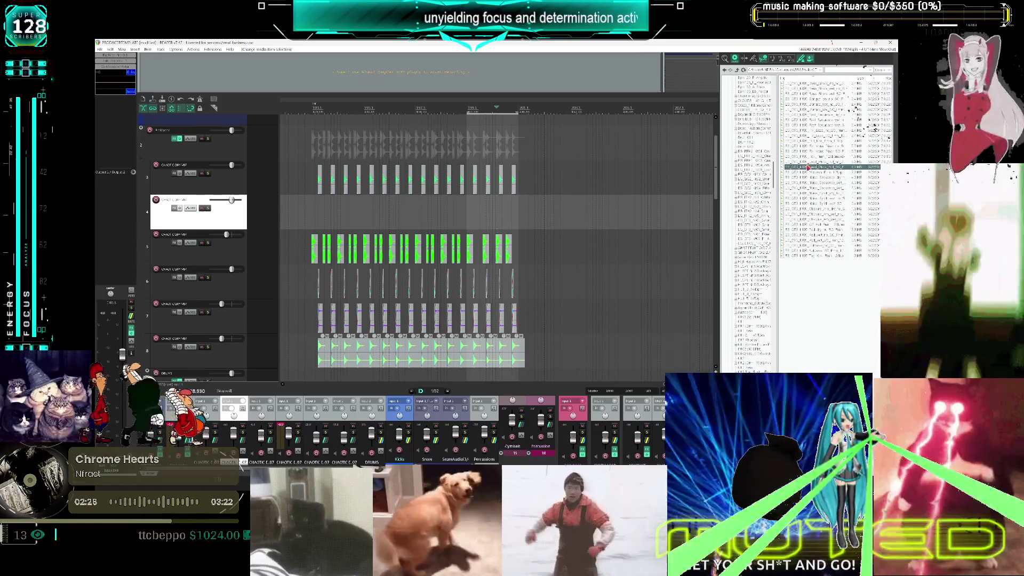
click(809, 178)
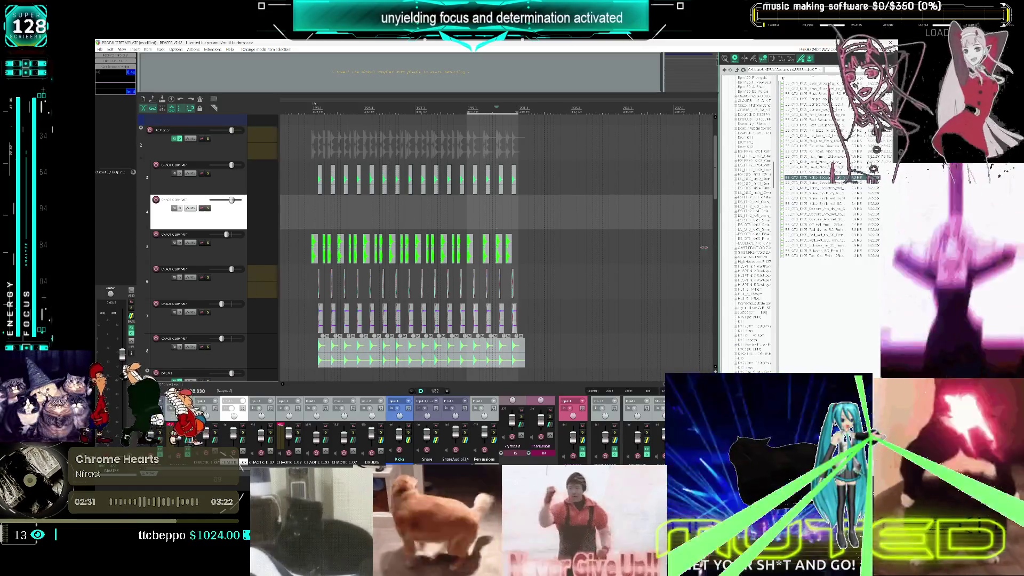
drag(721, 248, 668, 248)
click(731, 225)
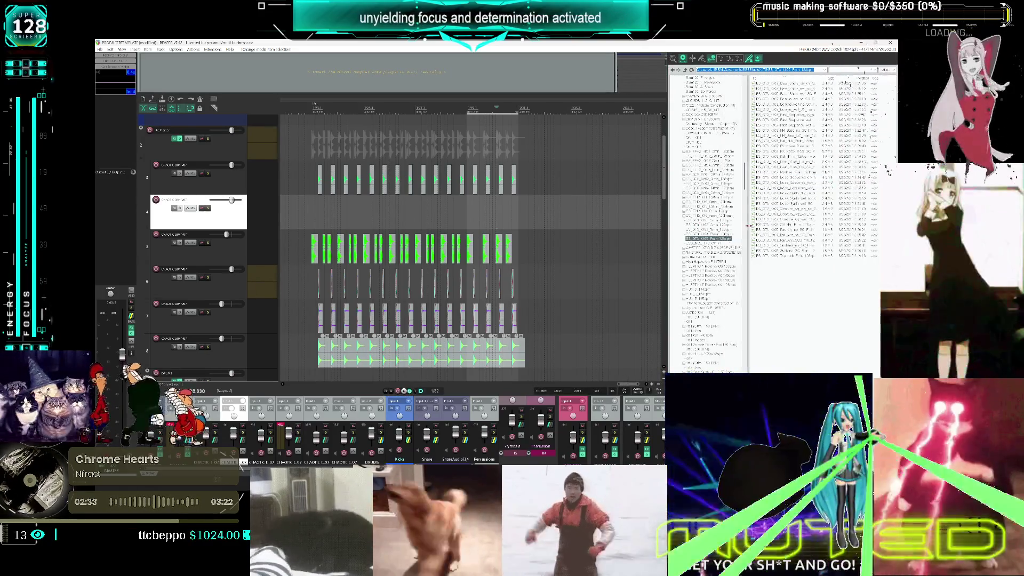
scroll(729, 227, down, 10)
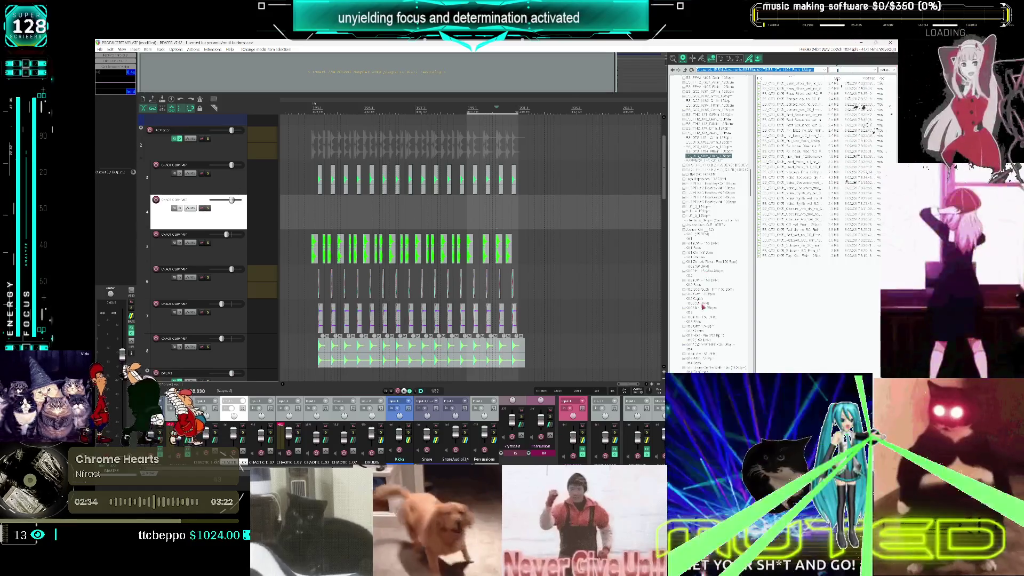
scroll(703, 274, down, 7)
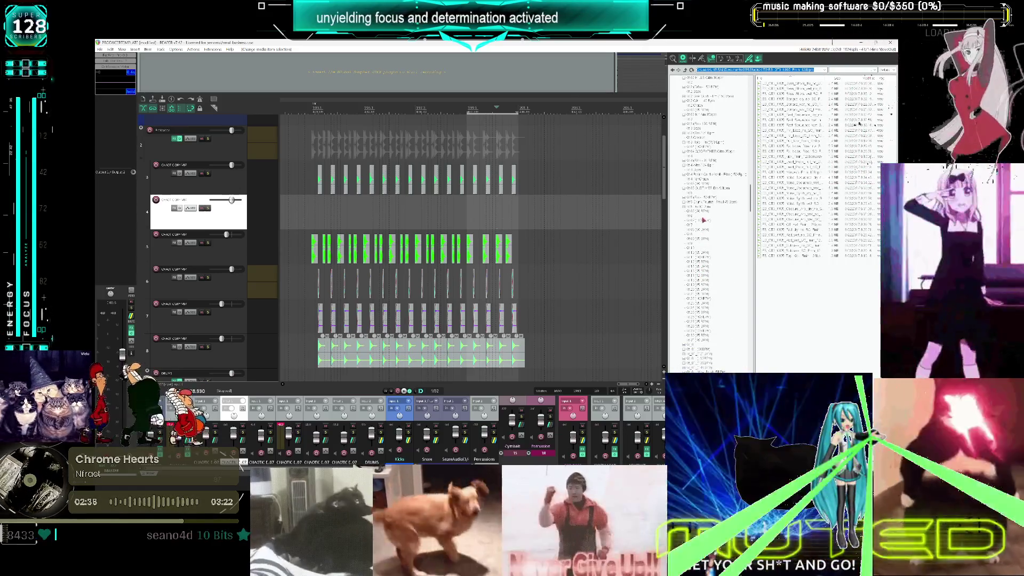
scroll(705, 156, down, 8)
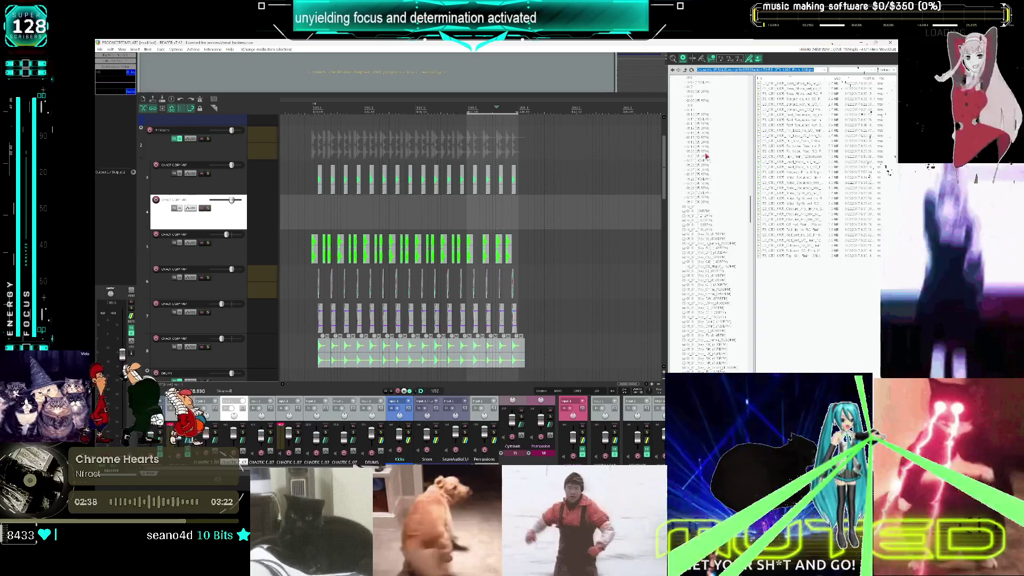
scroll(711, 242, down, 8)
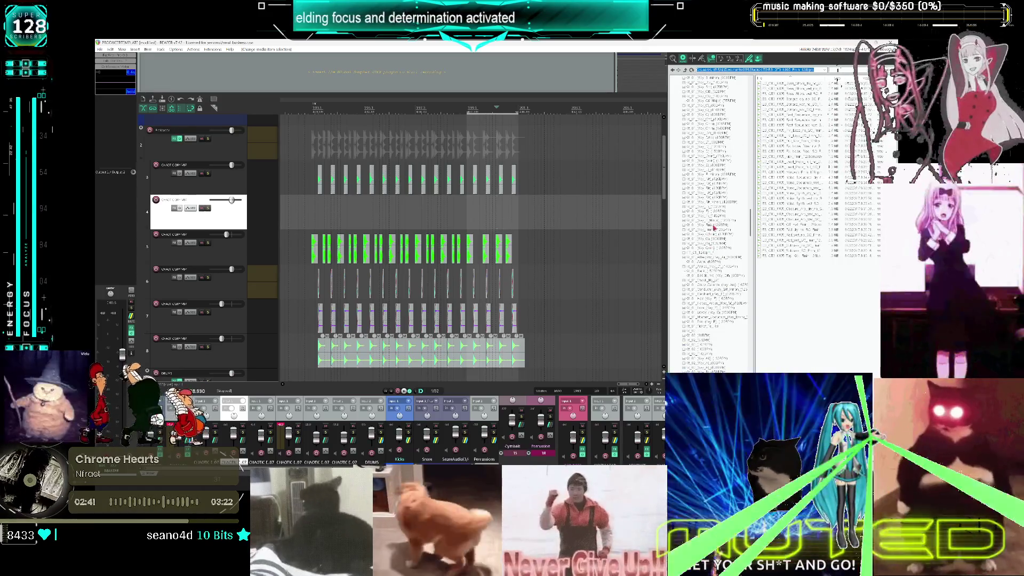
click(714, 225)
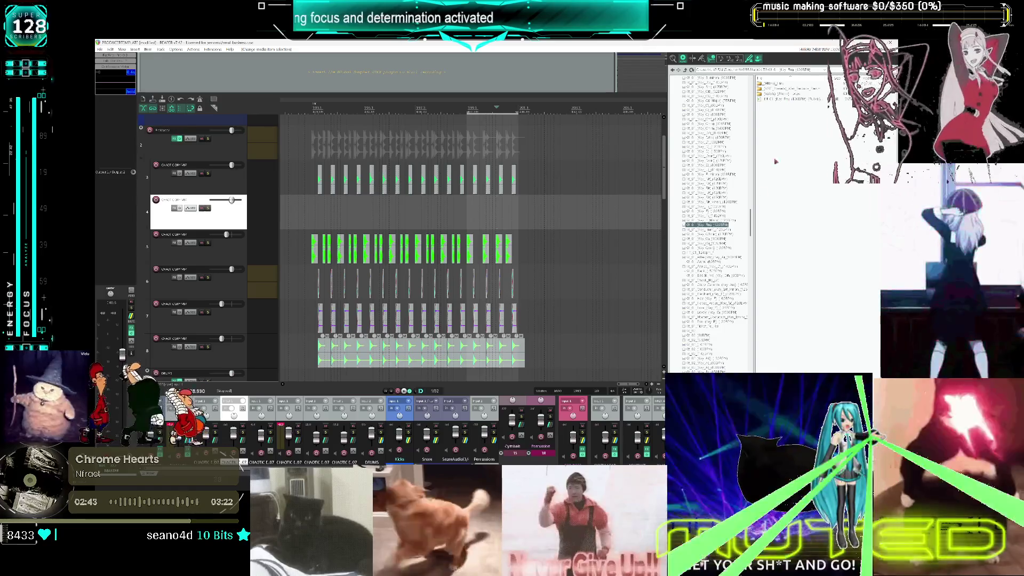
click(705, 229)
scroll(710, 229, down, 10)
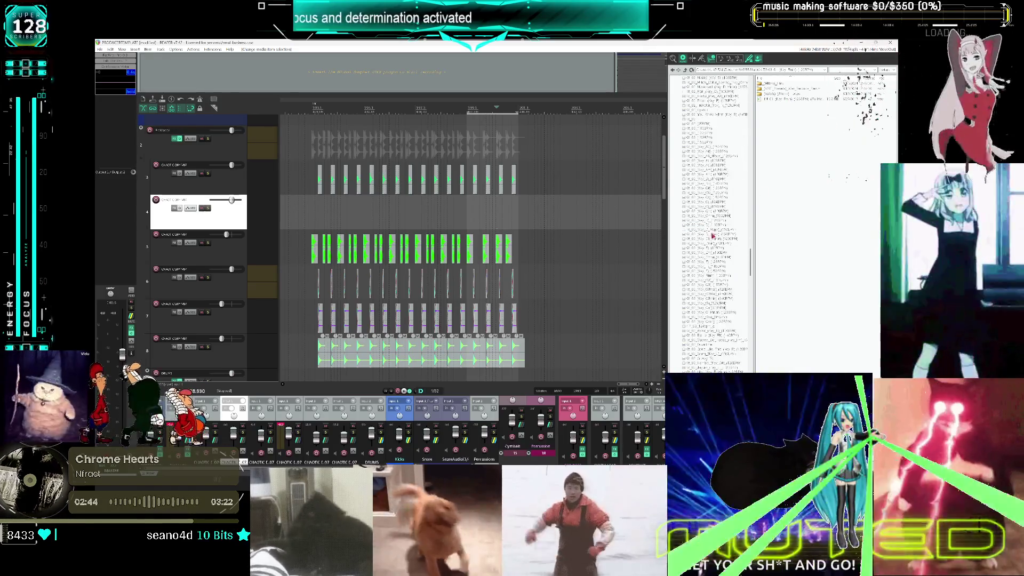
scroll(716, 229, down, 8)
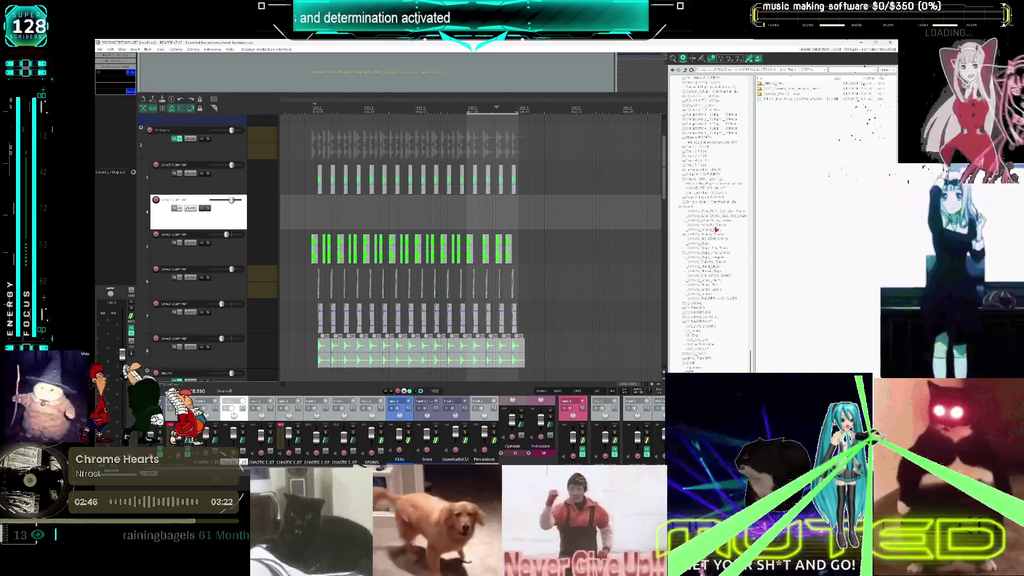
scroll(716, 228, down, 5)
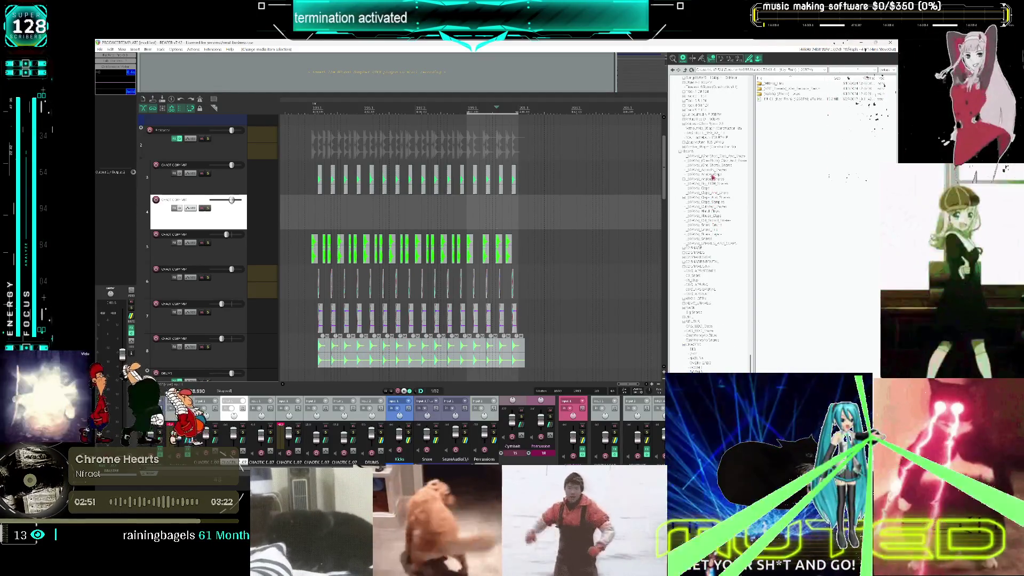
scroll(715, 235, down, 8)
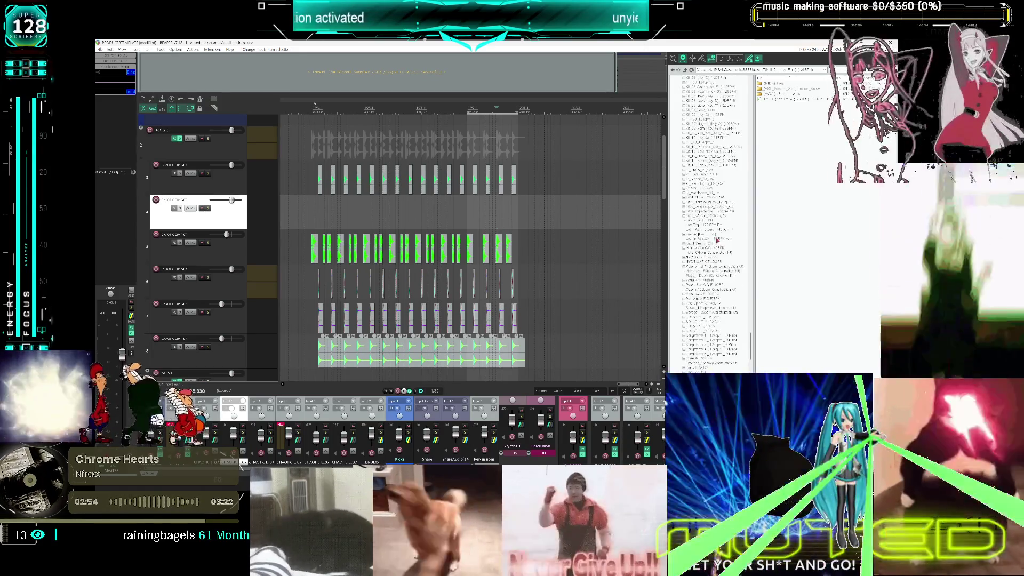
scroll(714, 242, up, 10)
scroll(717, 246, up, 10)
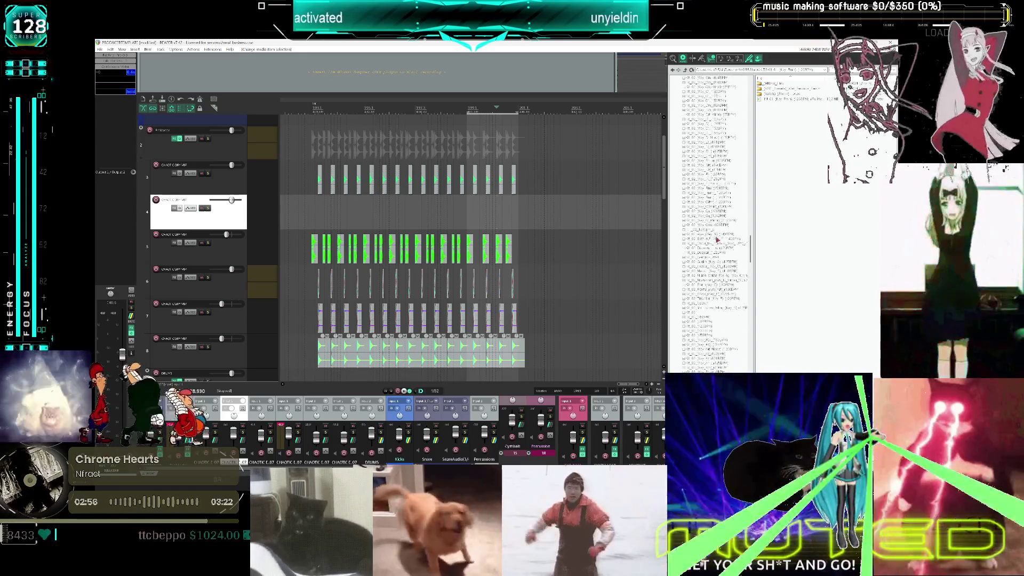
scroll(710, 251, up, 10)
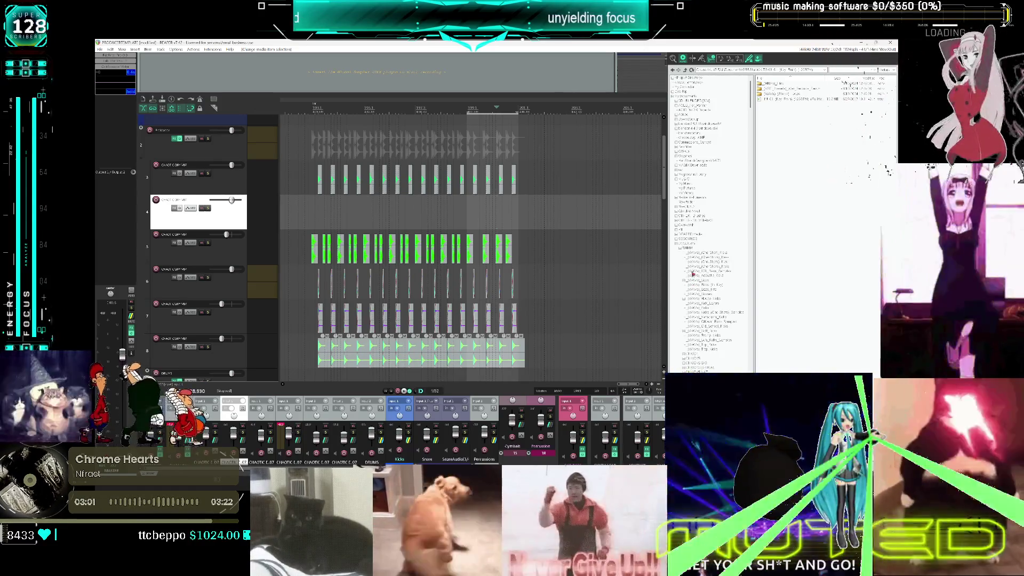
scroll(685, 160, down, 8)
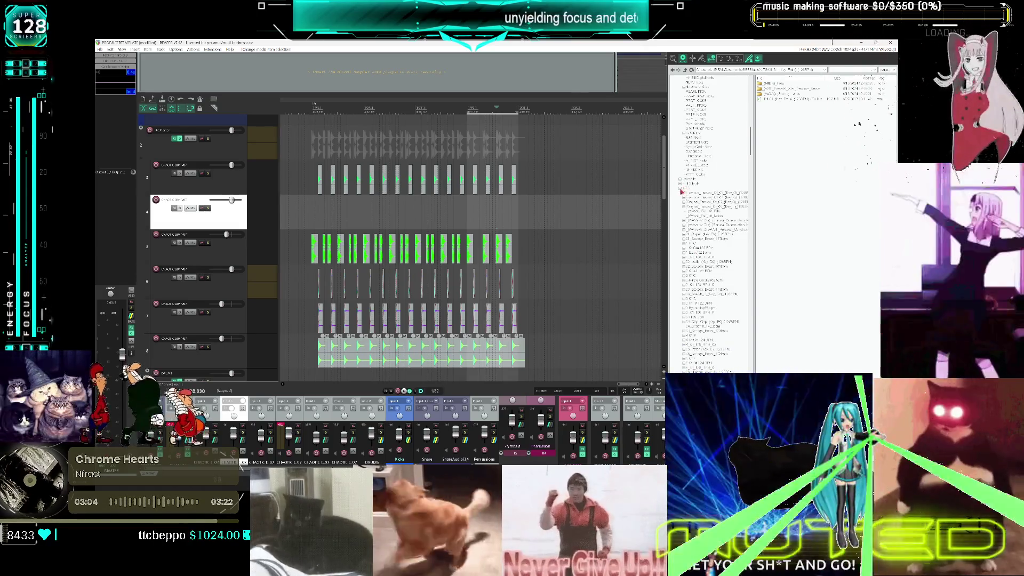
Open the KTB sample folder and audition Closed Hat 10 and other hi-hat samples
click(686, 188)
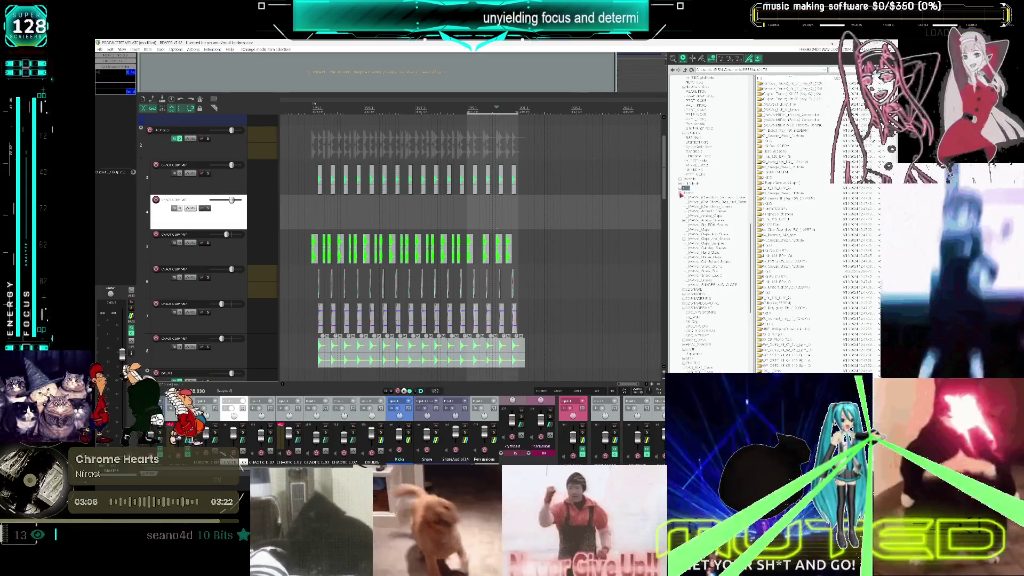
scroll(688, 199, up, 10)
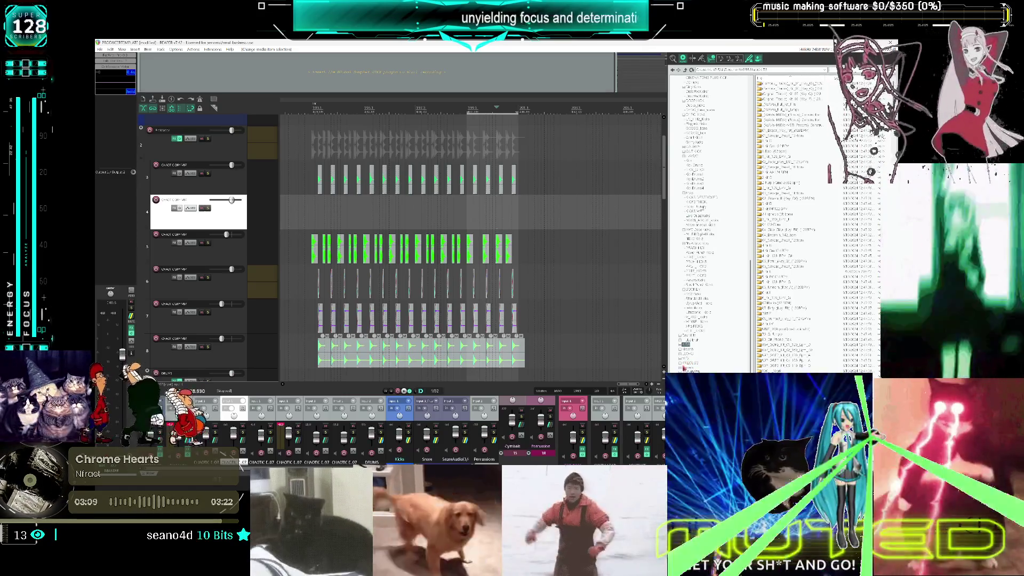
scroll(709, 224, up, 10)
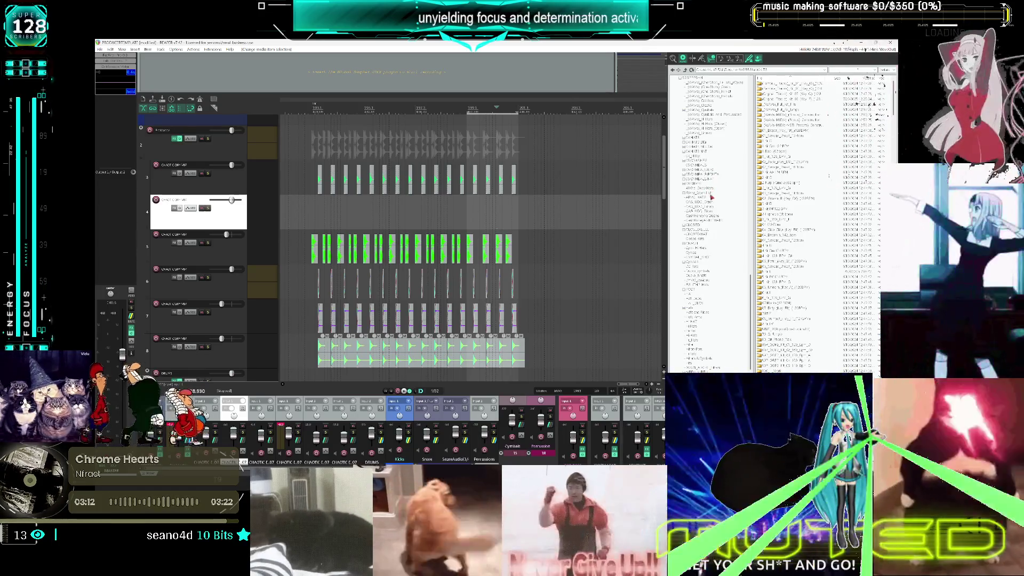
click(697, 189)
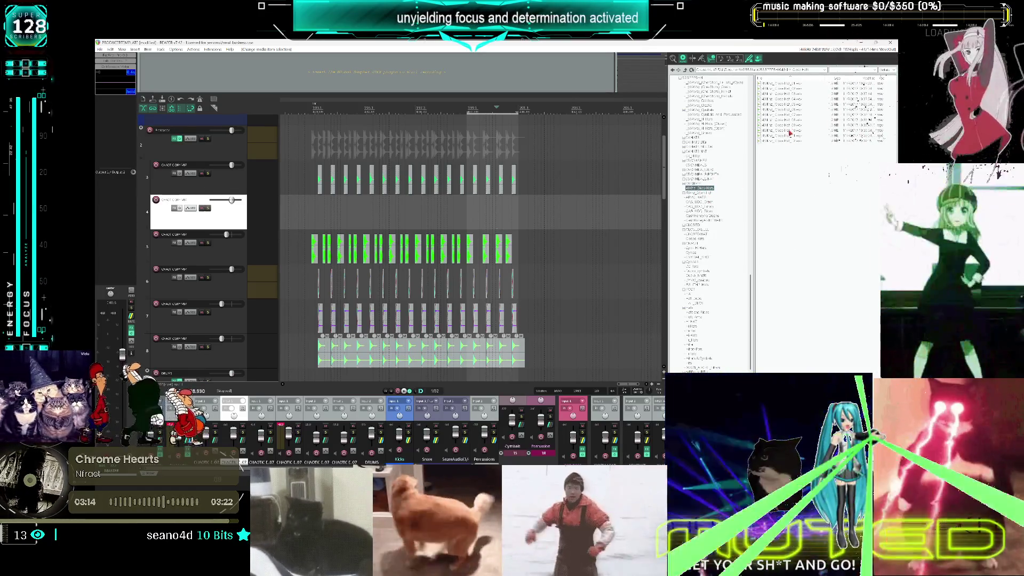
click(790, 132)
click(788, 104)
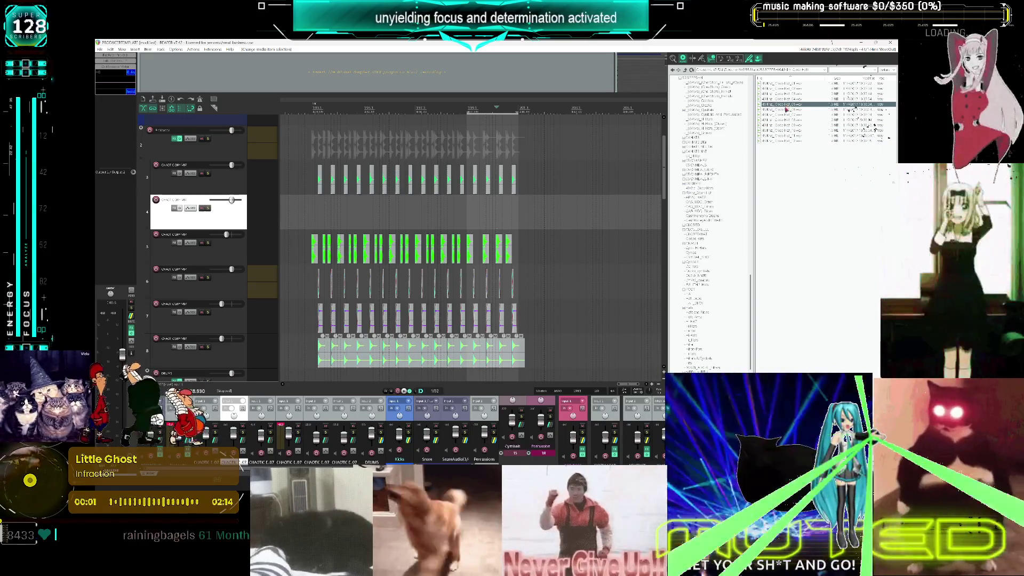
click(791, 136)
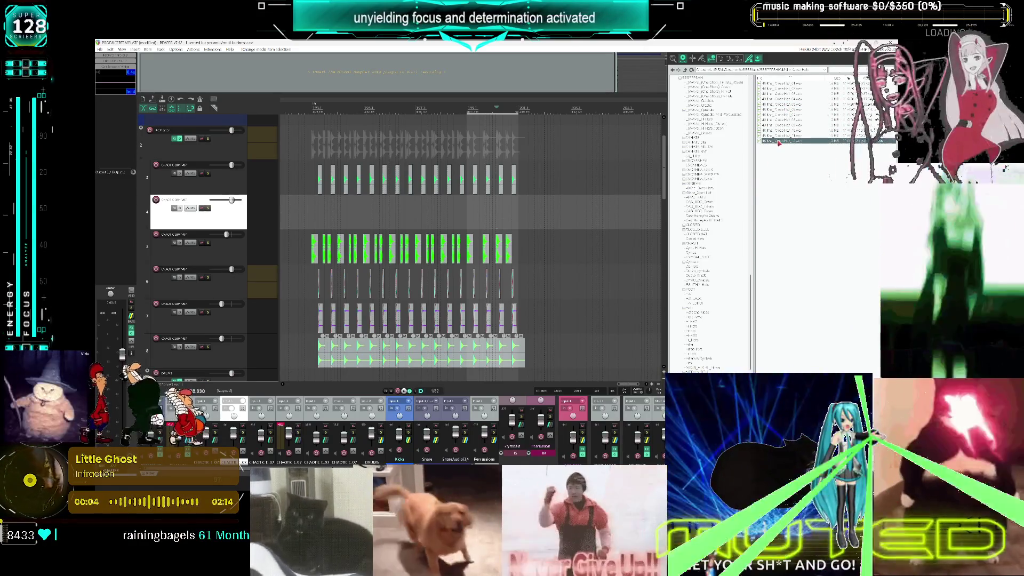
Browse further KTB folders, including the hi-hat folder, auditioning samples
scroll(716, 212, down, 2)
click(698, 243)
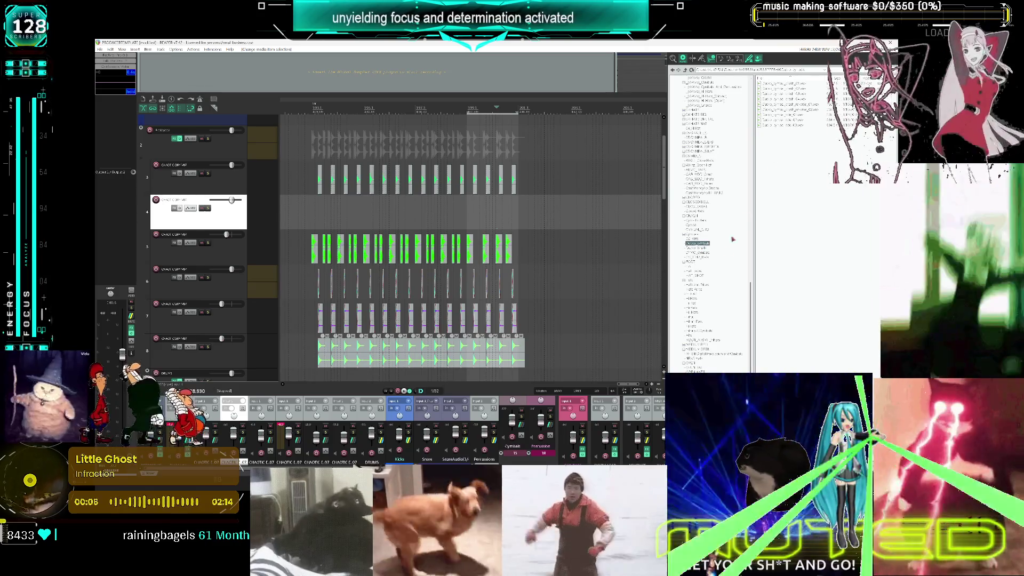
click(705, 256)
click(782, 99)
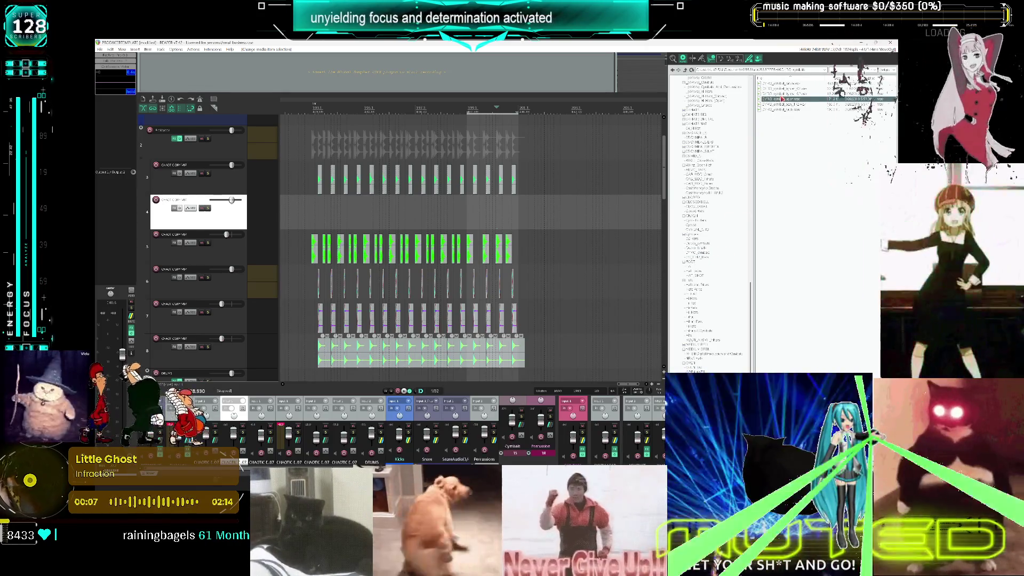
click(793, 104)
key(Up)
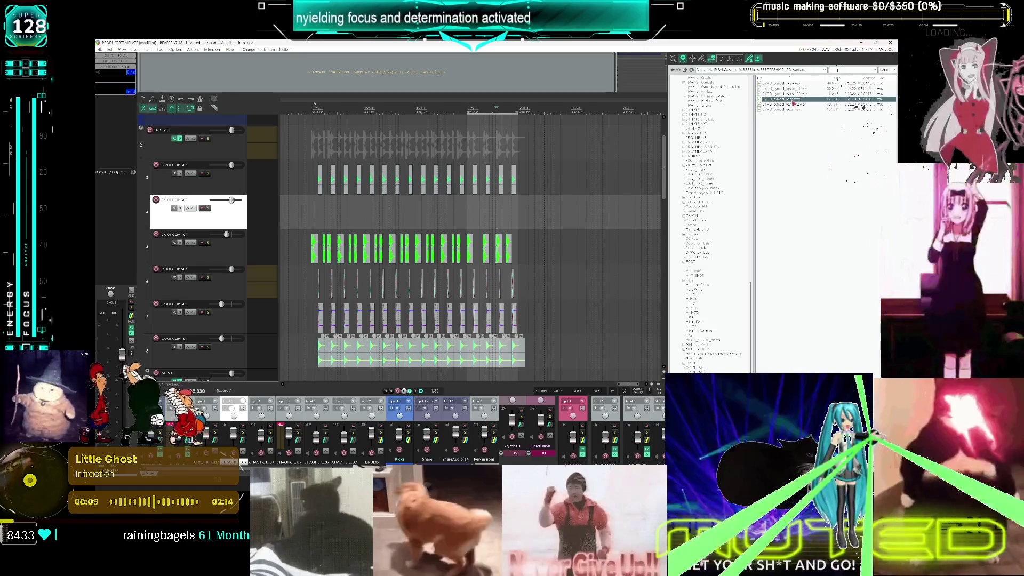
scroll(698, 256, down, 4)
click(692, 258)
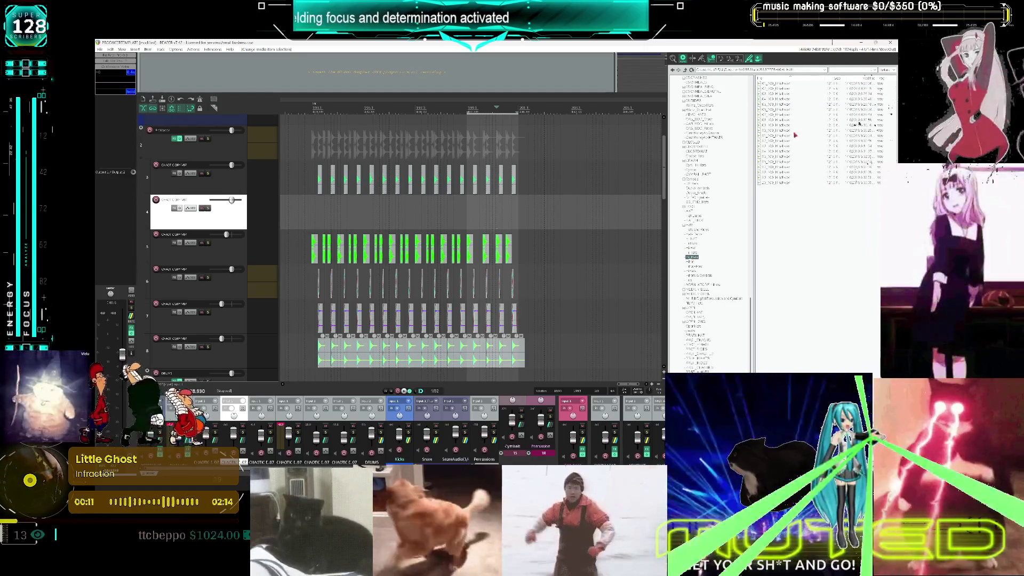
click(788, 116)
click(783, 137)
scroll(712, 221, down, 7)
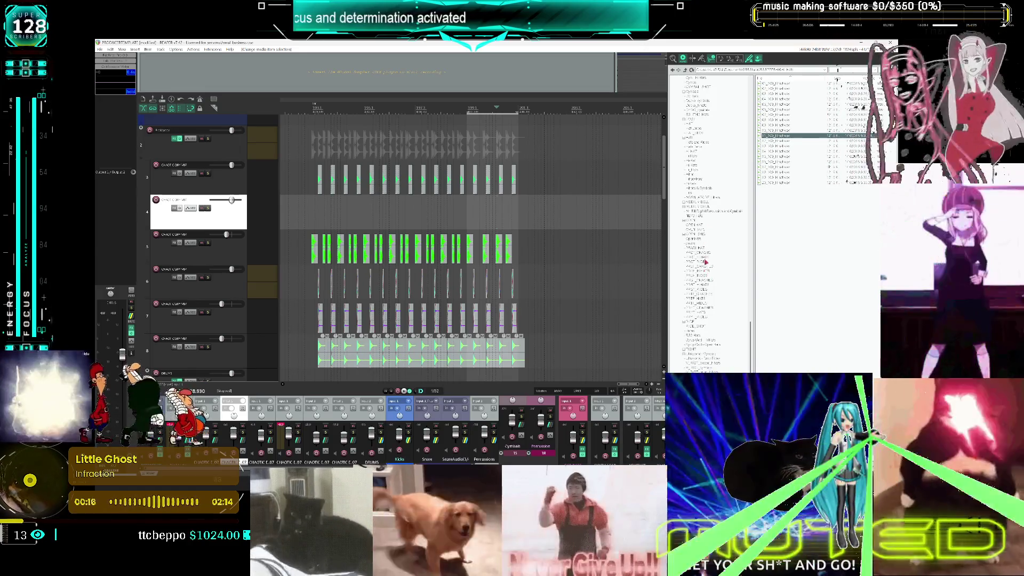
Audition the ride samples, pick the last one, and drag it onto the empty drum track
click(787, 84)
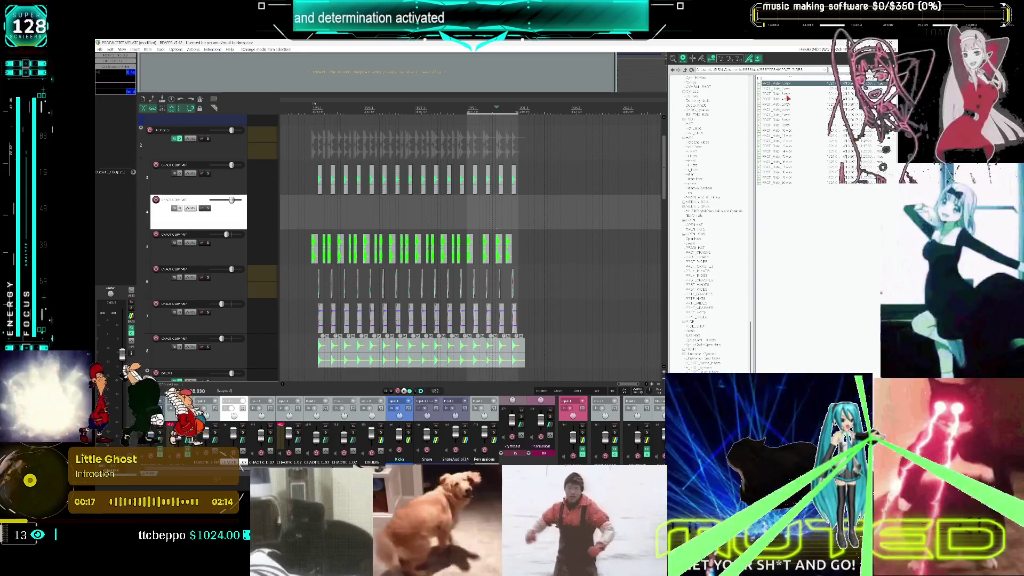
click(788, 94)
click(785, 128)
click(784, 151)
click(783, 167)
click(779, 177)
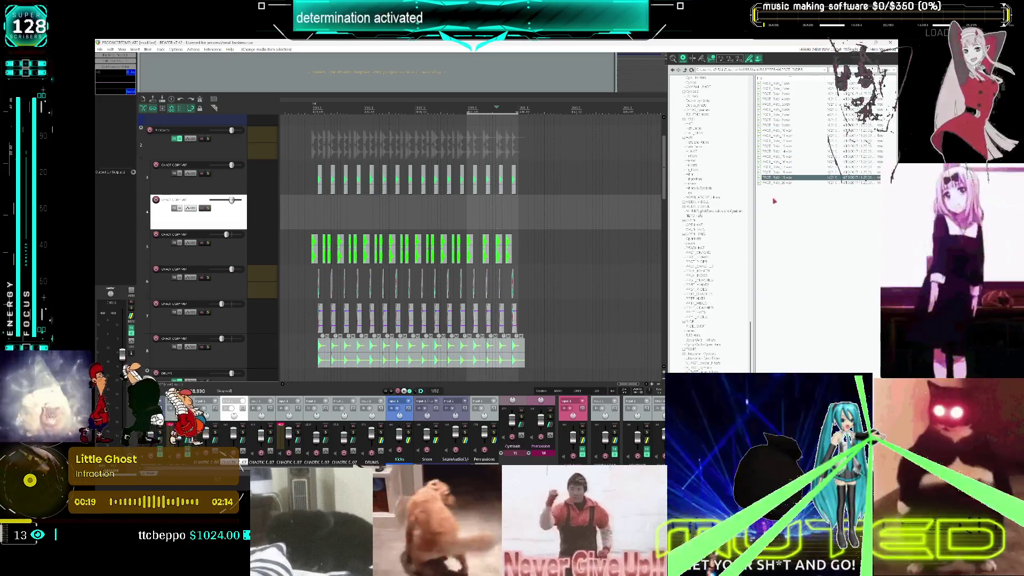
click(780, 183)
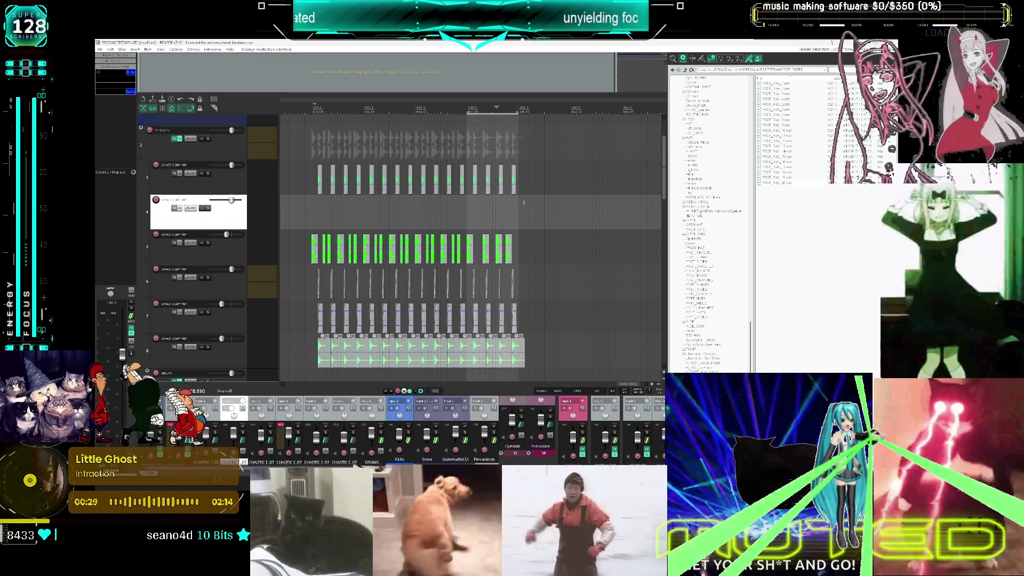
click(779, 183)
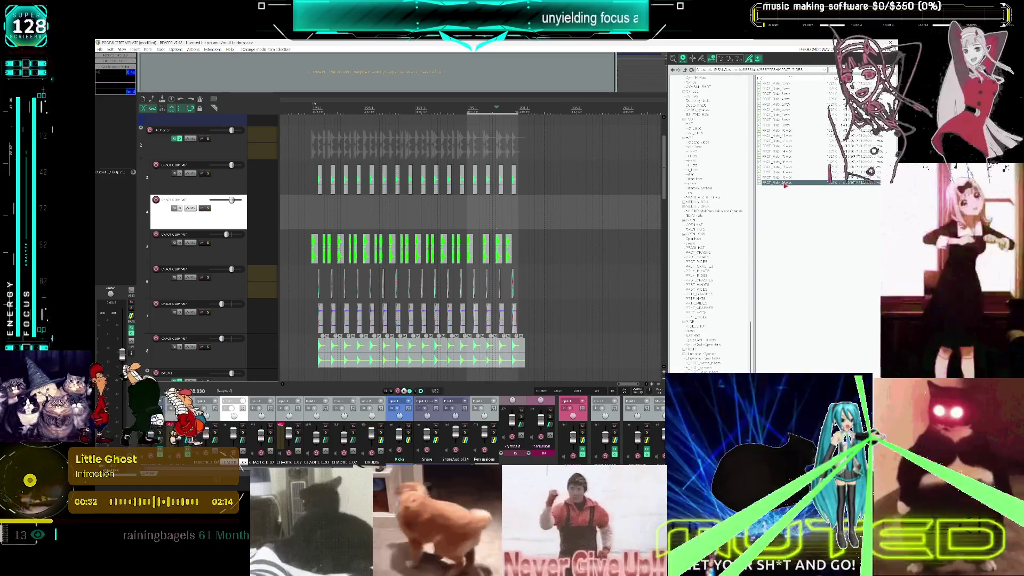
drag(543, 214, 318, 220)
Resize the new track 4 sample item so it ends with the drum pattern, checking playback
mouse_move(622, 215)
mouse_down()
mouse_move(495, 226)
mouse_move(624, 221)
mouse_up()
click(496, 221)
click(455, 209)
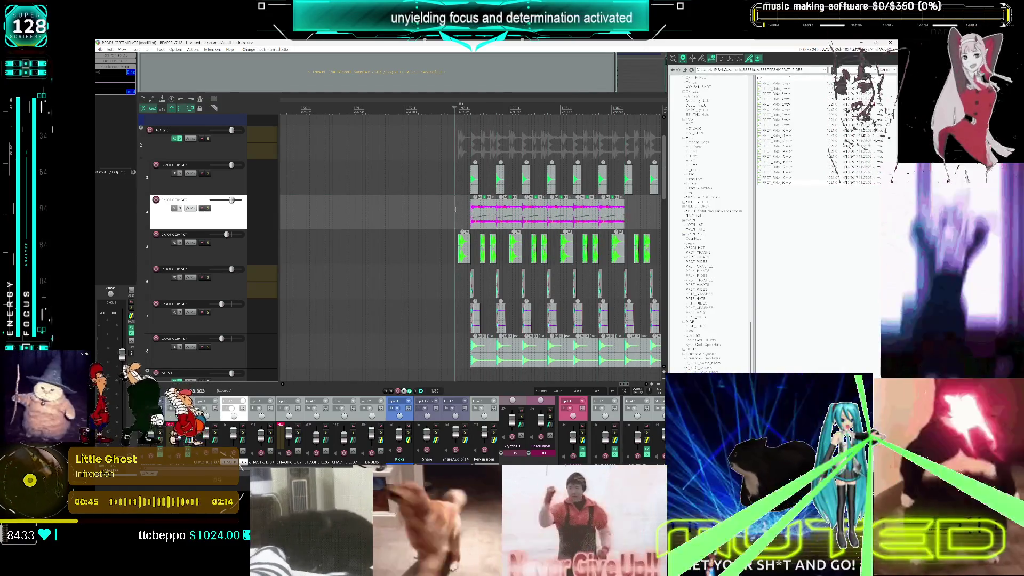
key(space)
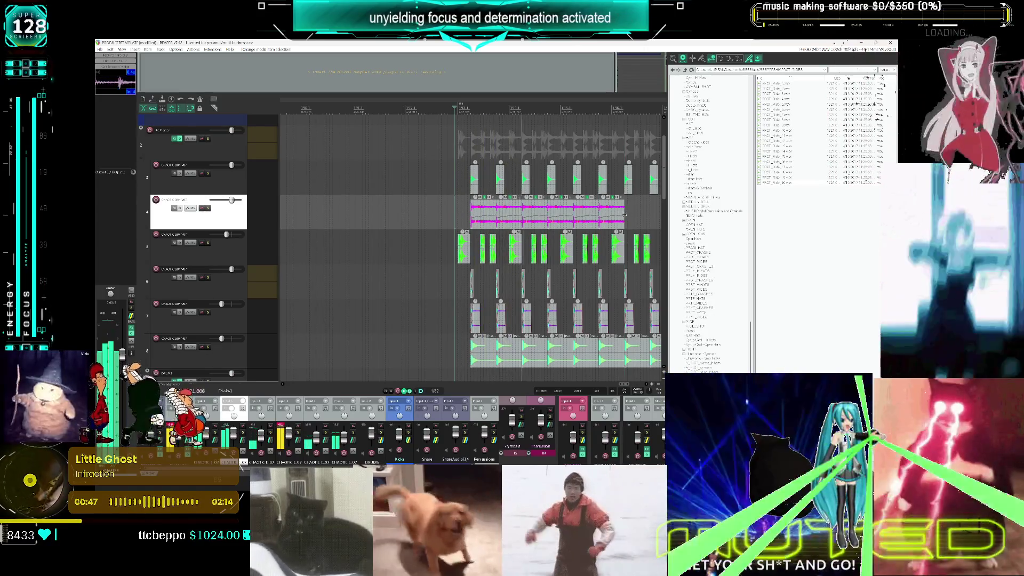
scroll(586, 215, up, 2)
scroll(568, 215, down, 1)
drag(454, 214, 561, 213)
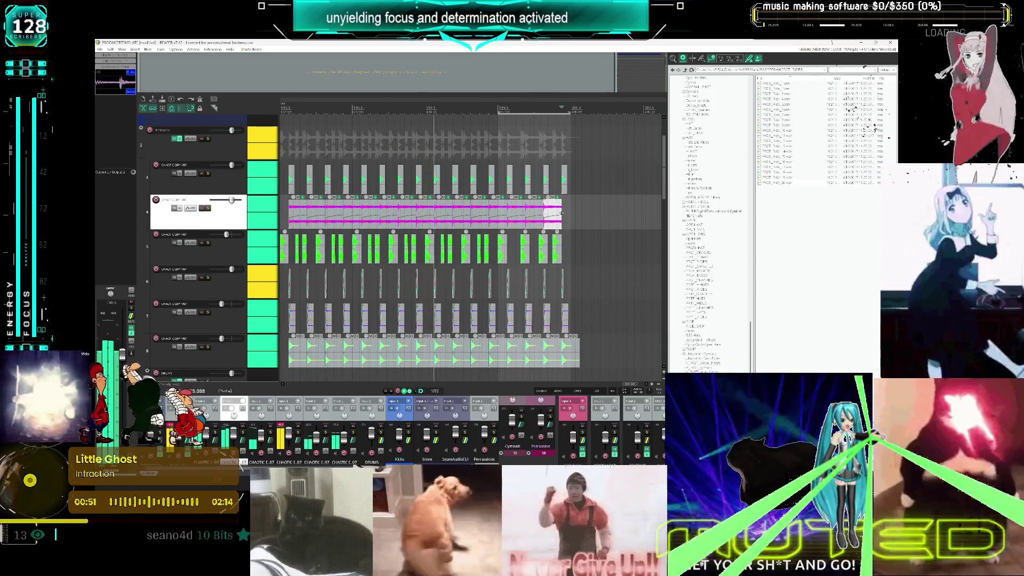
scroll(524, 215, up, 1)
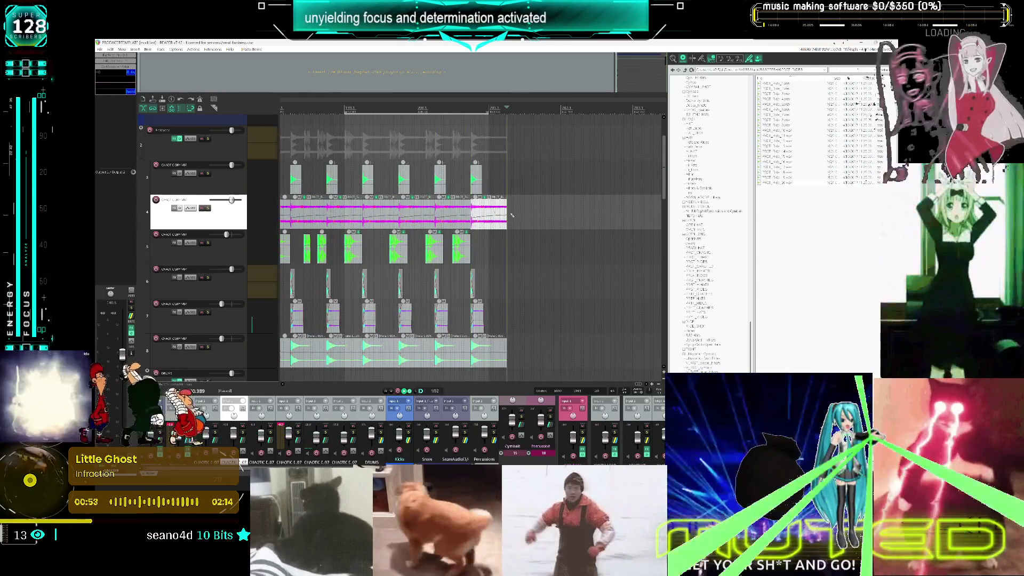
scroll(524, 215, down, 2)
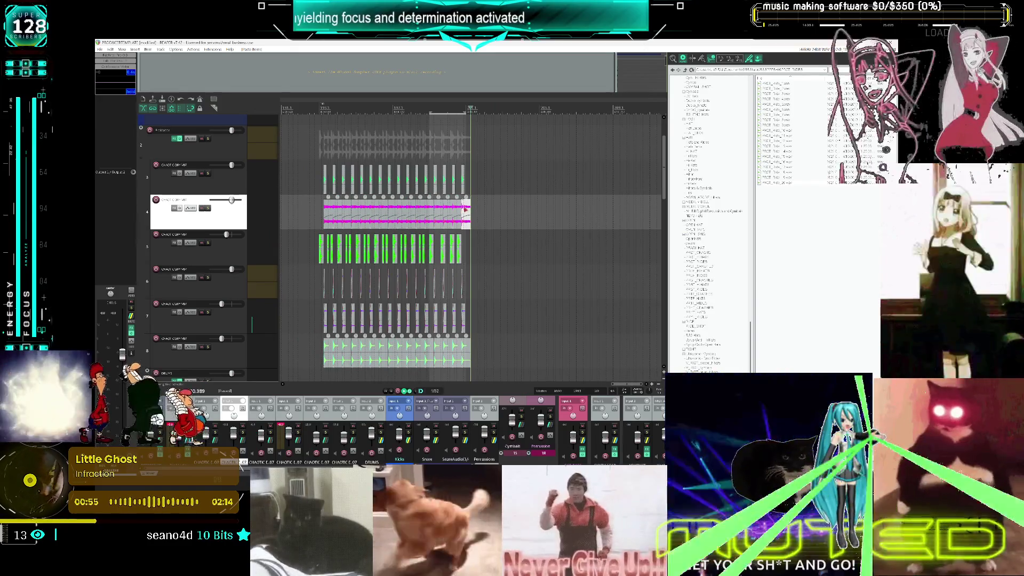
scroll(465, 210, up, 2)
drag(469, 209, 442, 212)
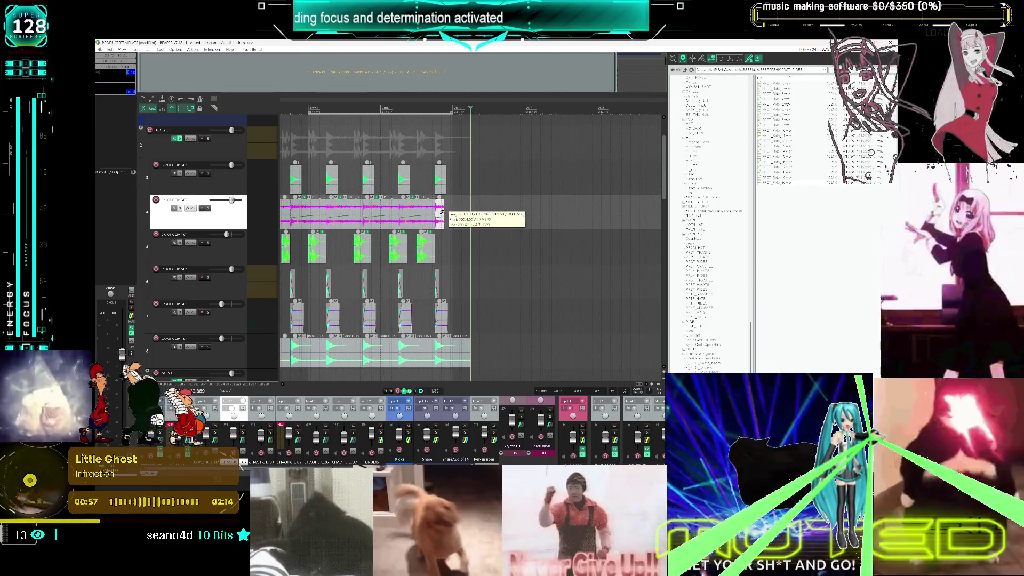
Open the Add FX browser for track 4
click(416, 187)
right_click(416, 188)
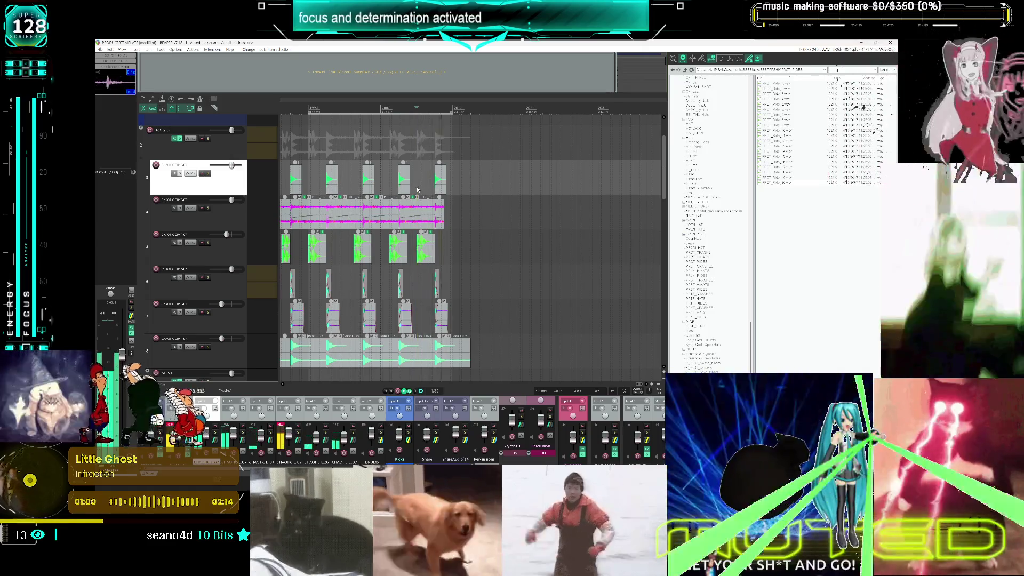
key(Escape)
scroll(374, 202, down, 1)
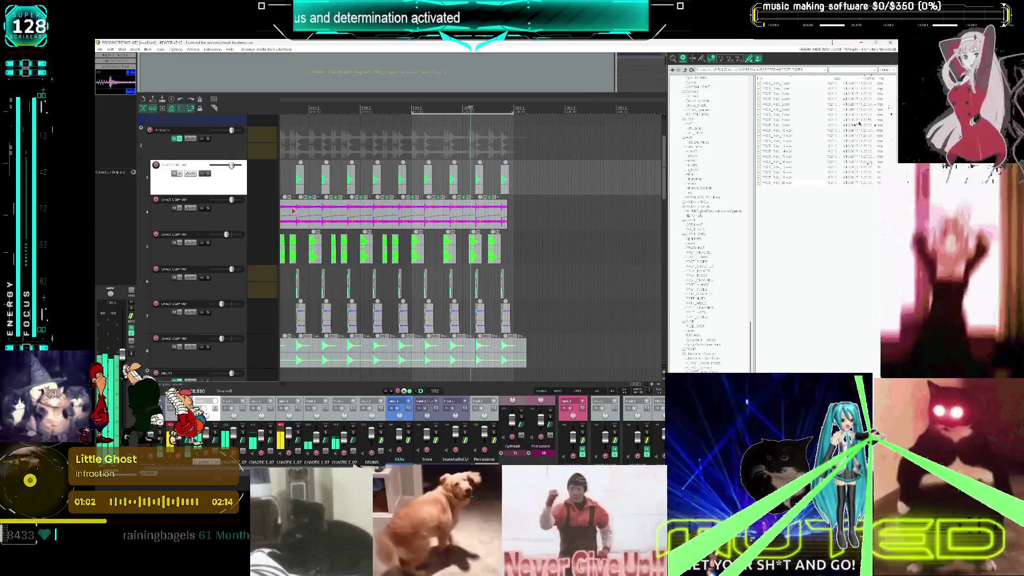
click(178, 208)
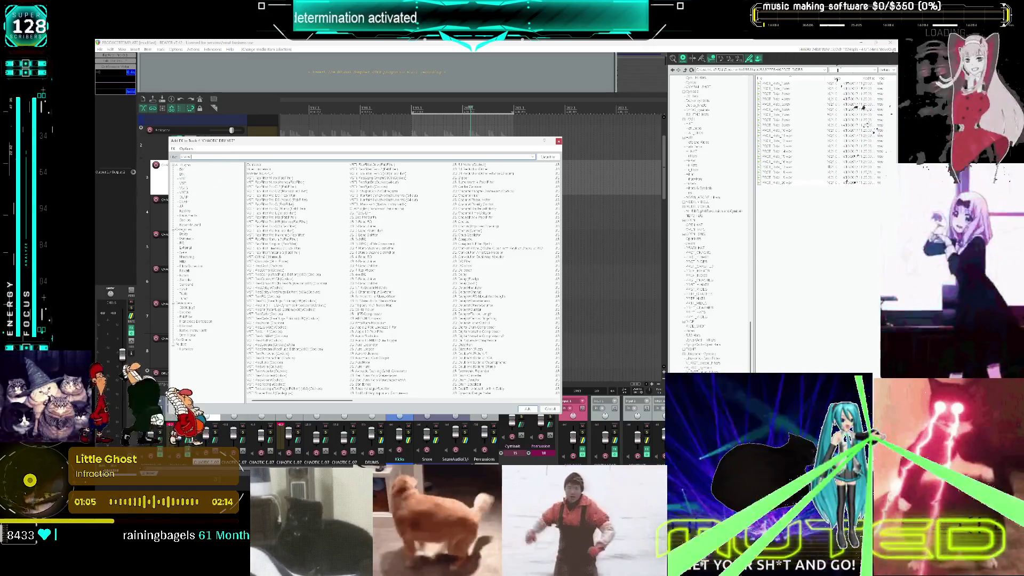
Add ShaperBox 3 (filtered by 'wave') to track 4, decline the library download, and start with Volume
text(wave)
double_click(280, 169)
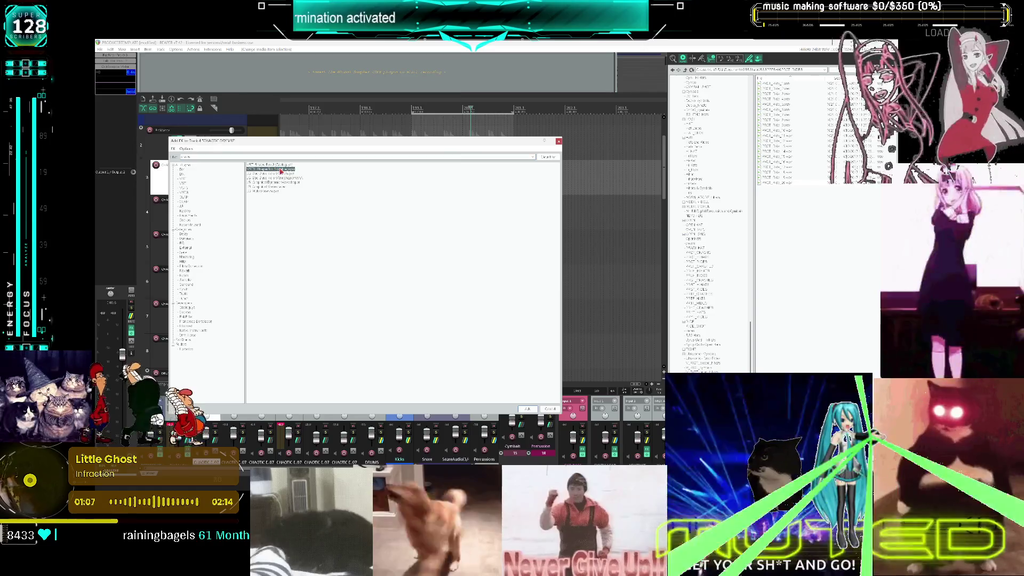
click(291, 203)
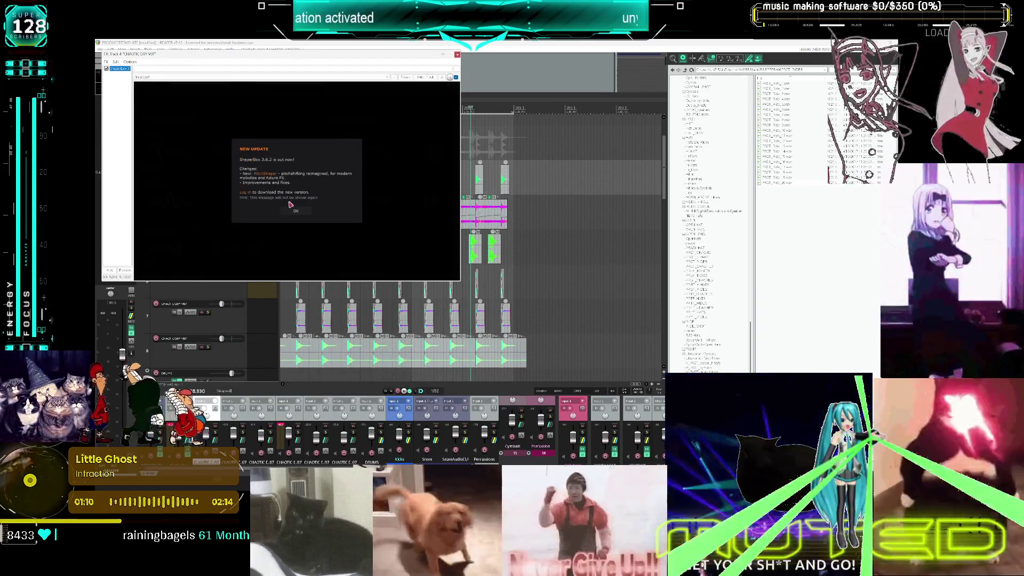
click(290, 212)
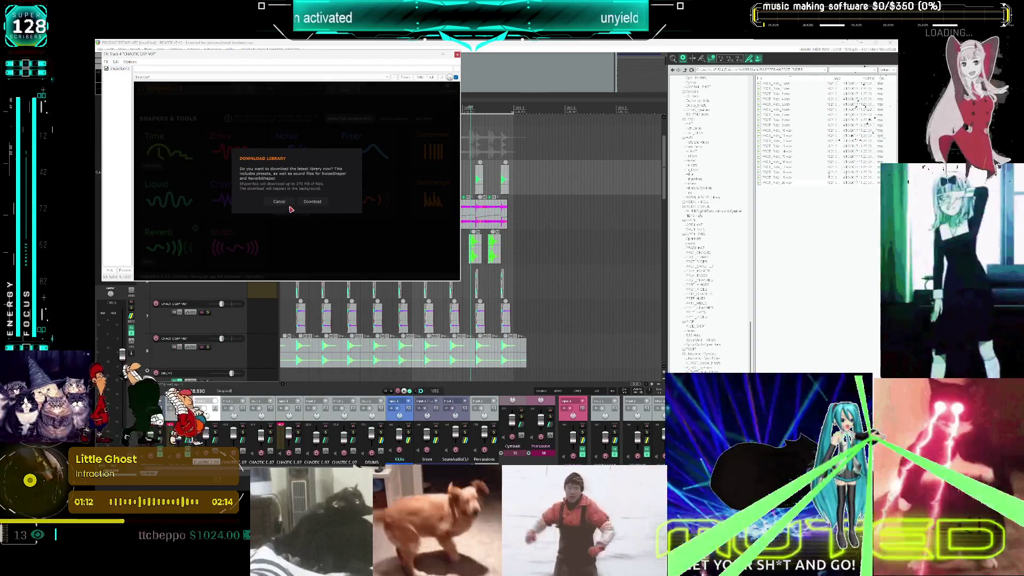
click(289, 204)
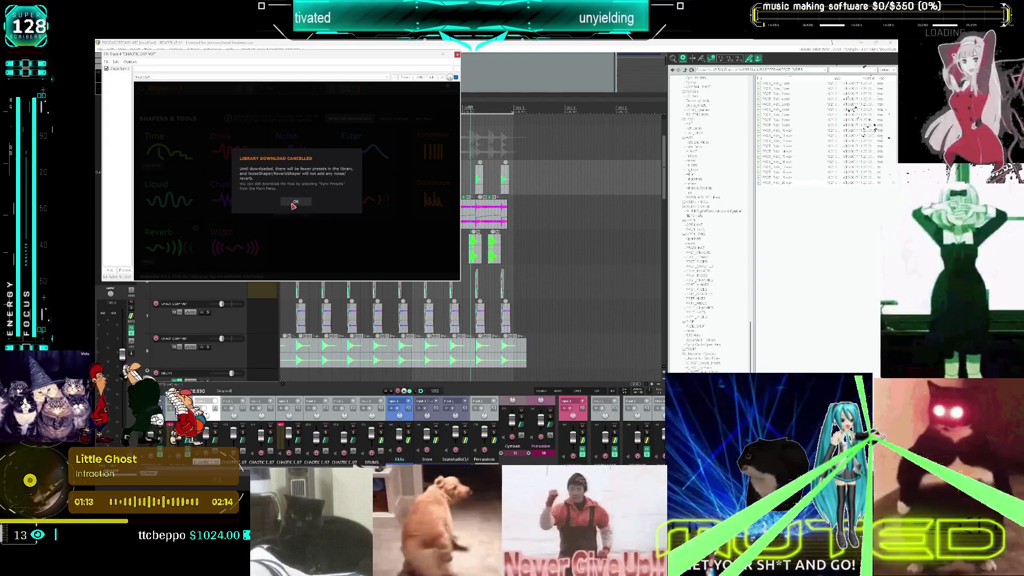
click(294, 203)
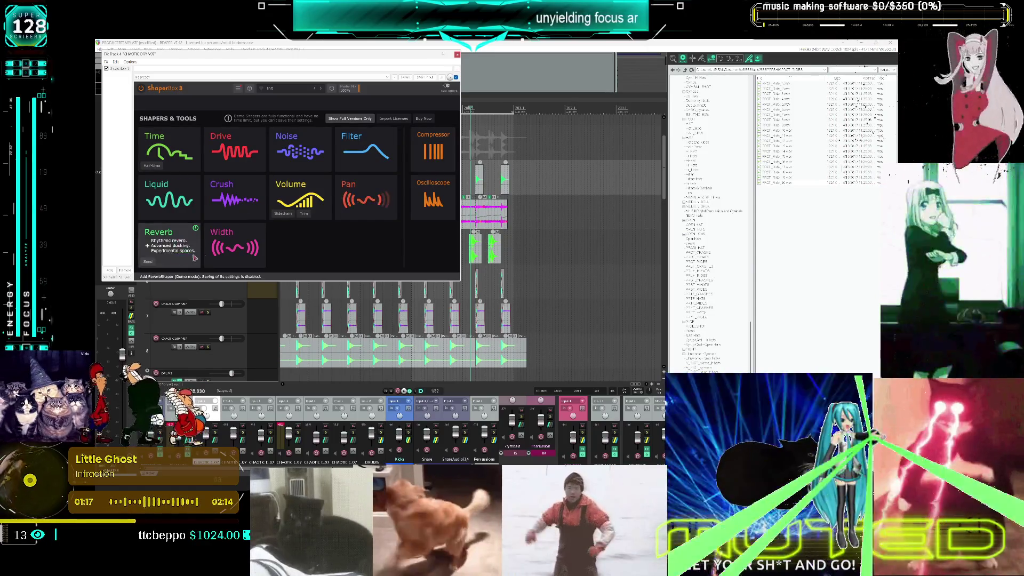
click(296, 192)
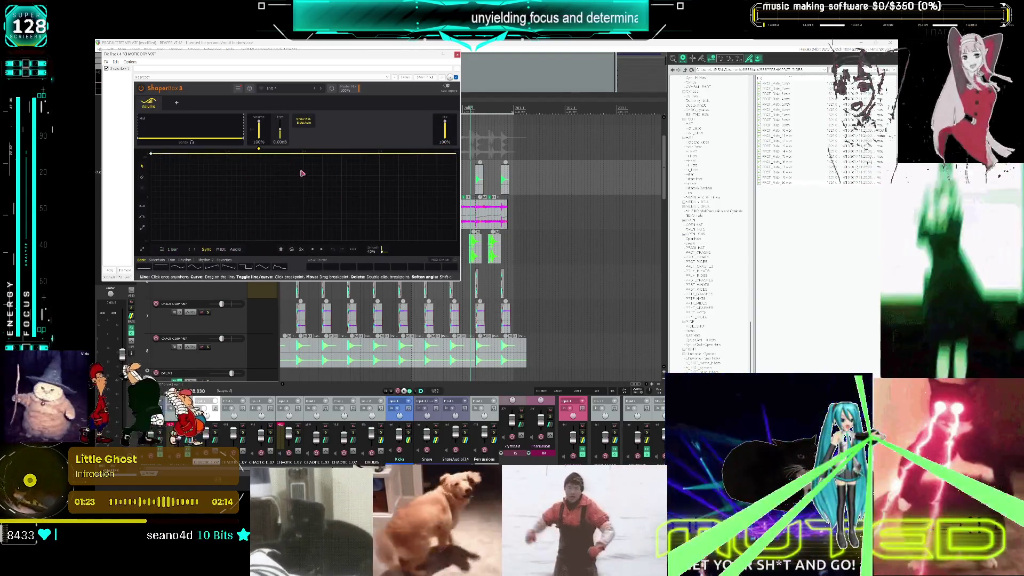
click(280, 88)
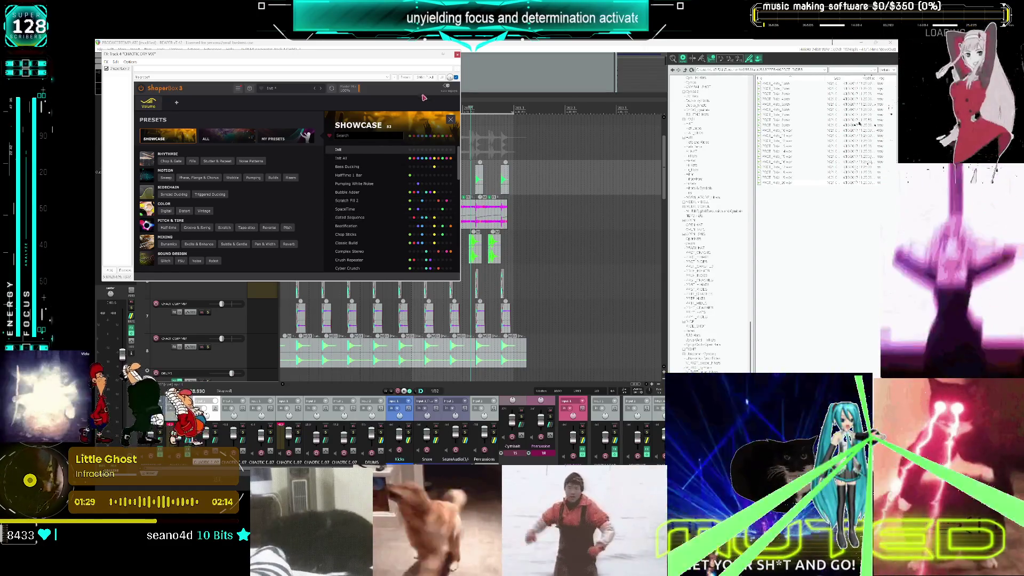
click(457, 56)
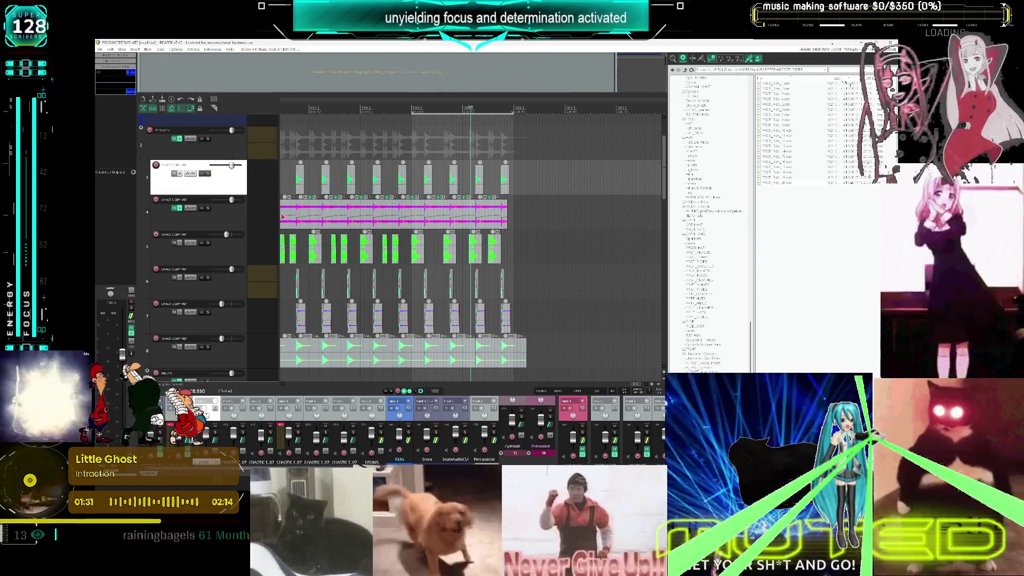
Load the Showcase 'Gated Sequence' preset in track 4's ShaperBox 3 and move its window aside
scroll(390, 221, down, 2)
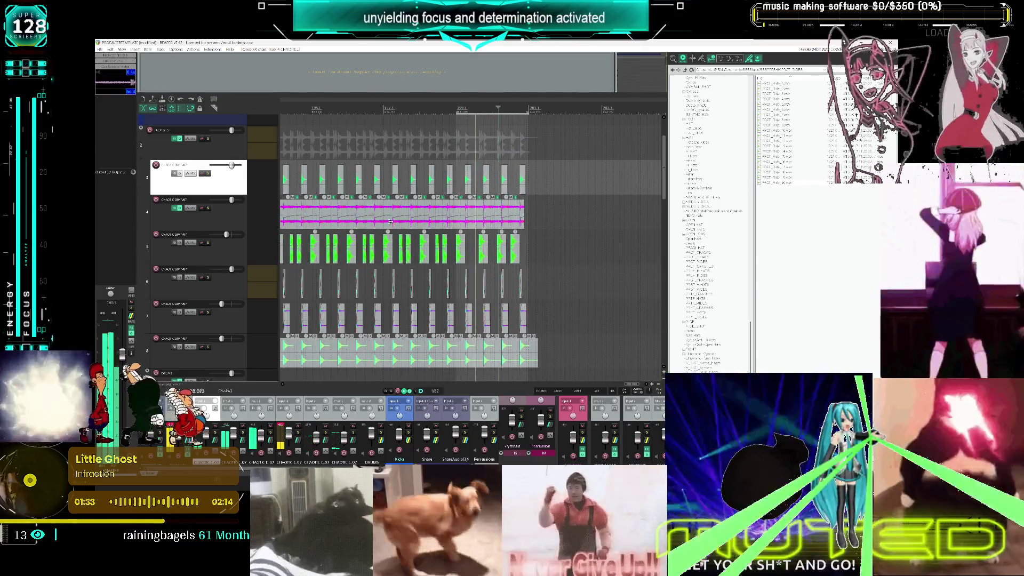
click(174, 208)
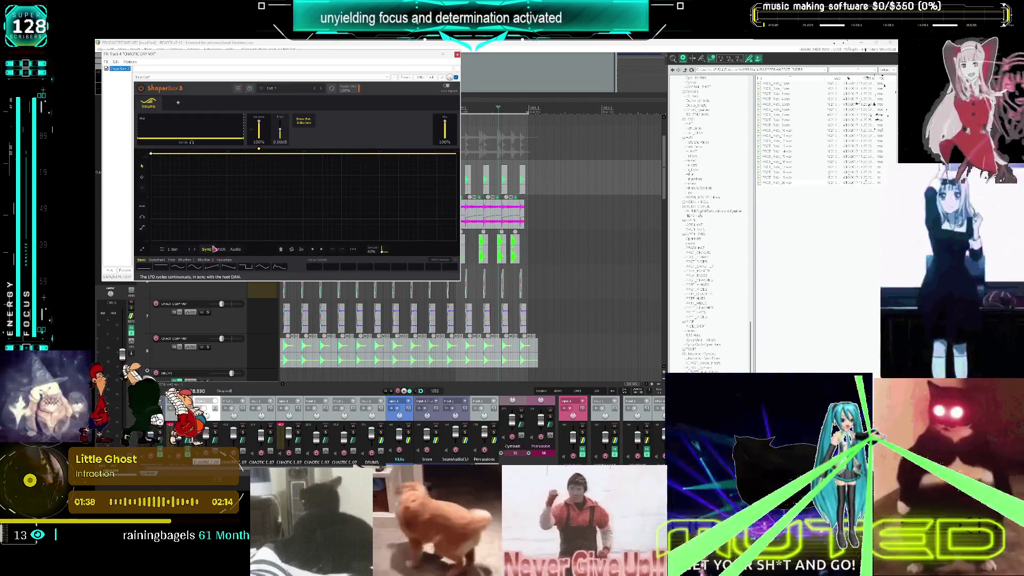
click(285, 88)
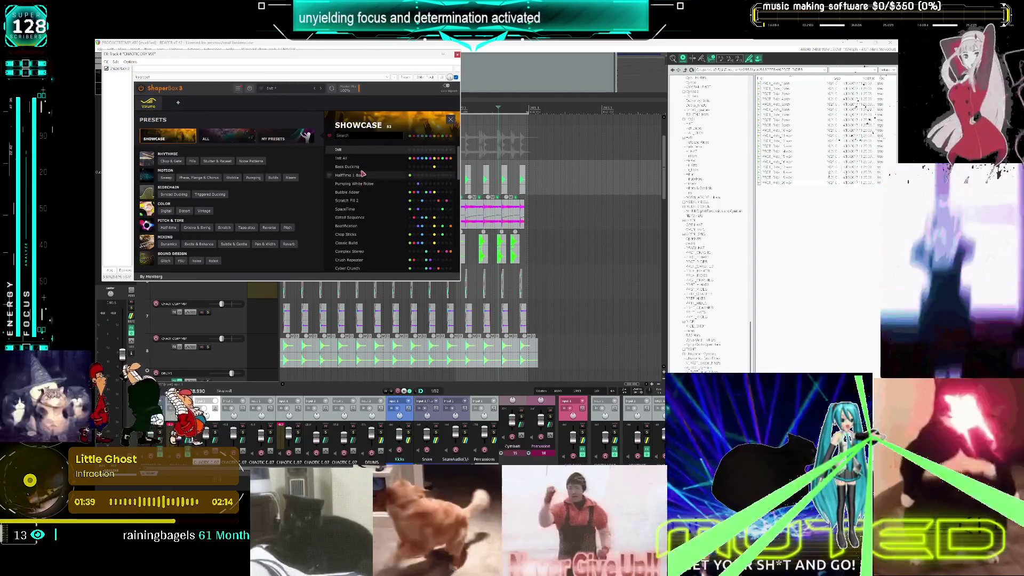
scroll(371, 212, down, 1)
click(352, 200)
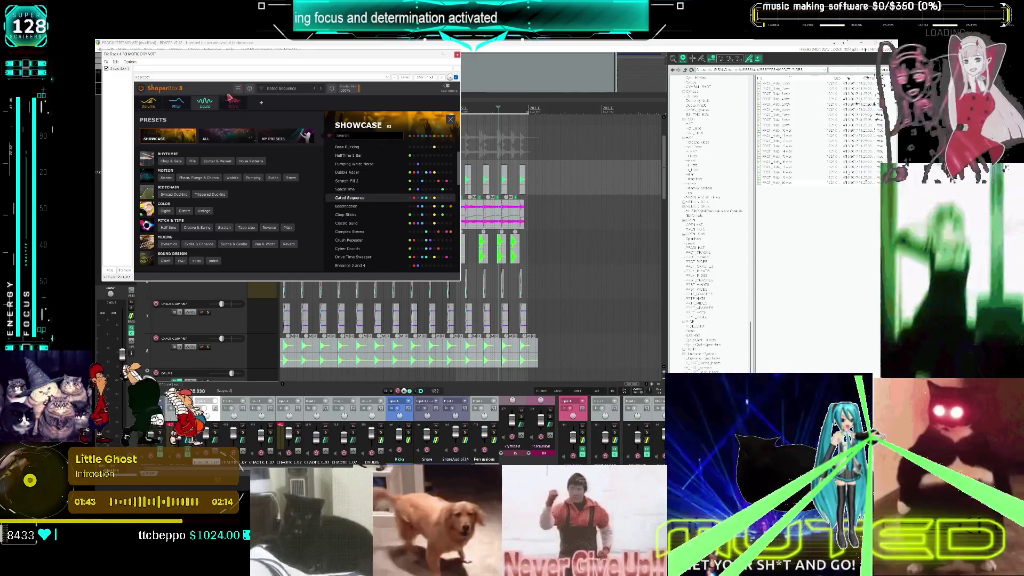
click(157, 107)
mouse_move(370, 54)
mouse_down()
mouse_move(706, 126)
mouse_move(737, 144)
mouse_up()
scroll(358, 249, down, 2)
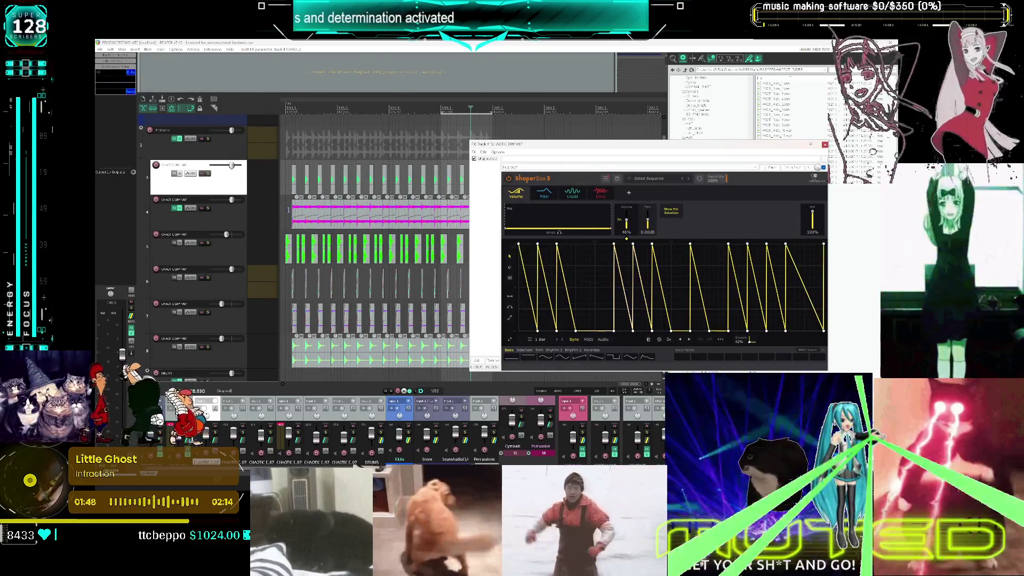
Play the project, remove the Liquid shaper, and check the Filter and Volume shapes
click(288, 209)
key(space)
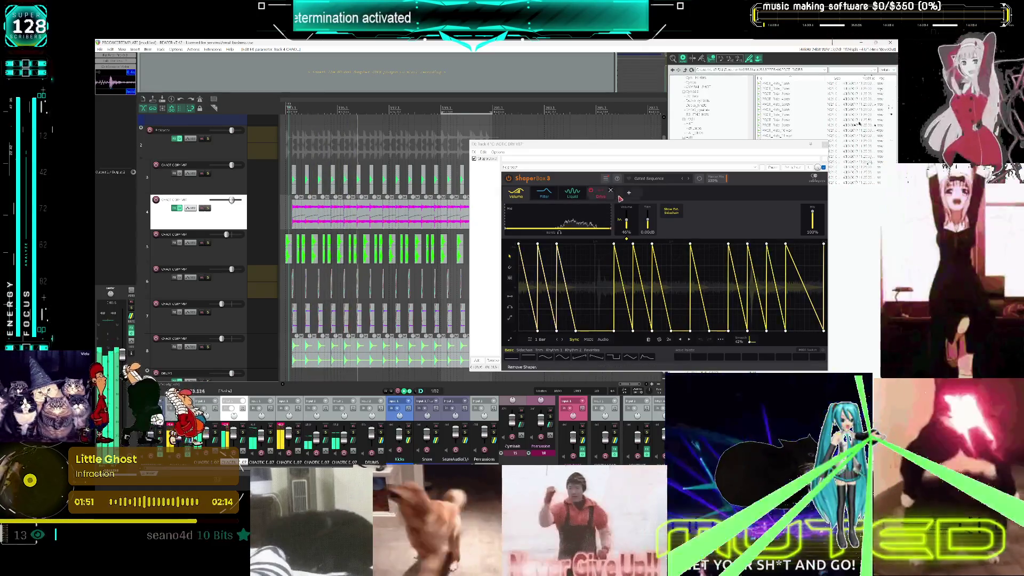
click(611, 191)
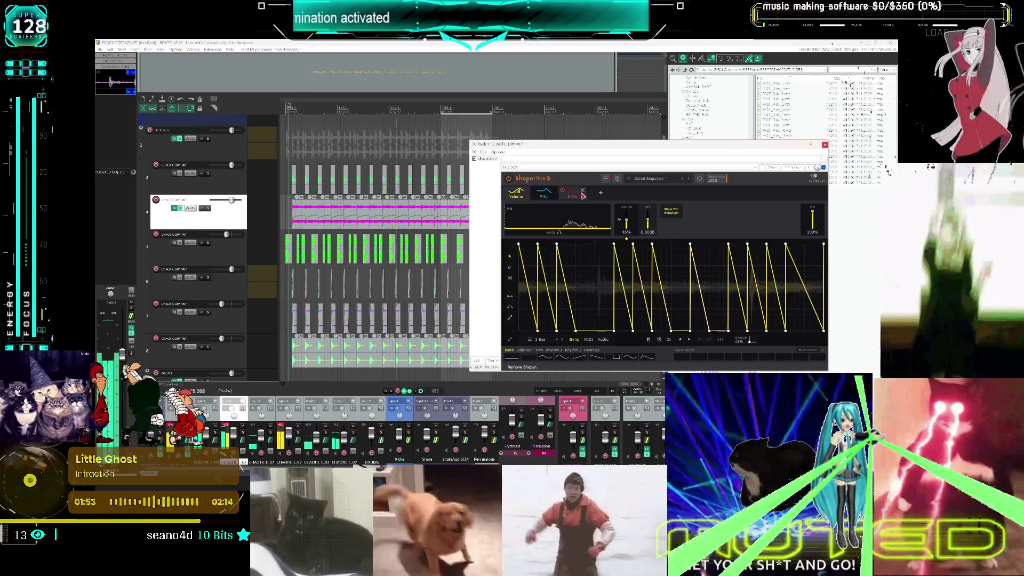
click(542, 196)
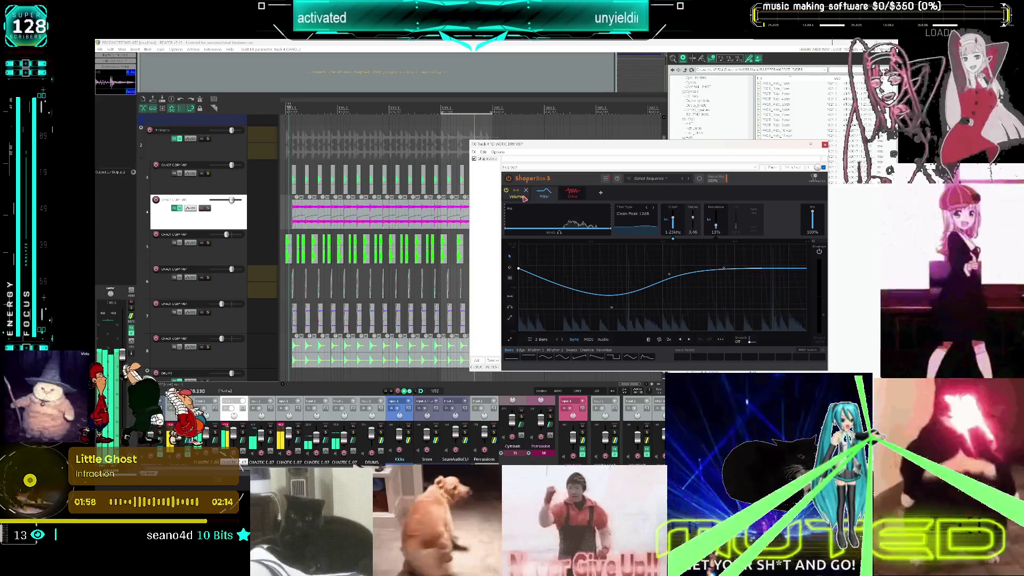
click(517, 195)
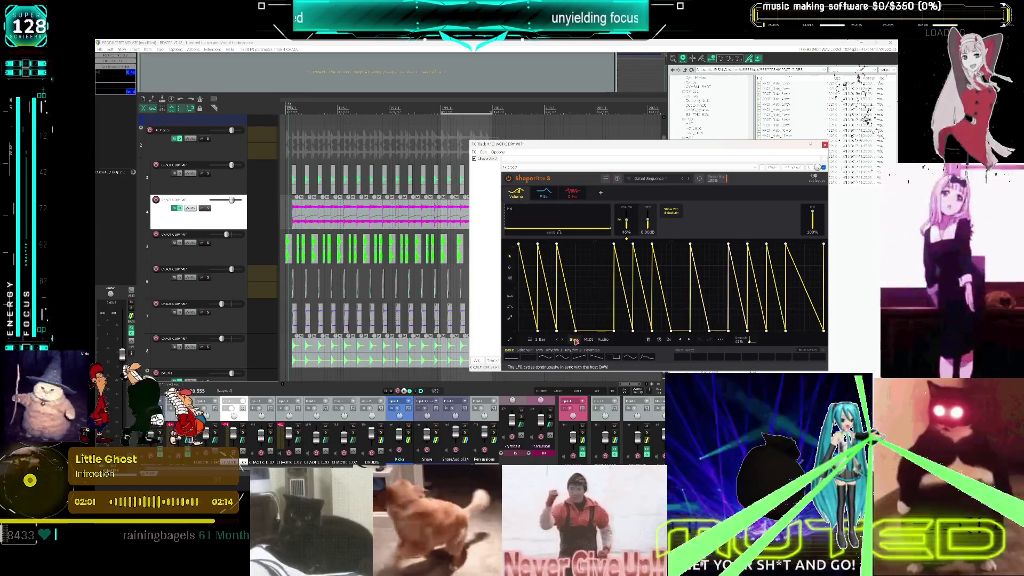
Load the Crush Repeater preset, close ShaperBox, and lower track 4's volume fader
click(649, 178)
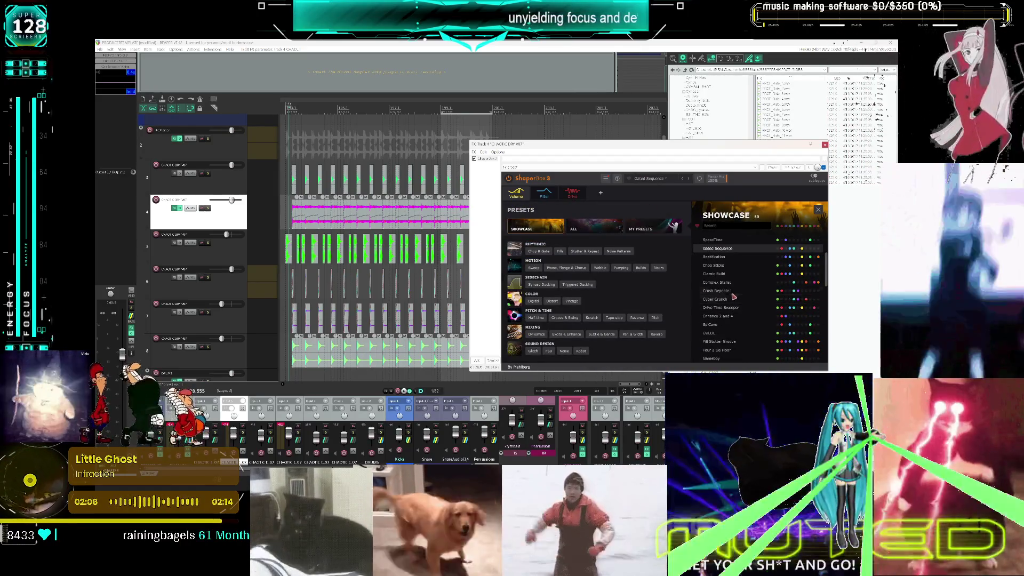
click(719, 291)
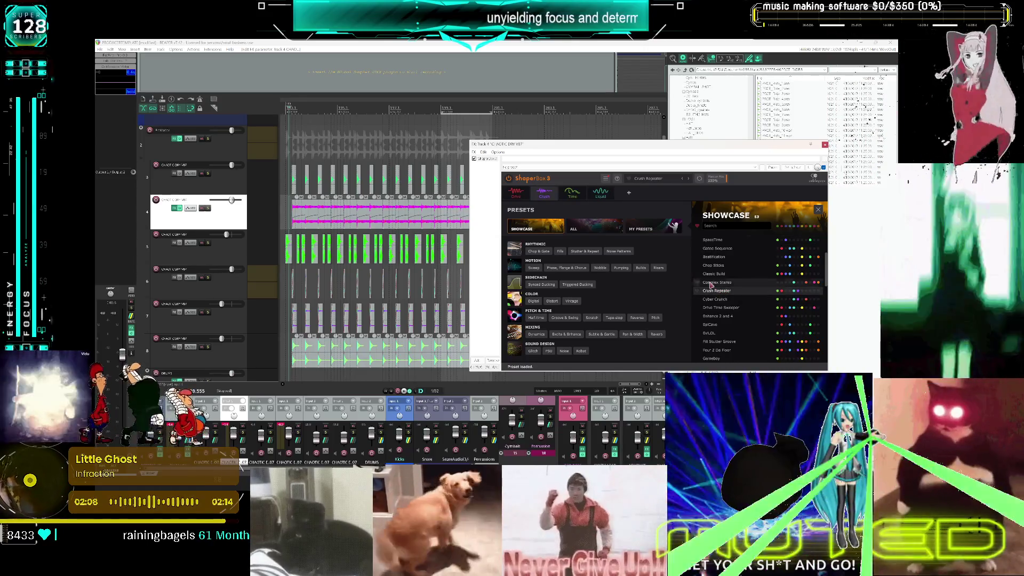
key(space)
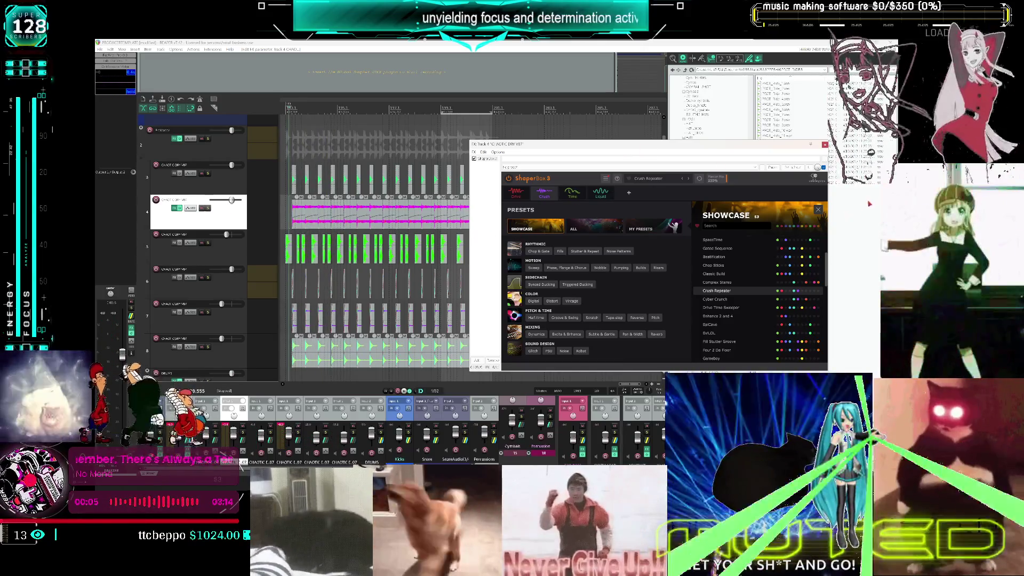
click(173, 208)
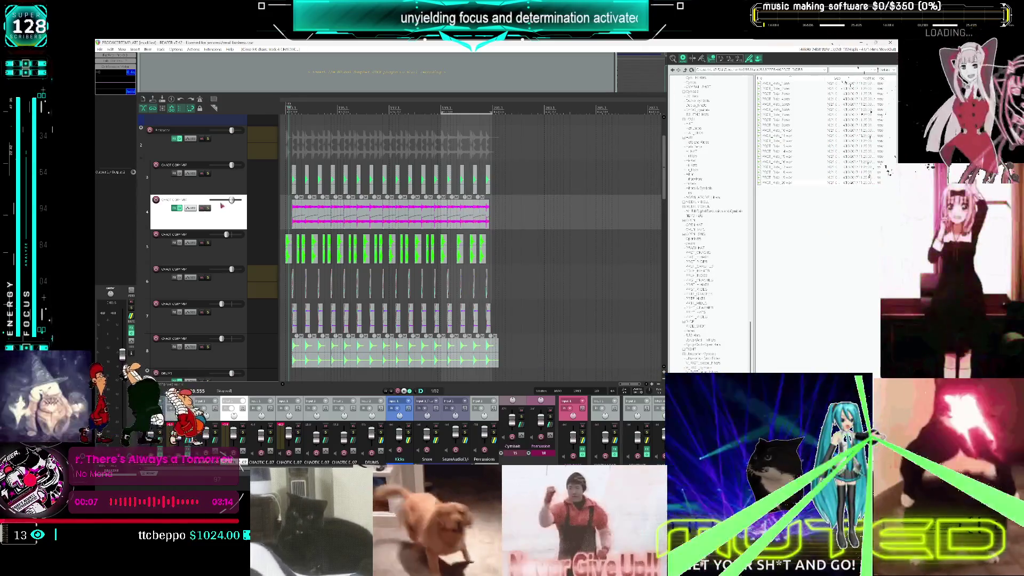
drag(228, 201, 222, 203)
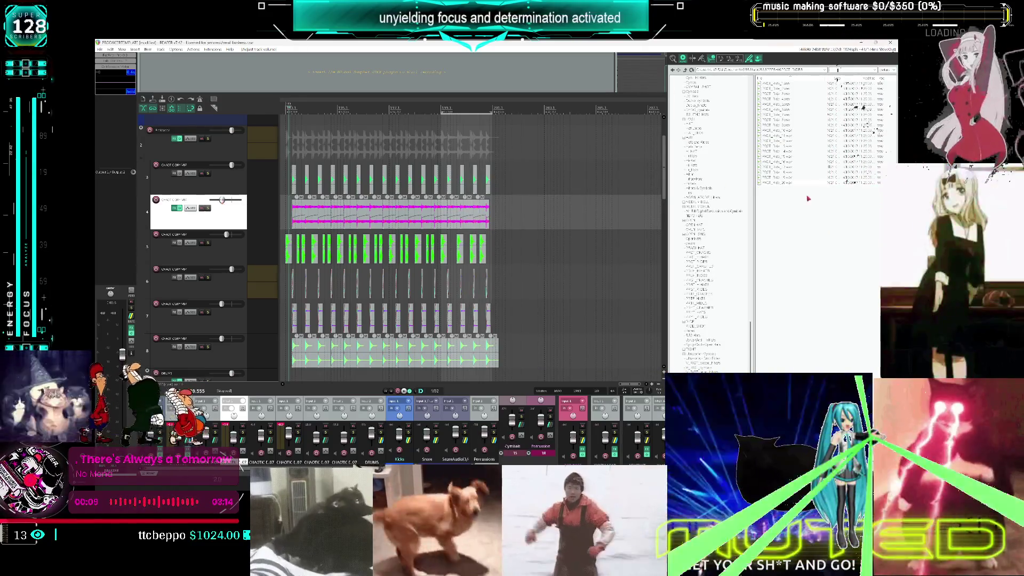